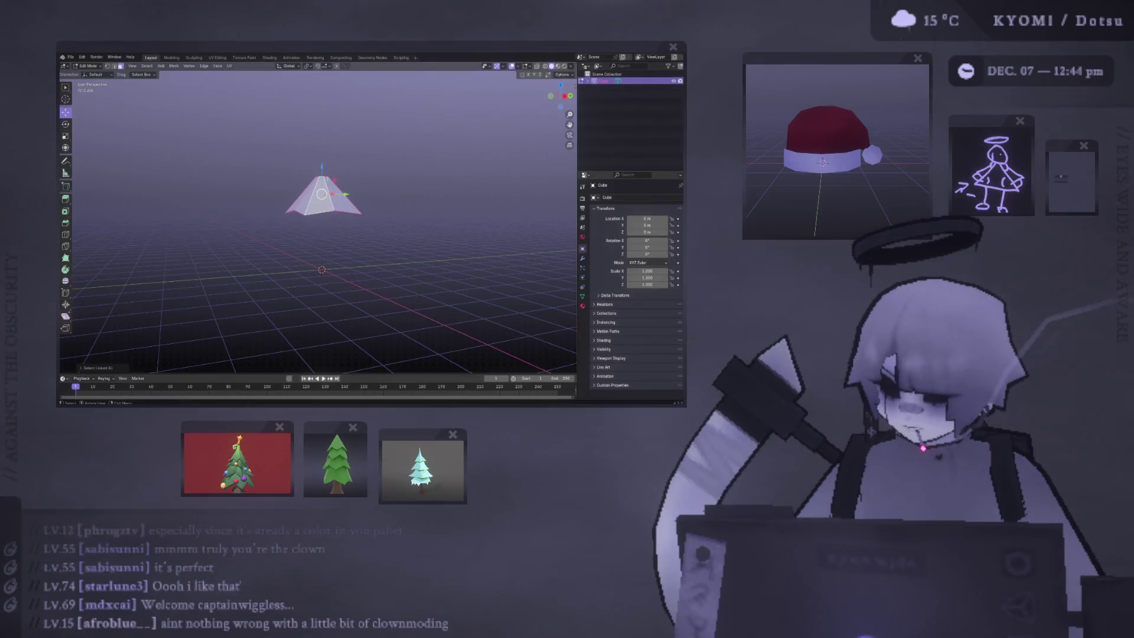
Step: Extrude the bottom edge loop into a wider new tier and lower it along Z
key("s")
left_click(363, 197)
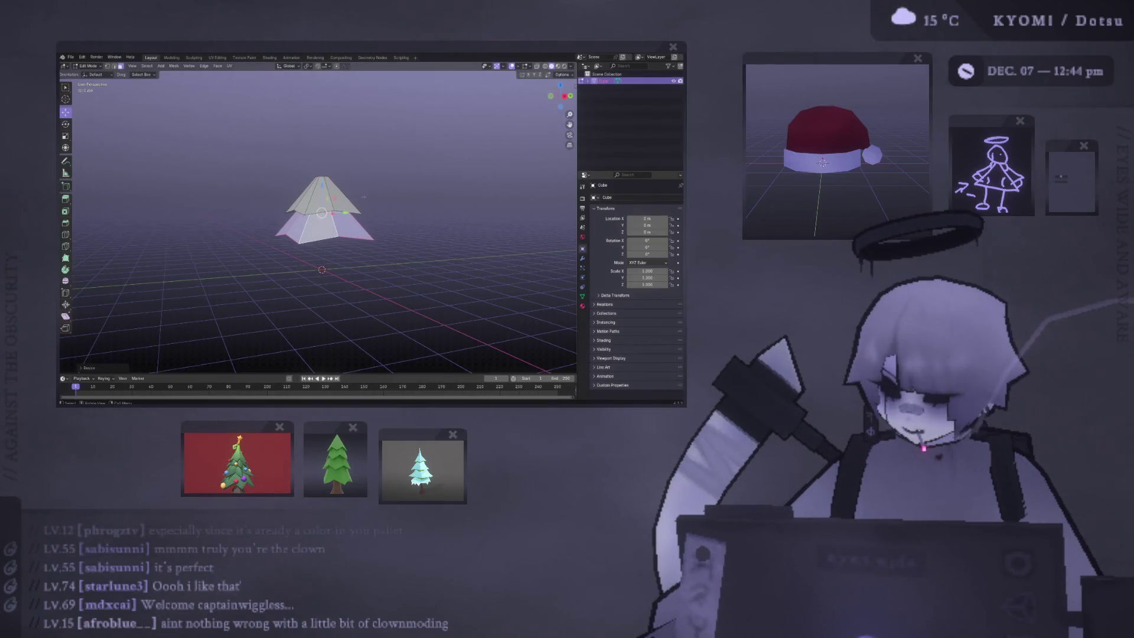
key("s")
key("Return")
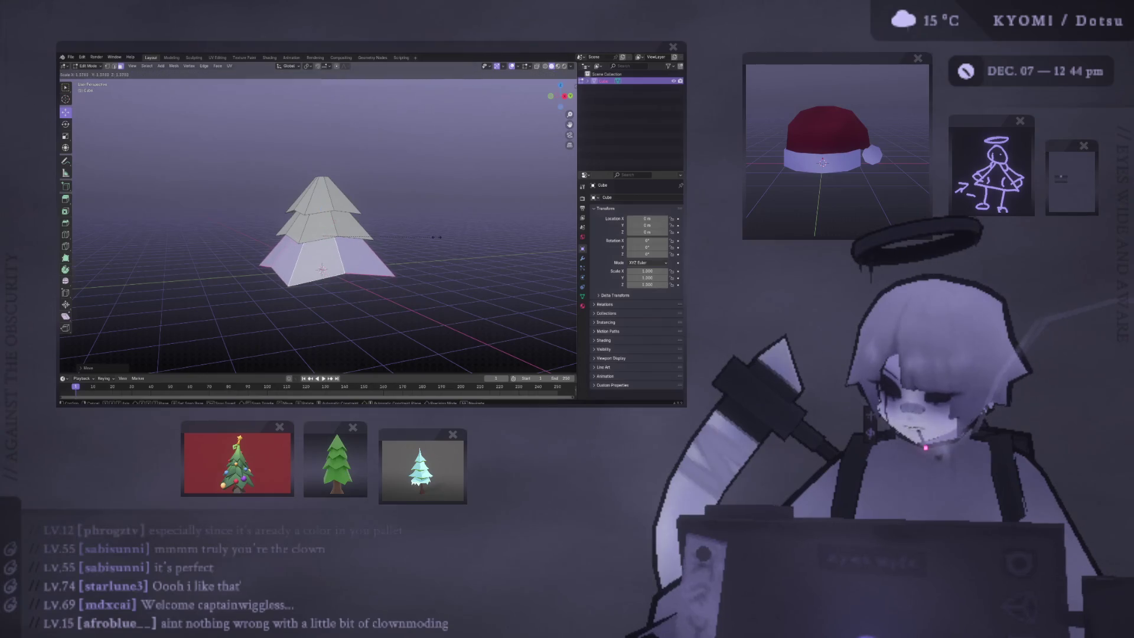
key("g")
key("z")
key("Return")
Step: Select the linked middle tier, then return to Object Mode to view the three-tier tree
key("ctrl+l")
key("Tab")
mouse_move(212, 254)
middle_mouse_down()
mouse_move(187, 269)
mouse_move(167, 258)
mouse_move(107, 271)
mouse_move(506, 283)
mouse_move(172, 271)
mouse_move(443, 274)
mouse_move(413, 232)
mouse_move(420, 206)
mouse_move(435, 235)
mouse_move(255, 172)
middle_mouse_up()
scroll(201, 257, "up", 5)
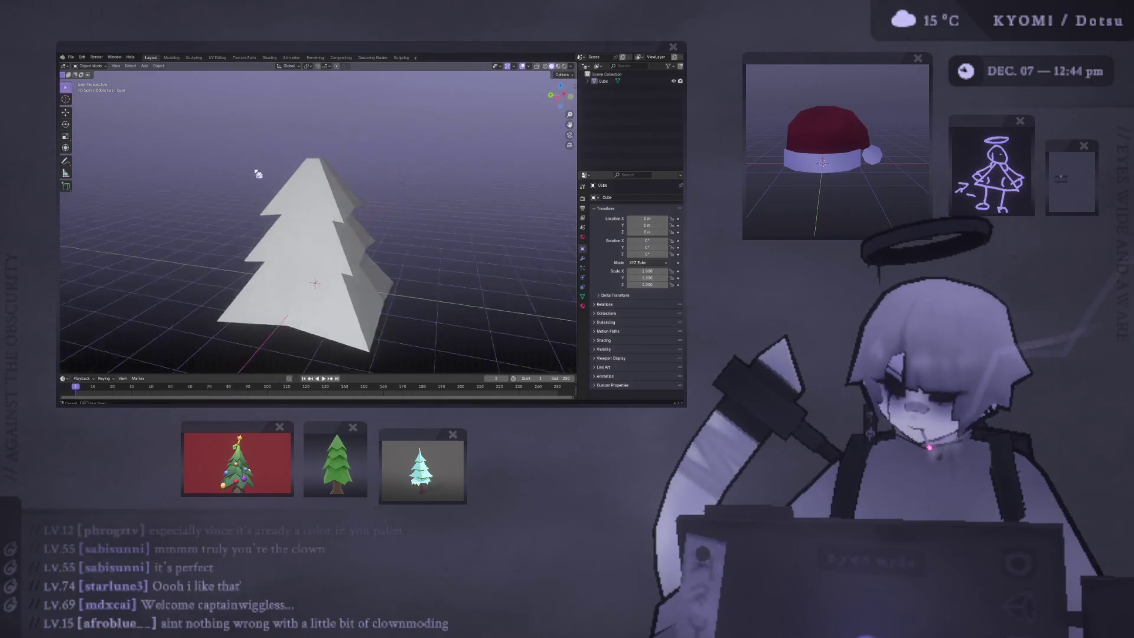
Step: In Edit Mode, scale the middle tier and shrink the bottom tier
left_click(289, 181)
scroll(290, 219, "up", 3)
mouse_move(290, 219)
middle_mouse_down()
mouse_move(310, 245)
mouse_move(352, 238)
middle_mouse_up()
key("Tab")
key("s")
left_click(330, 225)
left_click(351, 238)
key("s")
left_click(334, 245)
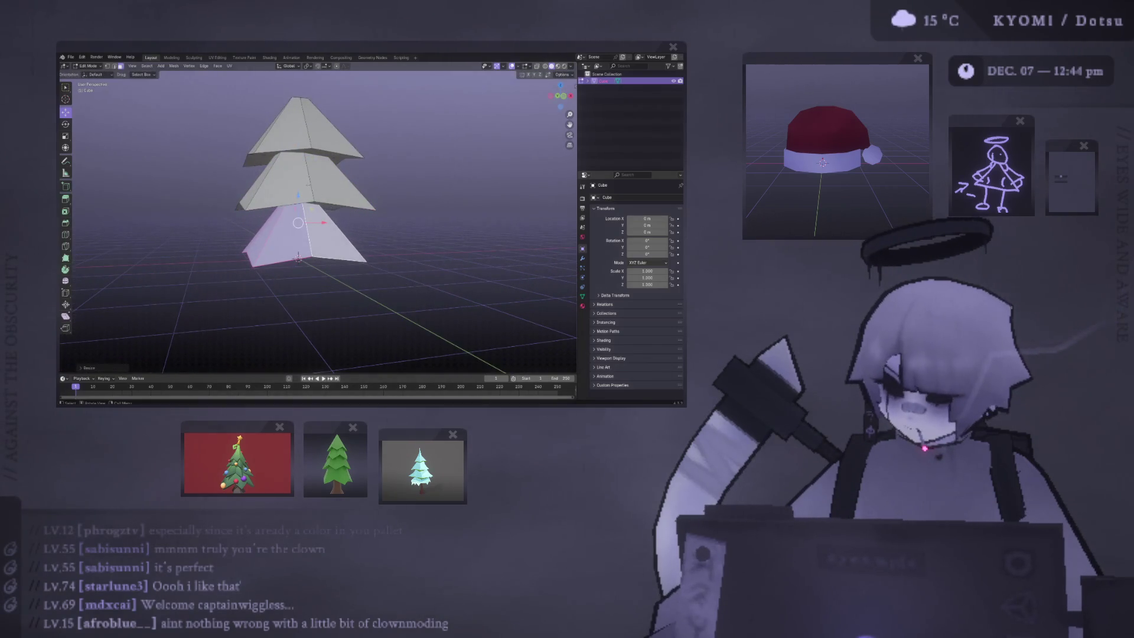
Step: Select all linked lower-tier geometry and drop it down along Z below the top tier
key("ctrl+l")
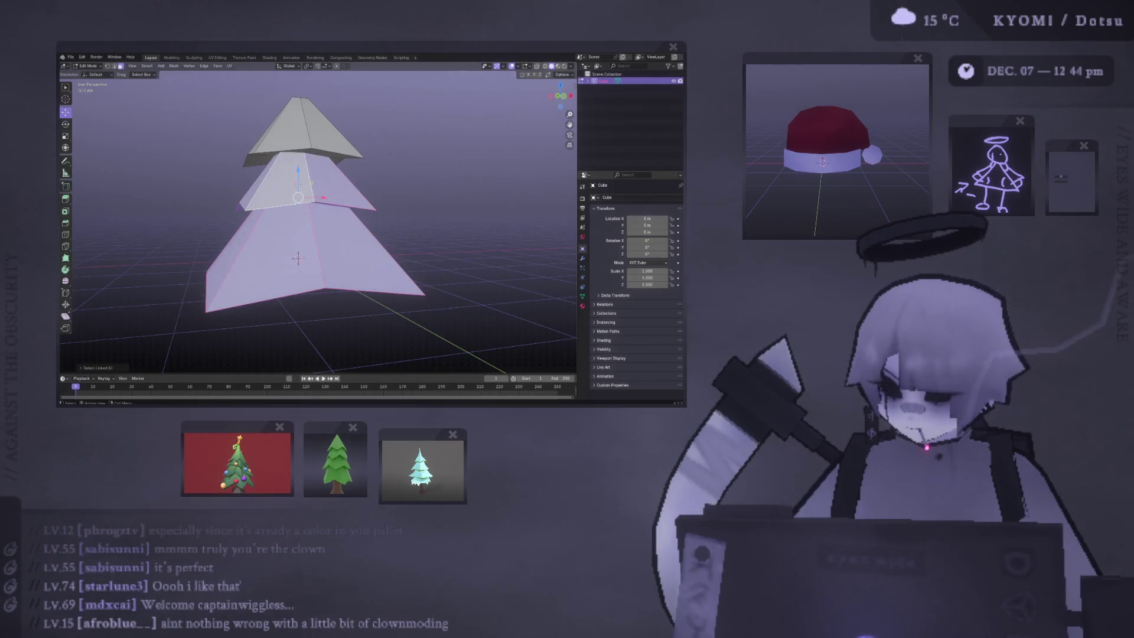
key("g")
key("z")
left_click(305, 251)
mouse_move(304, 250)
middle_mouse_down()
mouse_move(291, 173)
mouse_move(349, 241)
middle_mouse_up()
Step: Add a loop cut across the top tier and raise its right corner vertex
key("ctrl+r")
left_click(311, 166)
left_click(310, 175)
left_click(349, 240)
key("g")
left_click(327, 214)
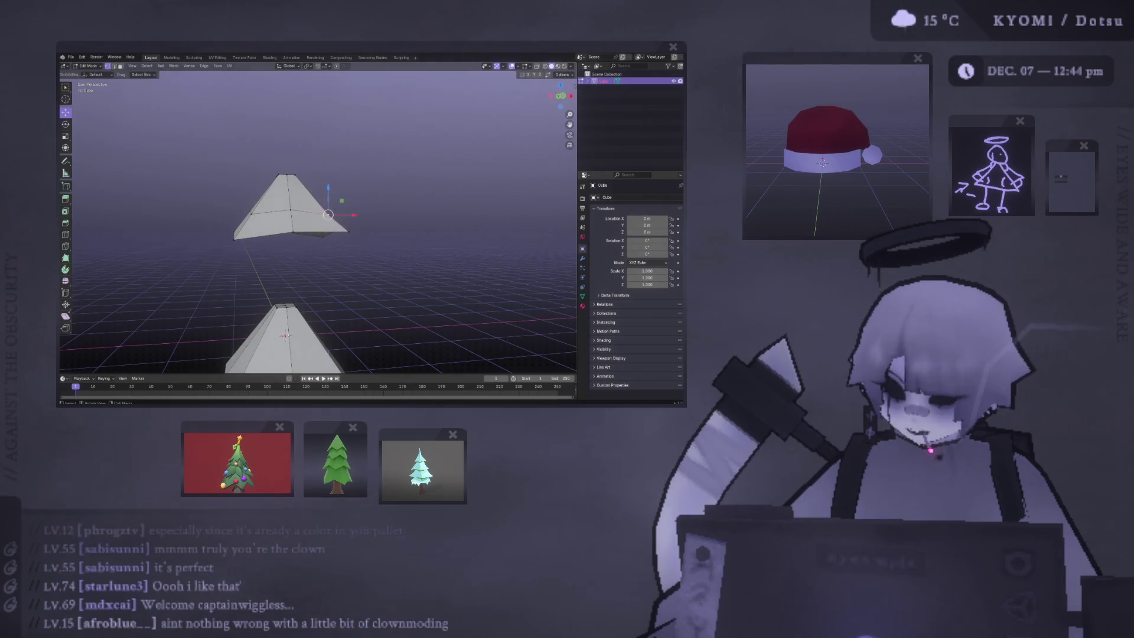
Step: Raise the selected top-tier corner vertex along Z
mouse_move(266, 189)
middle_mouse_down()
mouse_move(267, 207)
mouse_move(351, 242)
middle_mouse_up()
key("g")
key("z")
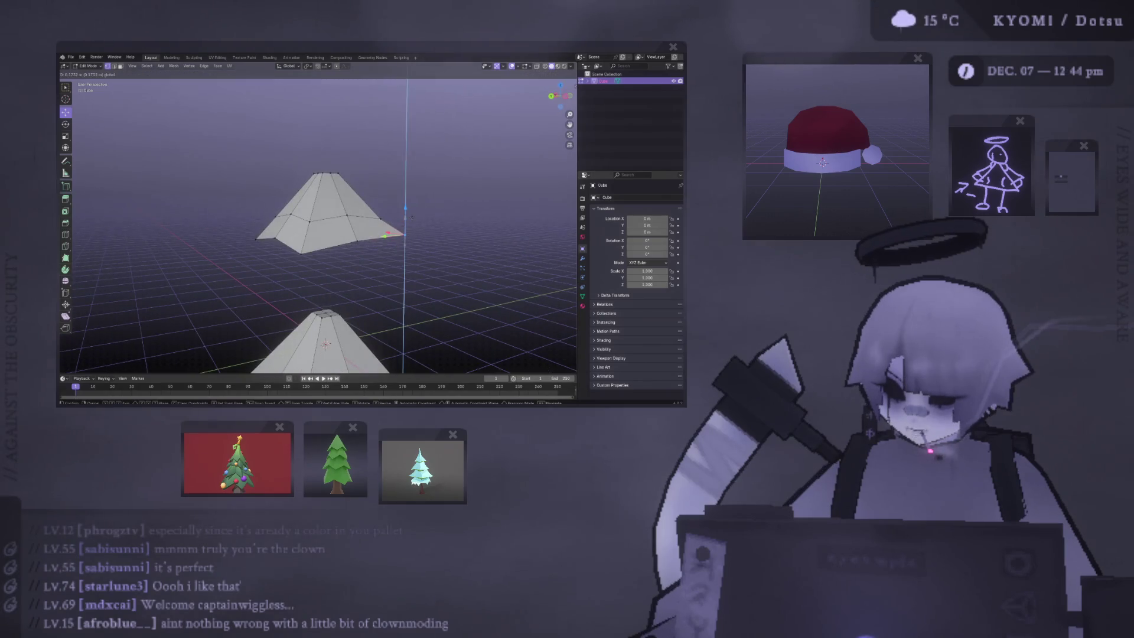
left_click(382, 222)
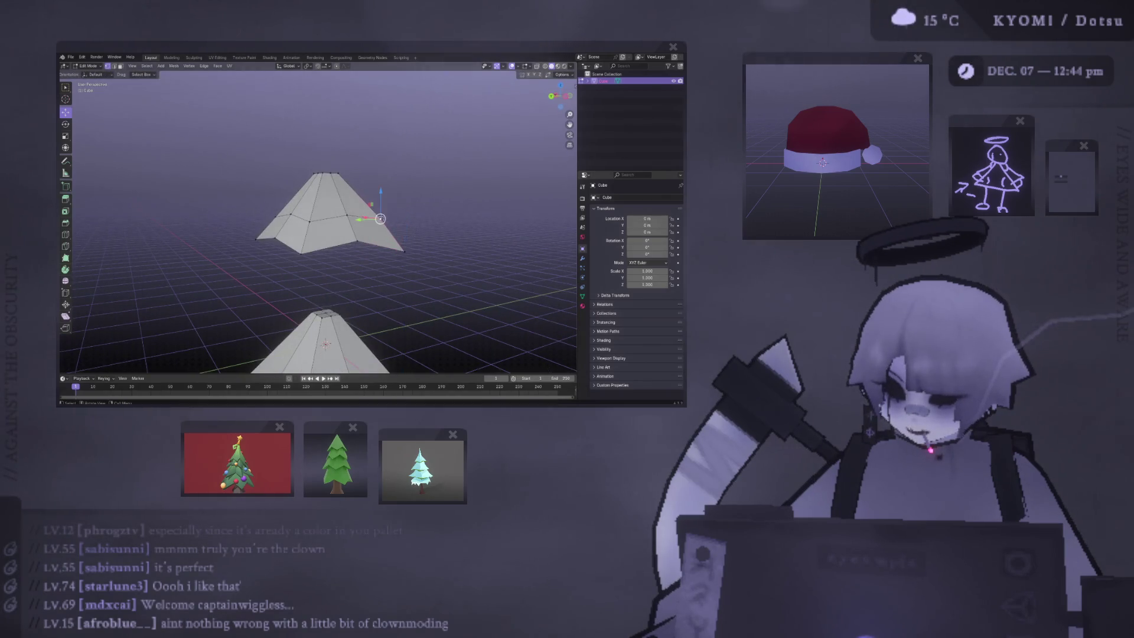
Step: Move the same vertex sideways and slightly higher, then return to Object Mode
middle_click_drag(383, 222, 248, 219)
key("g")
left_click(233, 242)
left_click_drag(213, 224, 213, 218)
left_click(212, 212)
mouse_move(212, 211)
middle_mouse_down()
mouse_move(349, 229)
mouse_move(271, 255)
mouse_move(394, 230)
mouse_move(519, 233)
mouse_move(302, 226)
mouse_move(405, 230)
mouse_move(336, 213)
mouse_move(419, 215)
middle_mouse_up()
key("Tab")
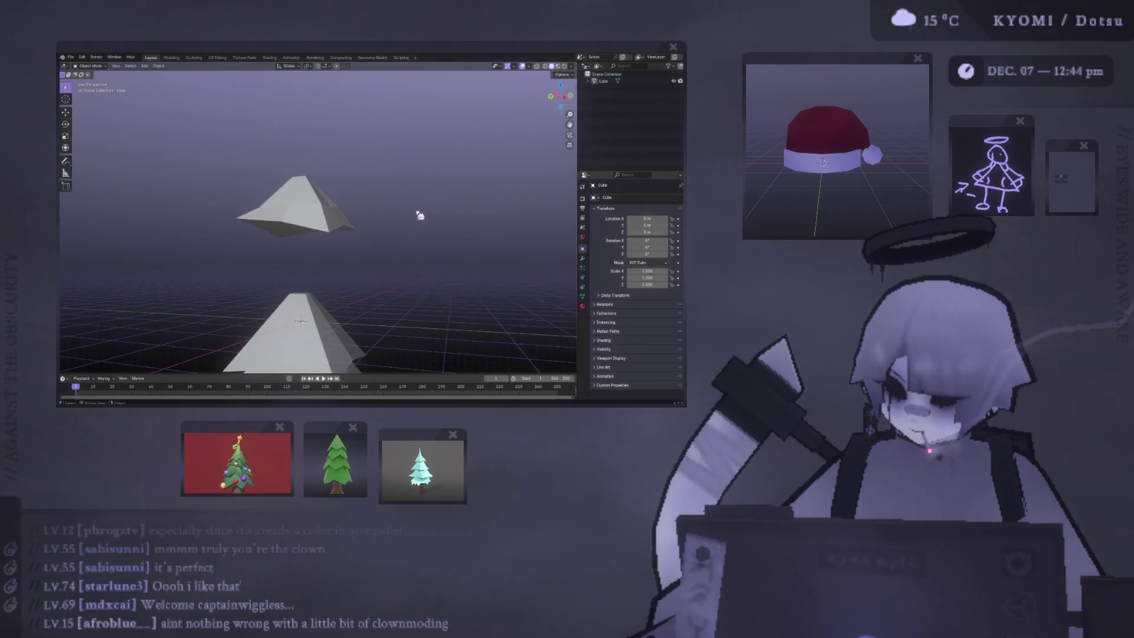
Step: Back in Edit Mode, grab and reposition the floating tier's selected geometry
key("Tab")
mouse_move(248, 216)
middle_mouse_down()
mouse_move(206, 214)
mouse_move(267, 212)
middle_mouse_up()
key("g")
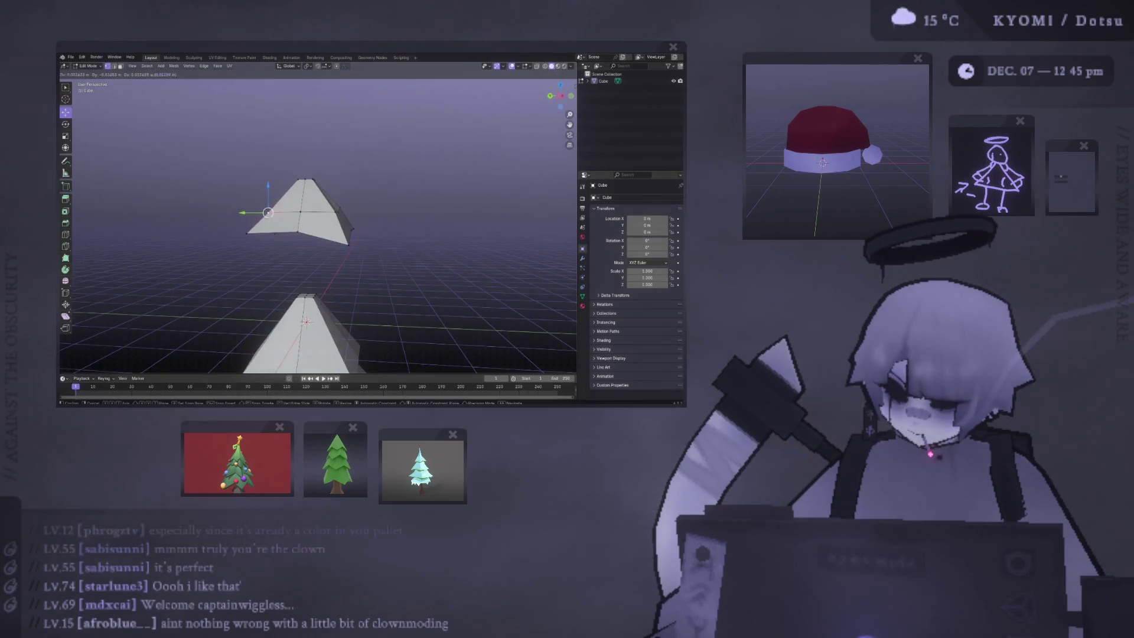
key("Return")
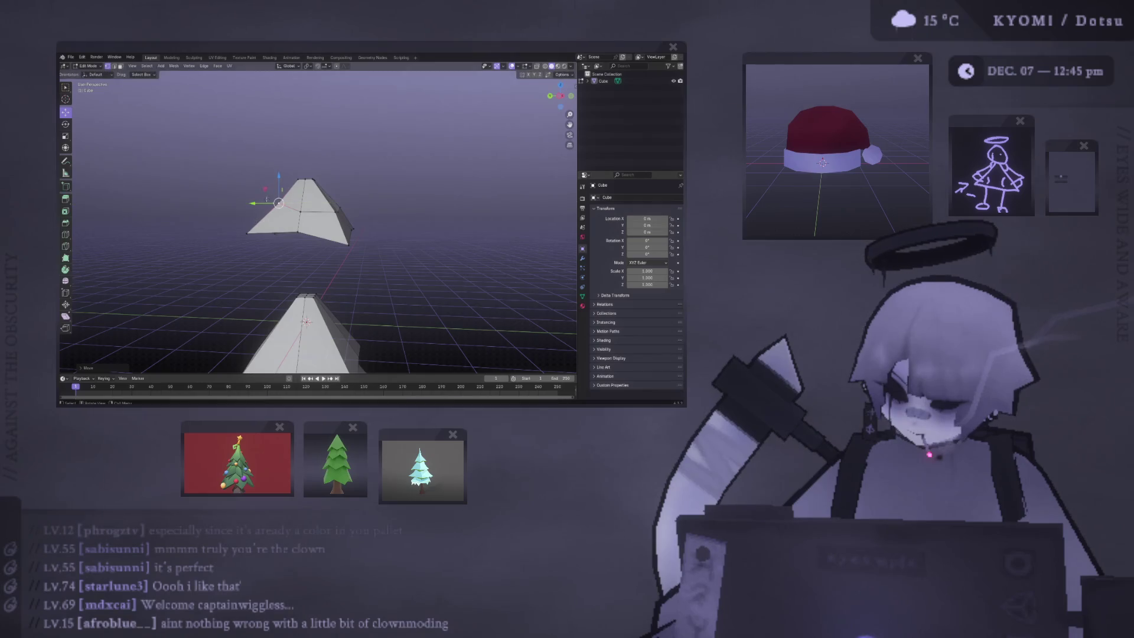
middle_click_drag(268, 213, 257, 213)
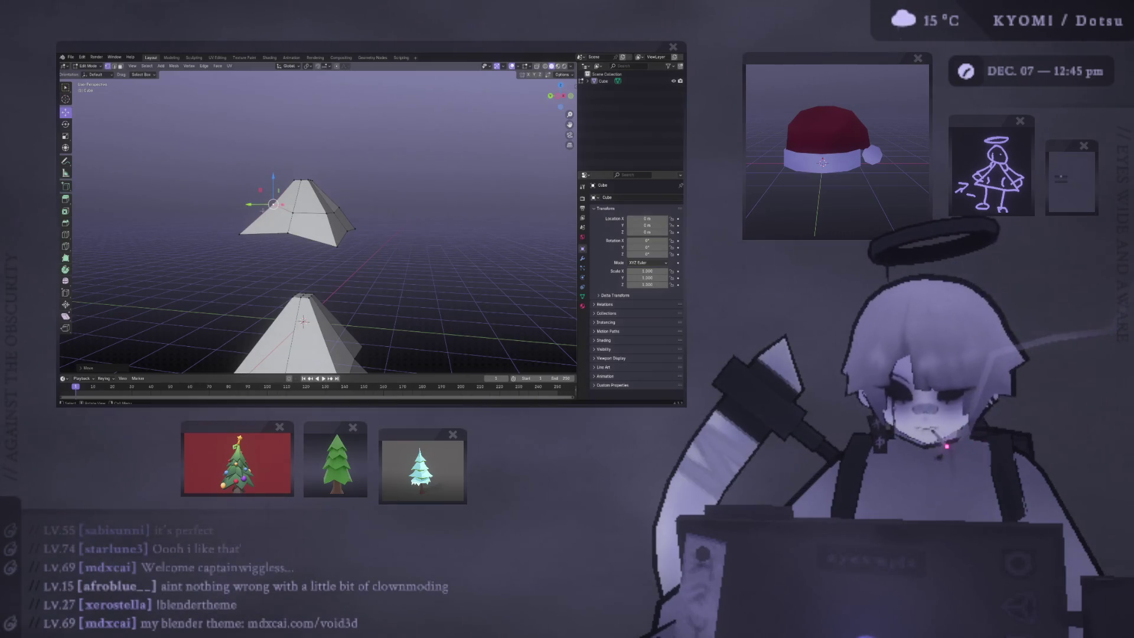
middle_click_drag(268, 213, 277, 259)
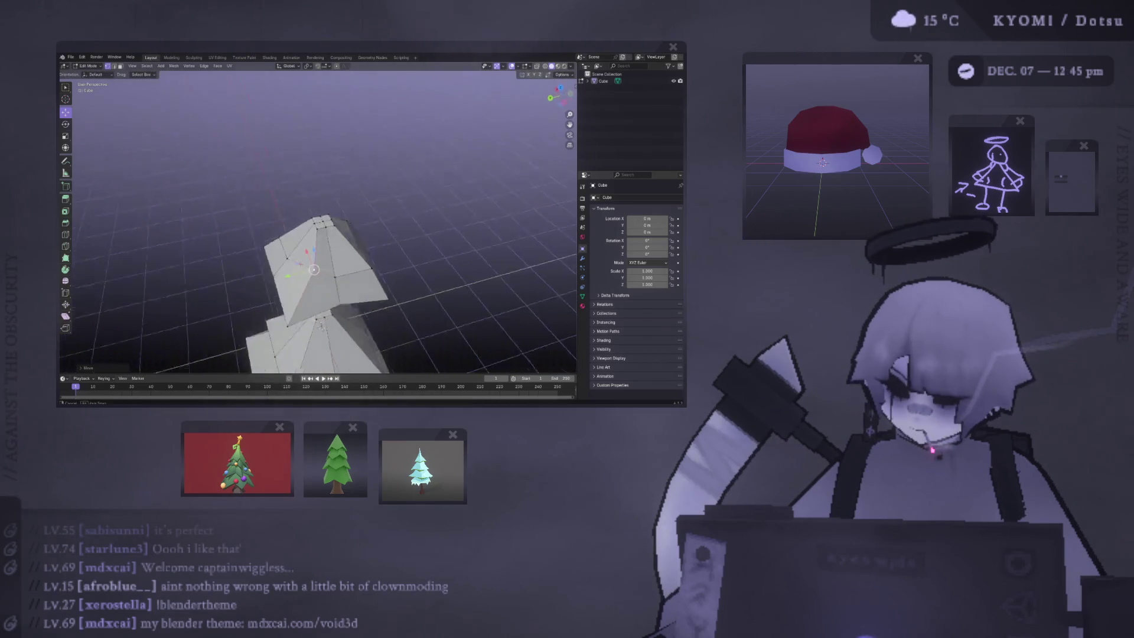
middle_click_drag(320, 325, 324, 322)
Step: Select more of the tier's vertices and move them outward to widen its corners
right_click(330, 282)
key("g")
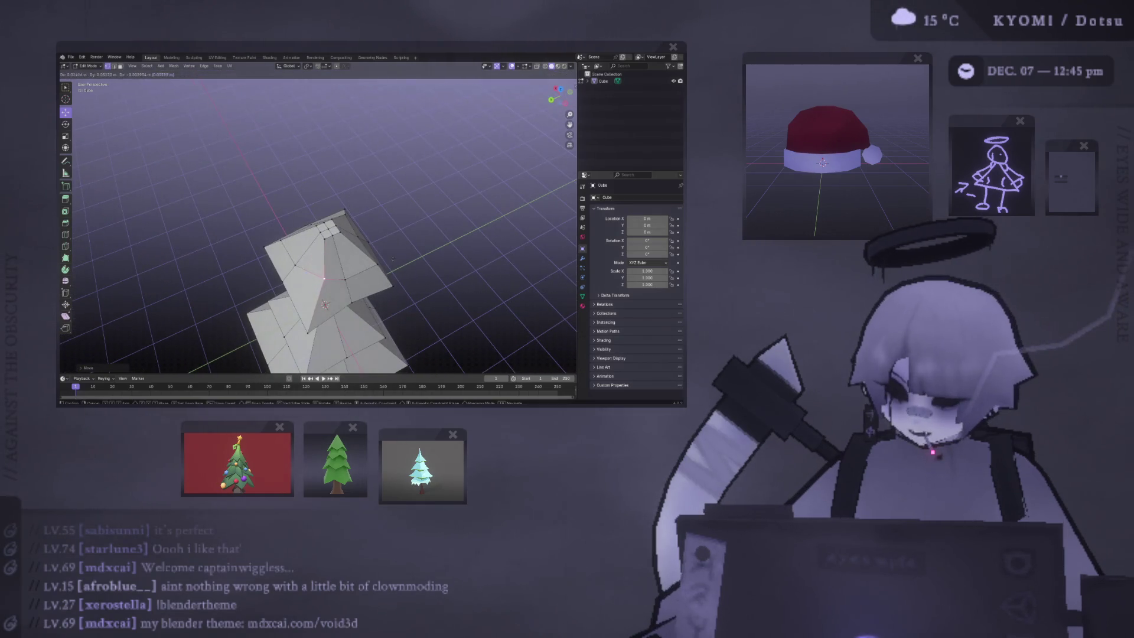
left_click(390, 252)
middle_click_drag(390, 252, 360, 269, "alt")
mouse_move(323, 232)
middle_mouse_down()
mouse_move(323, 274)
mouse_move(246, 179)
mouse_move(285, 290)
mouse_move(262, 228)
middle_mouse_up()
key("g")
left_click(321, 271)
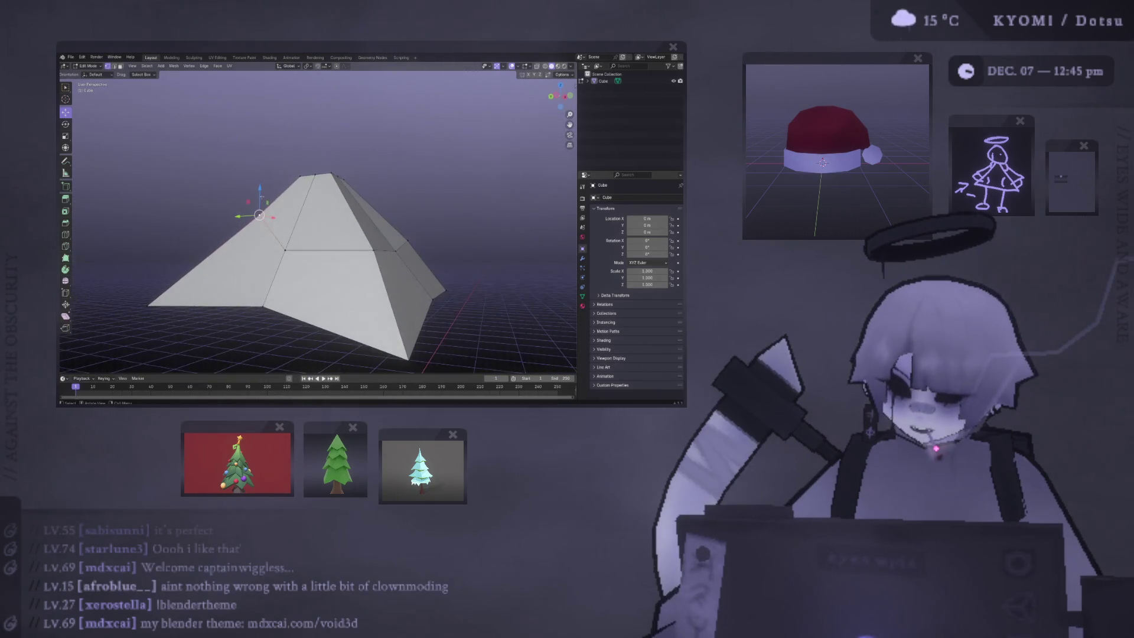
Step: Nudge an element slightly down and slide a corner vertex along its edge
key("g")
left_click(258, 221)
middle_click_drag(258, 221, 380, 234)
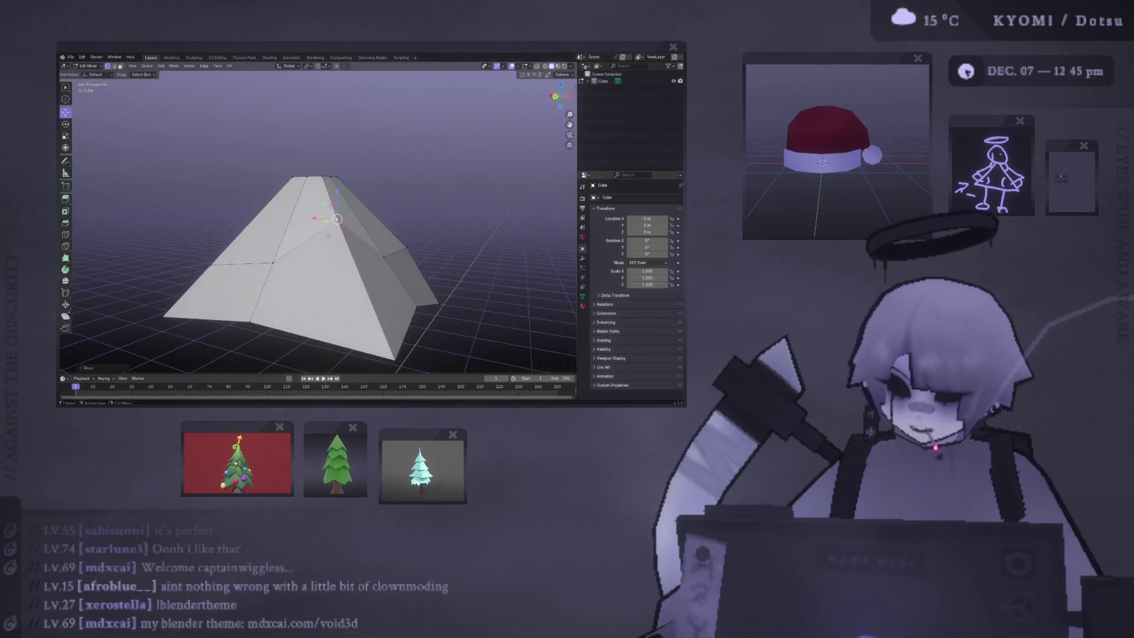
key("g")
key("g")
left_click(407, 262)
mouse_move(407, 263)
middle_mouse_down()
mouse_move(316, 242)
mouse_move(296, 264)
mouse_move(433, 258)
middle_mouse_up()
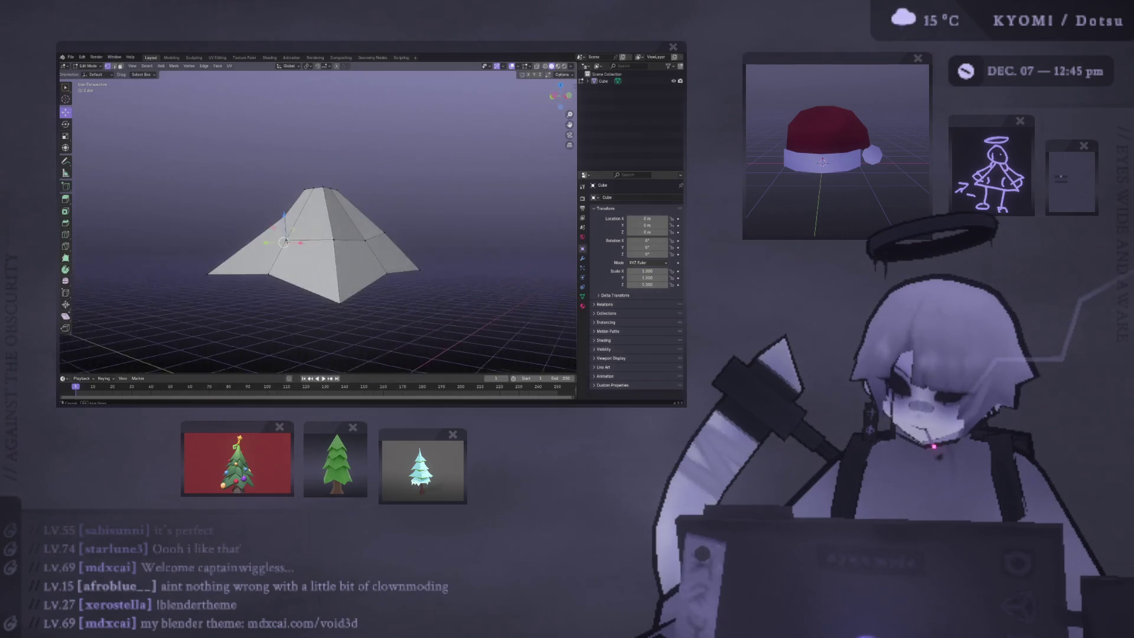
Step: Raise one more top-tier vertex, then return to Object Mode to see the pointed cap
key("g")
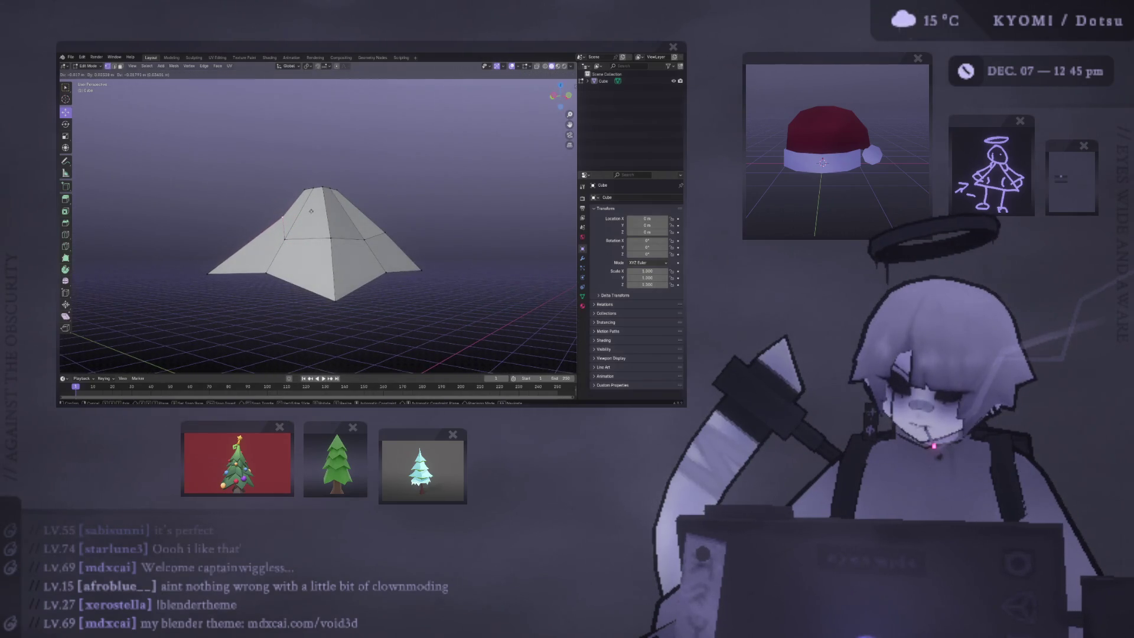
left_click(311, 210)
mouse_move(304, 213)
middle_mouse_down()
mouse_move(338, 216)
mouse_move(345, 258)
mouse_move(195, 167)
middle_mouse_up()
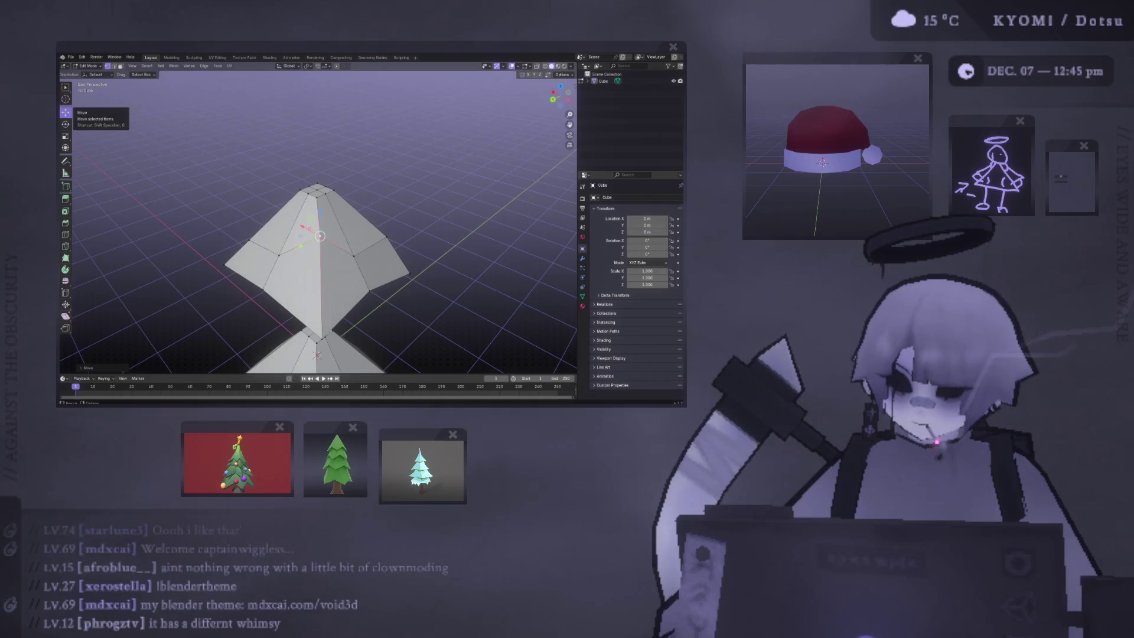
mouse_move(348, 248)
middle_mouse_down()
mouse_move(352, 206)
mouse_move(326, 196)
mouse_move(425, 201)
mouse_move(253, 221)
mouse_move(380, 228)
mouse_move(316, 254)
mouse_move(324, 272)
mouse_move(279, 308)
mouse_move(278, 192)
mouse_move(235, 203)
mouse_move(230, 229)
middle_mouse_up()
key("Tab")
key("Tab")
key("Tab")
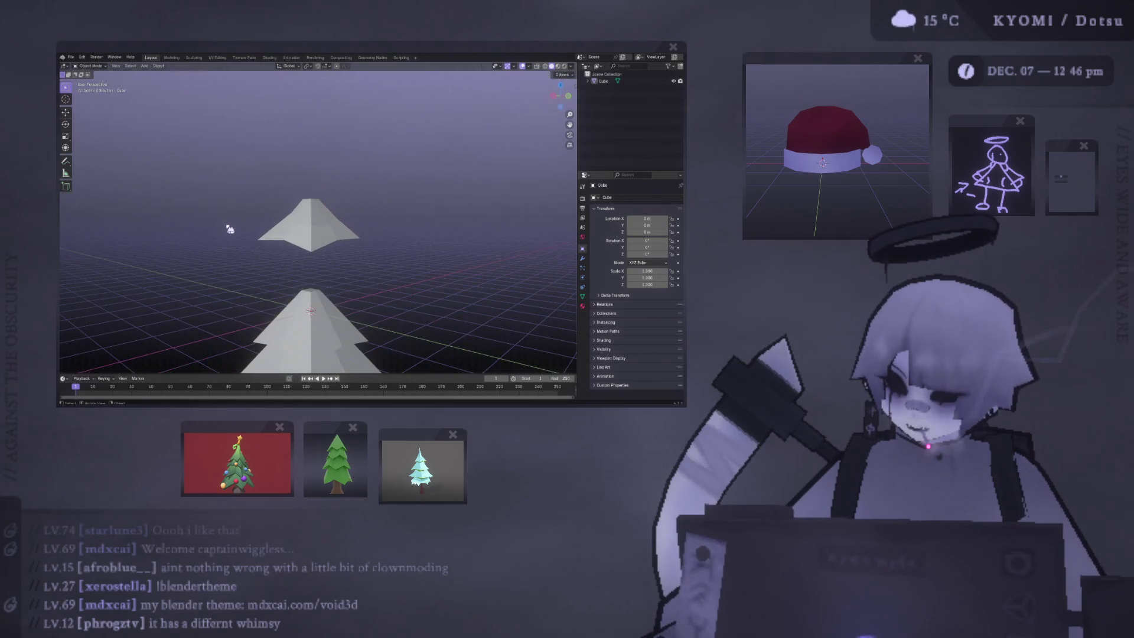
Step: Move the floating tier's selected geometry along Z, then check the tree in Object Mode
mouse_move(392, 230)
middle_mouse_down()
mouse_move(247, 231)
mouse_move(253, 313)
mouse_move(253, 224)
mouse_move(230, 230)
mouse_move(478, 232)
middle_mouse_up()
key("Tab")
key("g")
key("z")
key("g")
key("Return")
key("Tab")
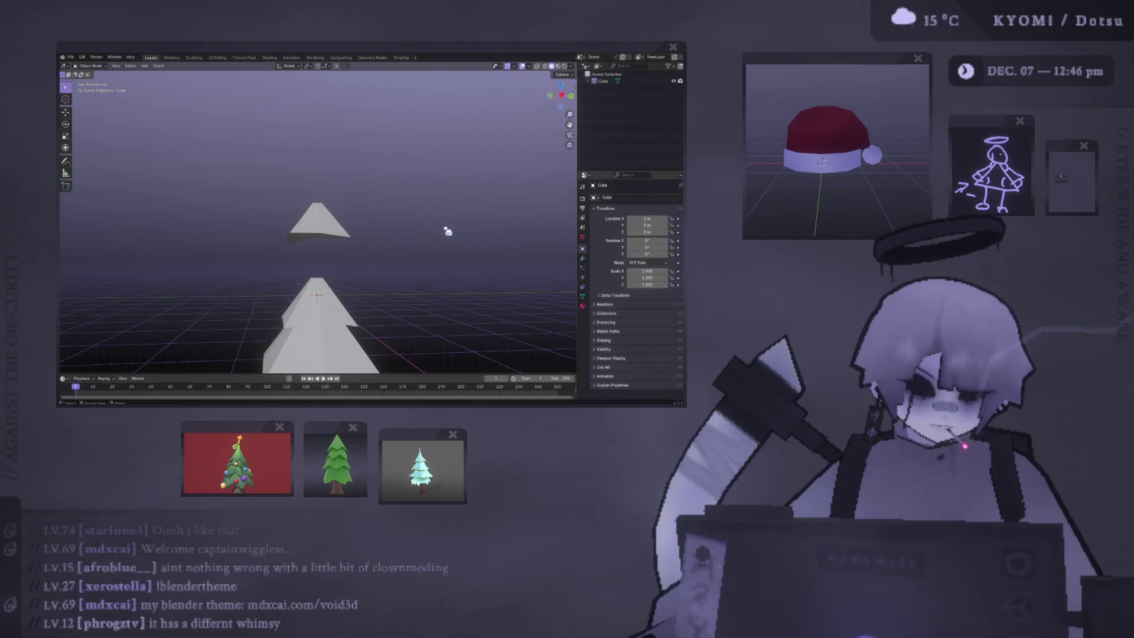
middle_click_drag(385, 237, 375, 253)
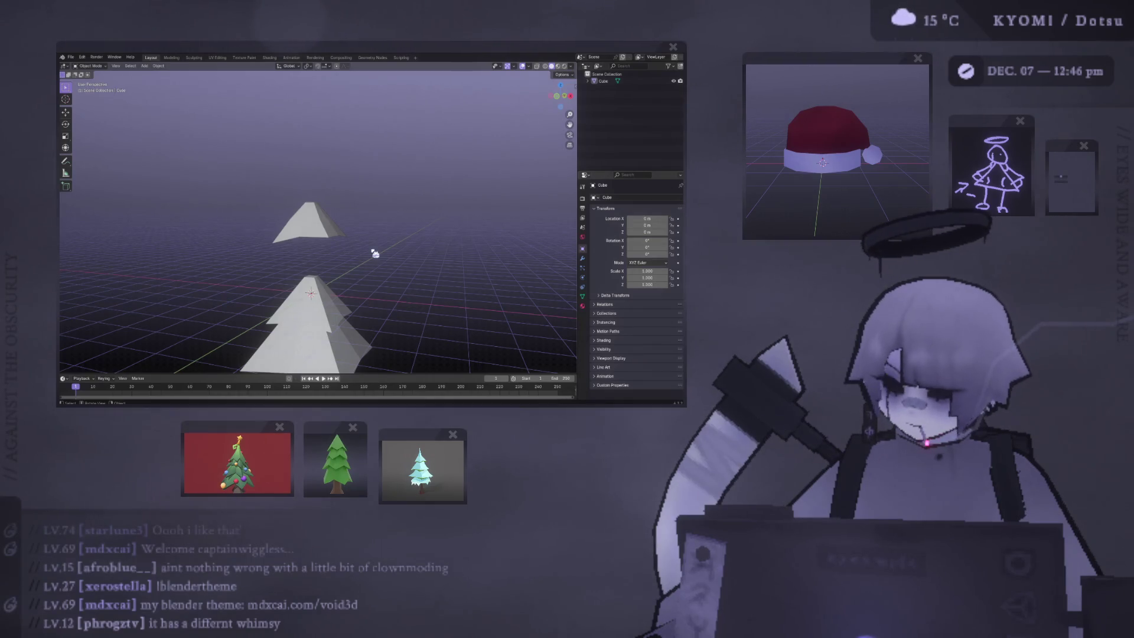
scroll(375, 253, "up", 3)
middle_click_drag(367, 232, 354, 242)
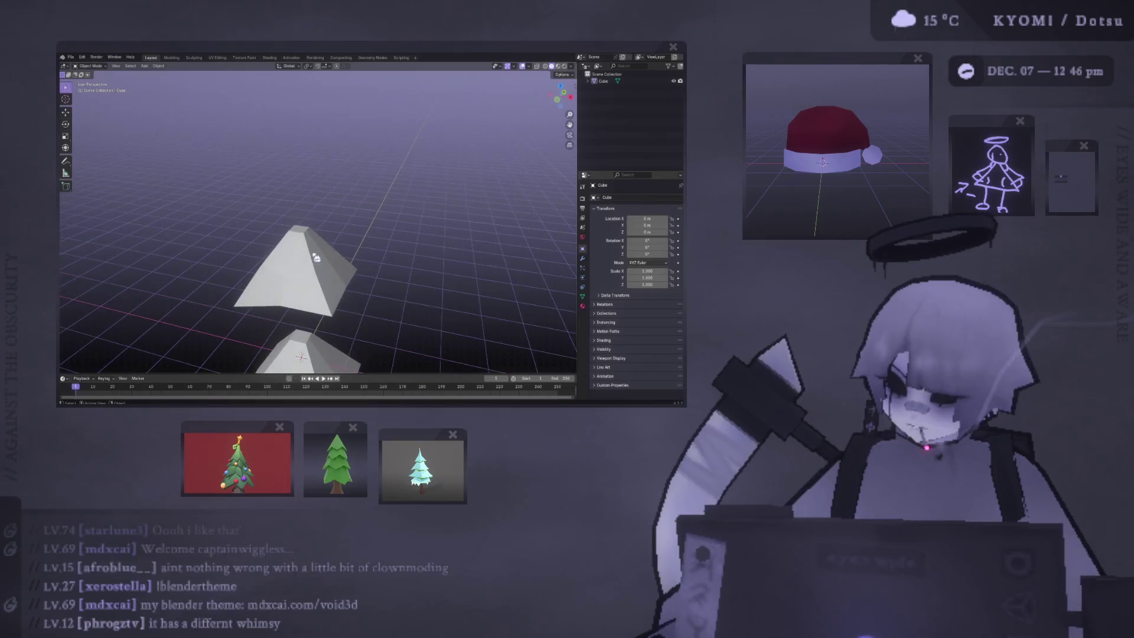
Step: Extrude the top tier's top face upward and merge it At Center into one point
key("Tab")
left_click(298, 234)
scroll(298, 234, "up", 3)
right_click(280, 243, "shift")
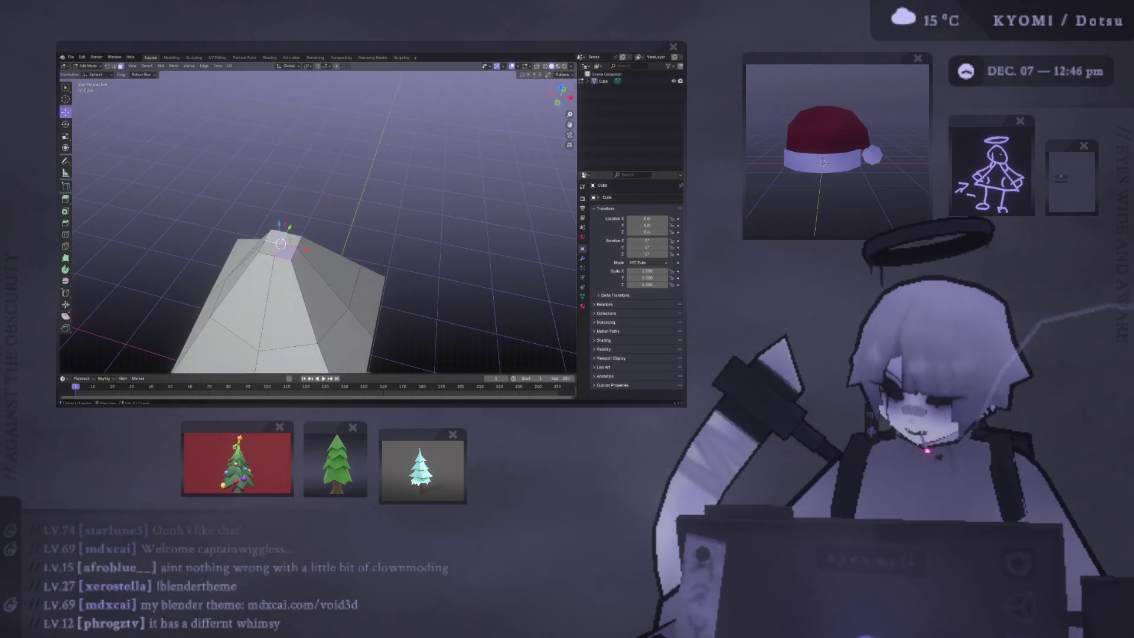
middle_click_drag(281, 243, 283, 225)
key("e")
left_click(287, 187)
key("m")
left_click(330, 204)
key("m")
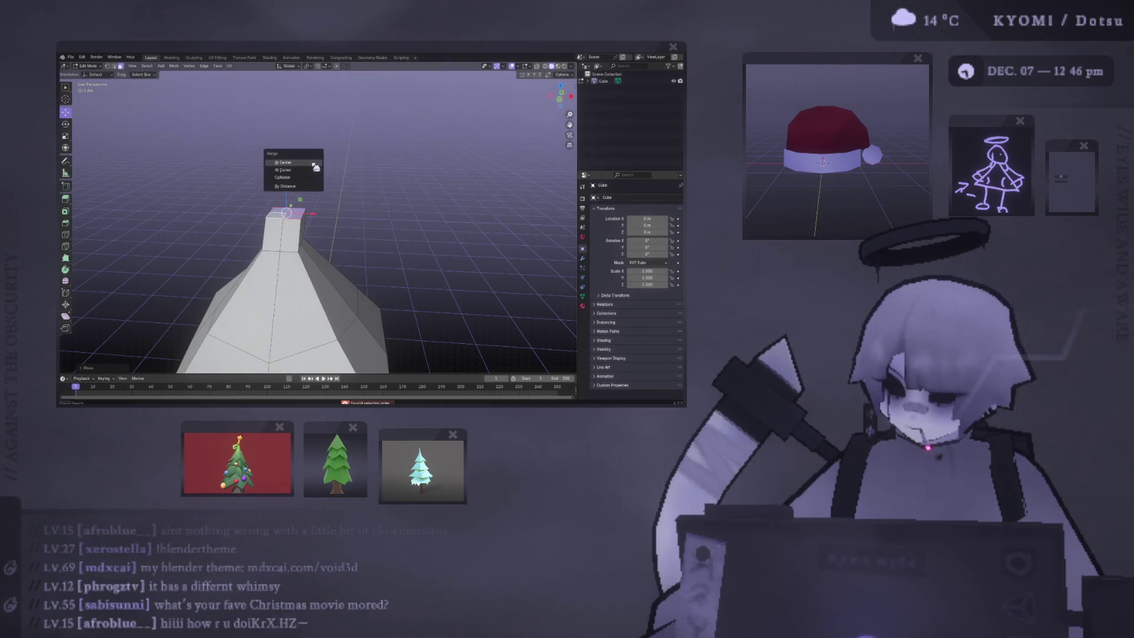
left_click(312, 162)
Step: Select the apex vertex and inspect the pointed tree from side and perspective views
left_click(285, 215)
middle_click_drag(286, 216, 301, 208)
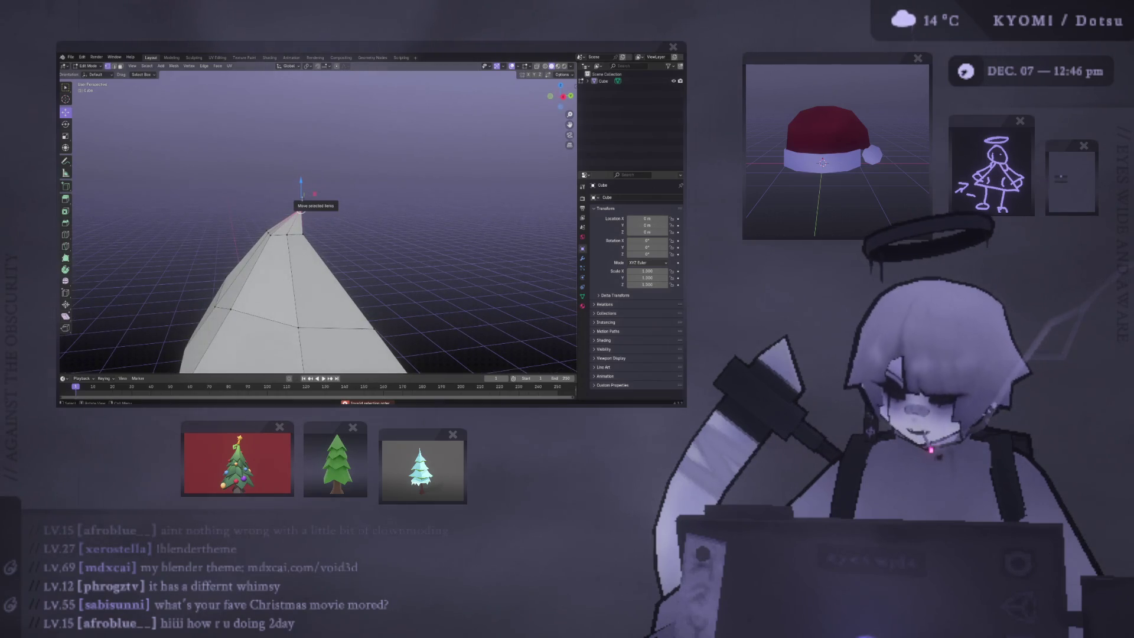
middle_click_drag(301, 204, 263, 211, "alt")
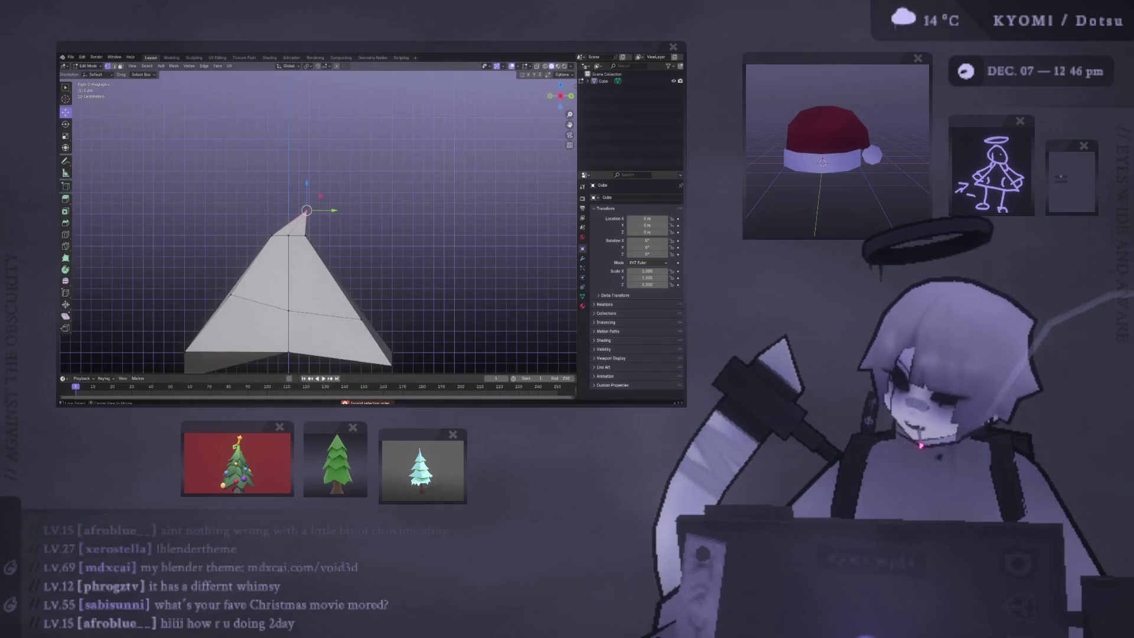
scroll(240, 230, "down", 5)
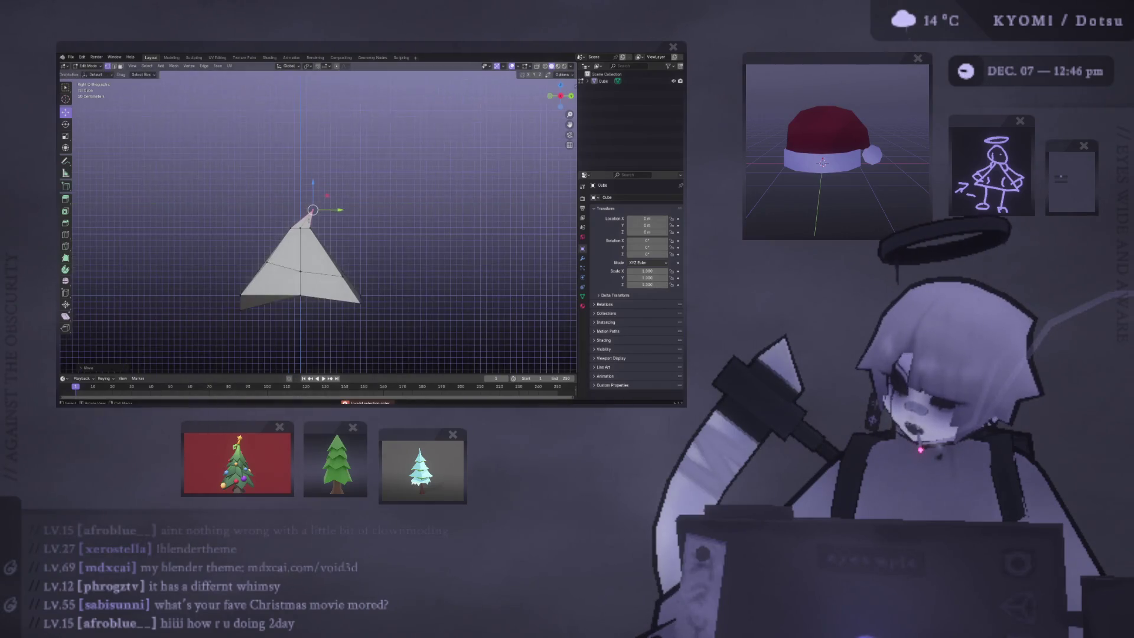
key("Tab")
mouse_move(240, 230)
middle_mouse_down()
mouse_move(355, 245)
mouse_move(458, 223)
mouse_move(328, 213)
middle_mouse_up()
key("Tab")
scroll(328, 213, "down", 4)
key("Tab")
key("KP_3")
mouse_move(203, 260)
middle_mouse_down()
mouse_move(230, 238)
mouse_move(111, 243)
mouse_move(554, 243)
mouse_move(354, 242)
mouse_move(471, 236)
mouse_move(472, 245)
middle_mouse_up()
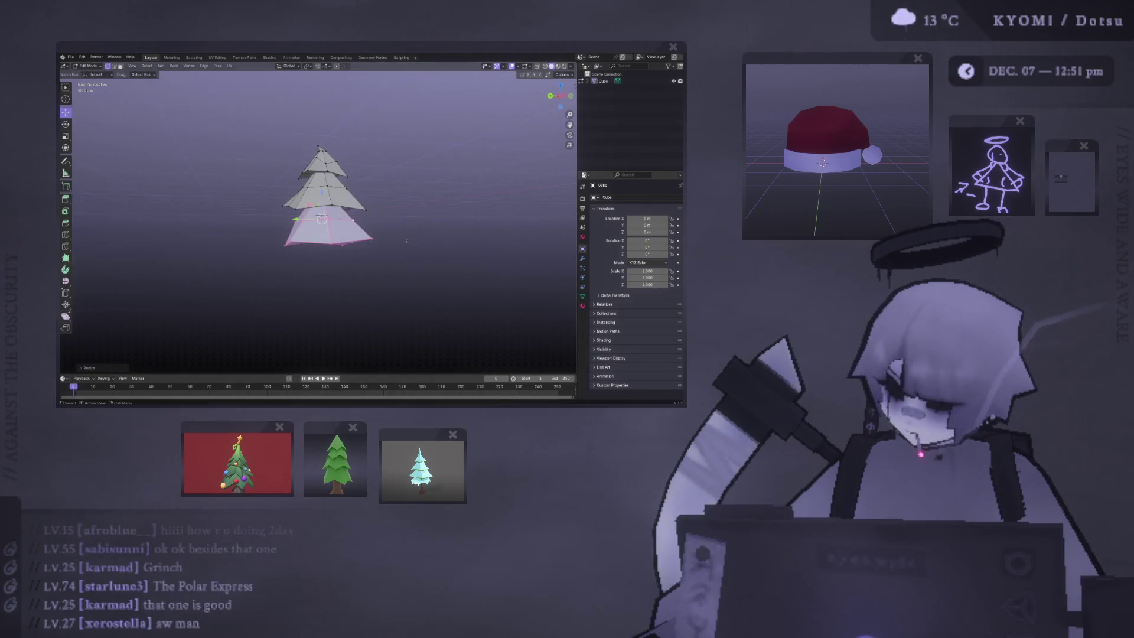
Step: Select the whole bottom pyramid, scale it larger and raise it along Z under the top tier
key("g")
left_click(298, 218)
left_click_drag(298, 217, 349, 237)
key("ctrl+l")
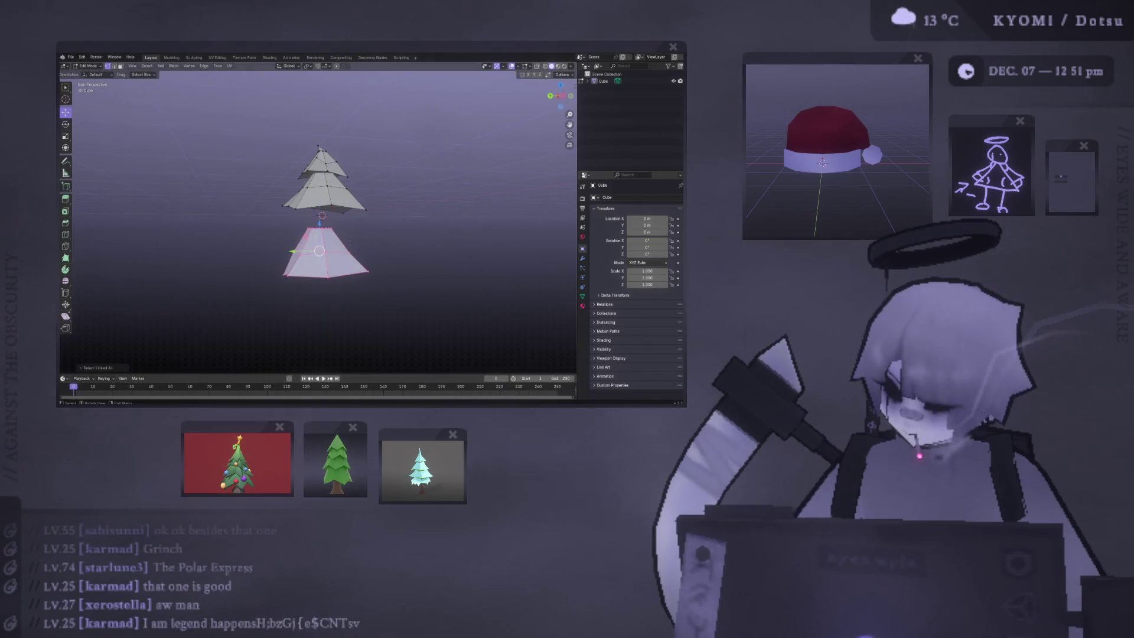
key("s")
key("Return")
key("g")
key("z")
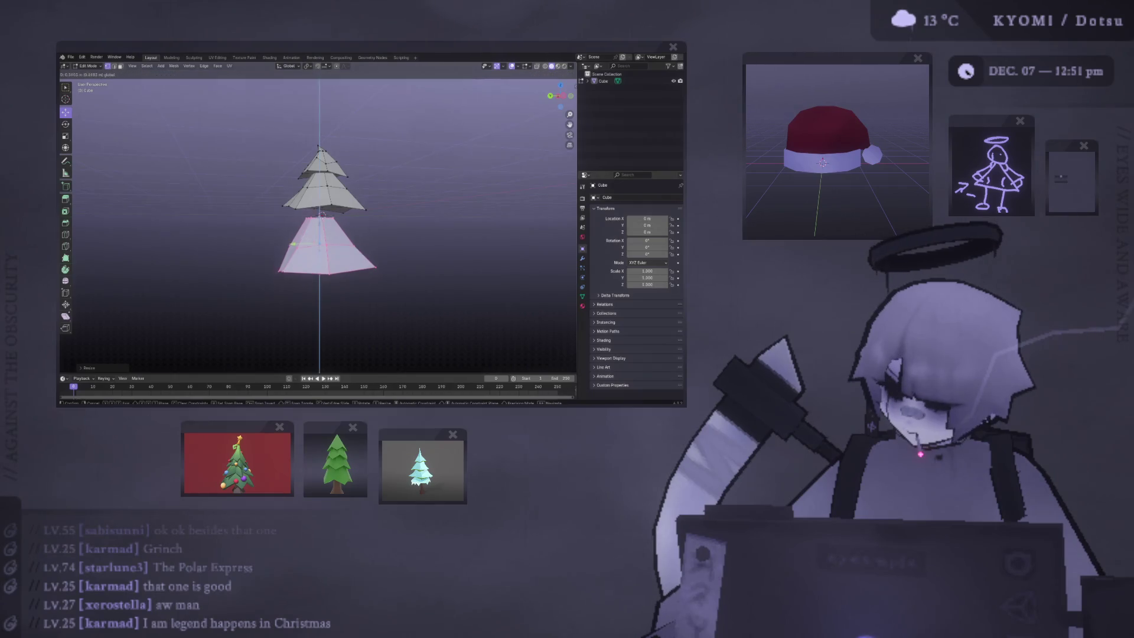
left_click(319, 223)
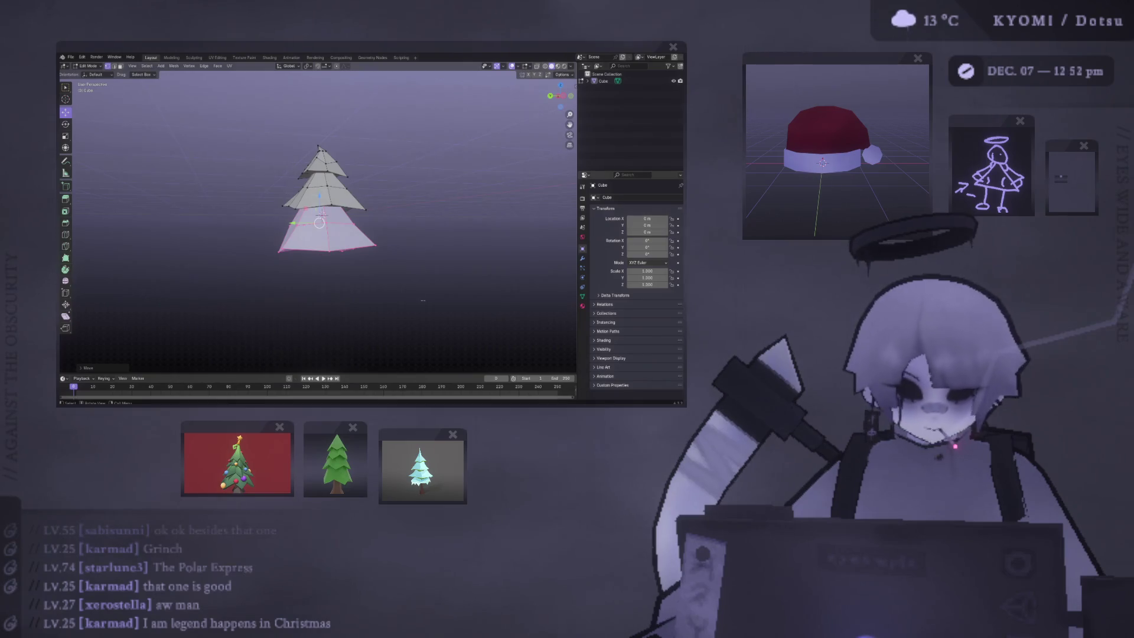
Step: Slide the bottom tier's faces sideways along X, checking from the front view
key("Tab")
mouse_move(405, 240)
middle_mouse_down()
mouse_move(285, 272)
mouse_move(242, 245)
middle_mouse_up()
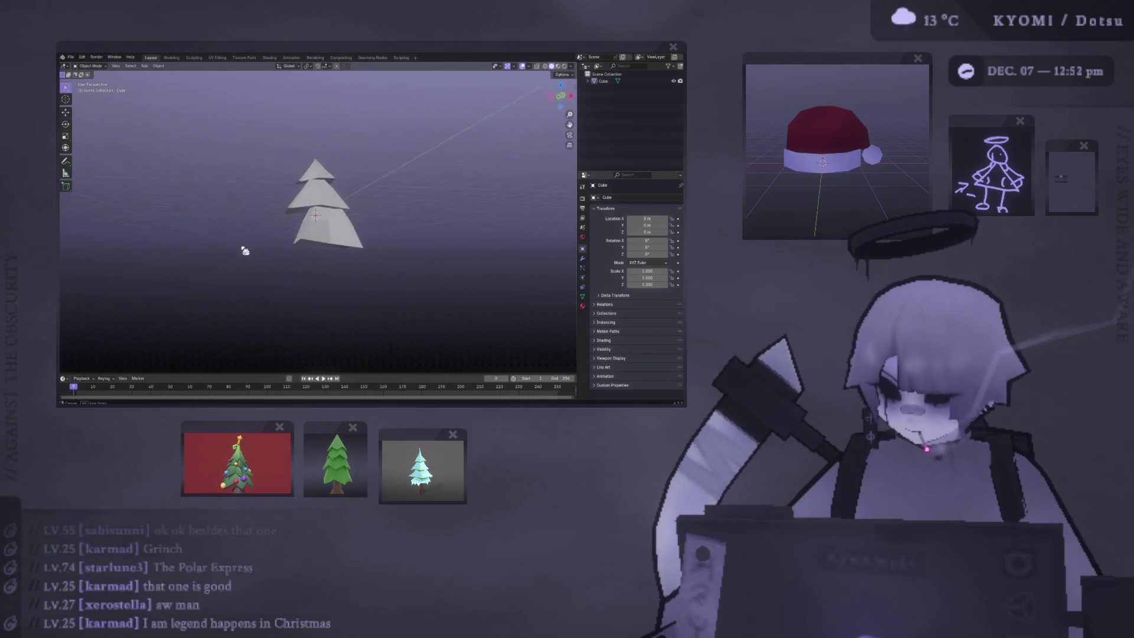
key("Tab")
key("g")
key("x")
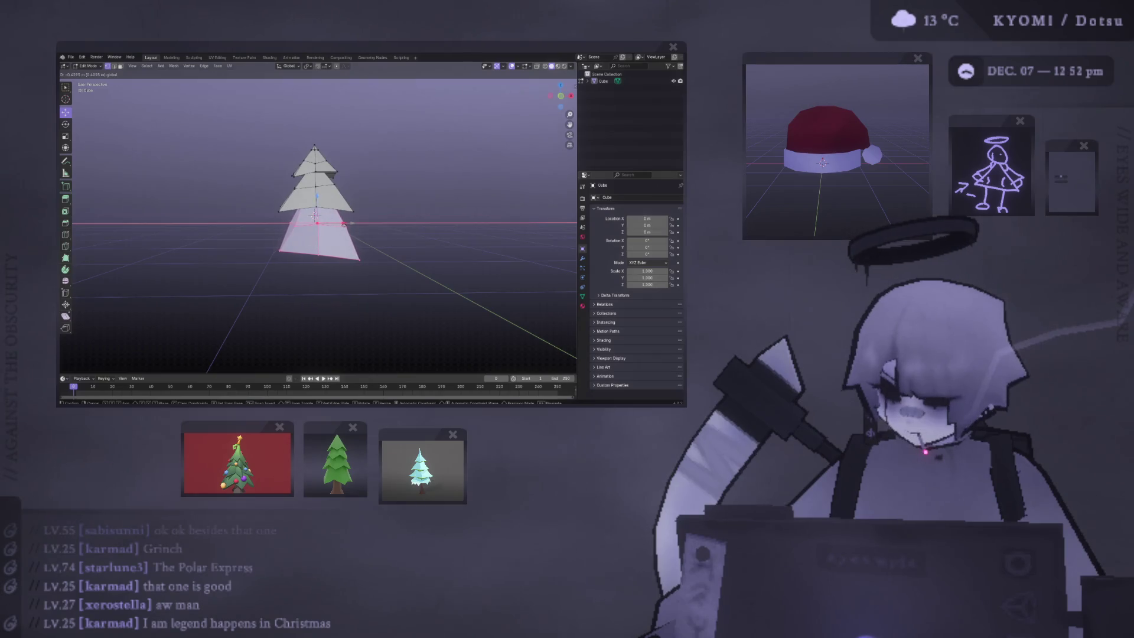
key("KP_1")
left_click(345, 227)
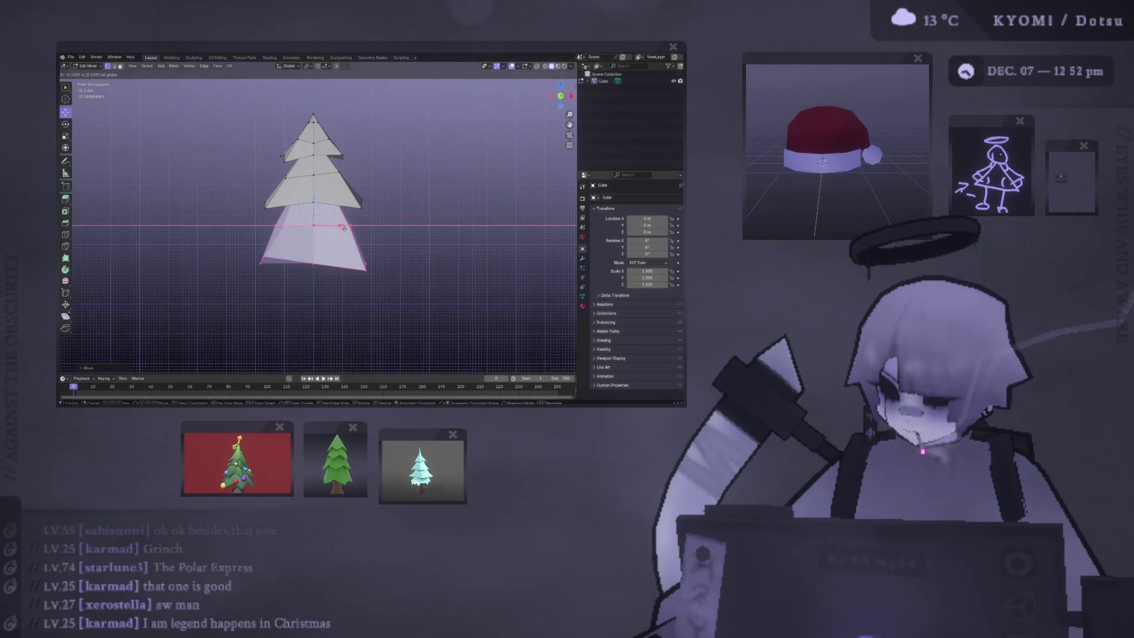
left_click(344, 229)
key("ctrl+KP_3")
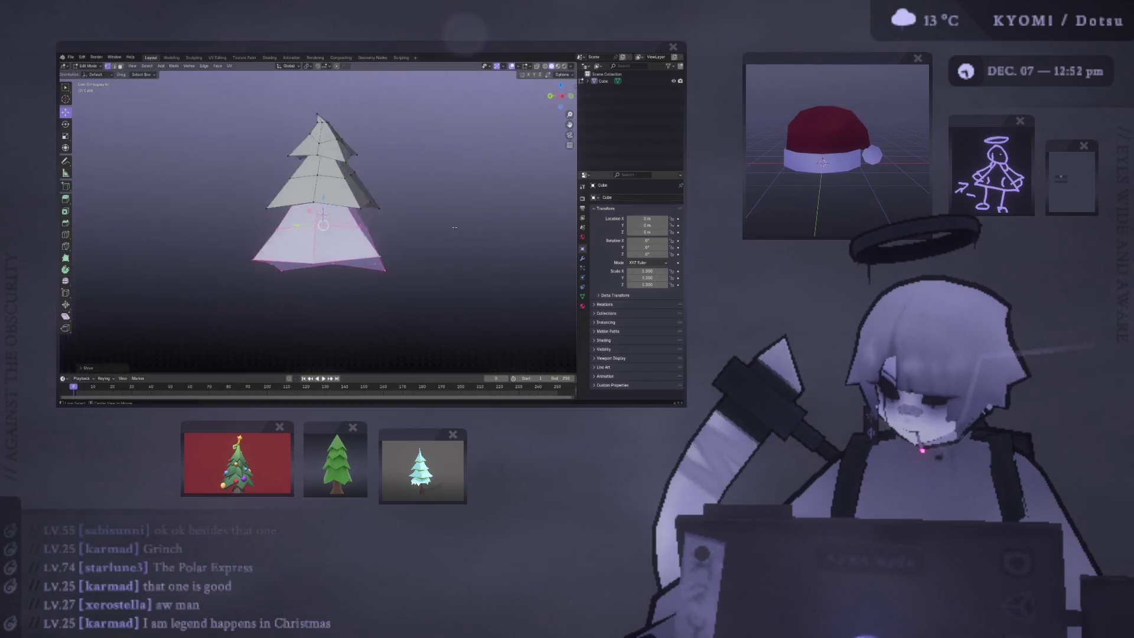
Step: Inspect the staggered tree in Object Mode, then return to Edit Mode in front view
key("Tab")
scroll(275, 271, "down", 4)
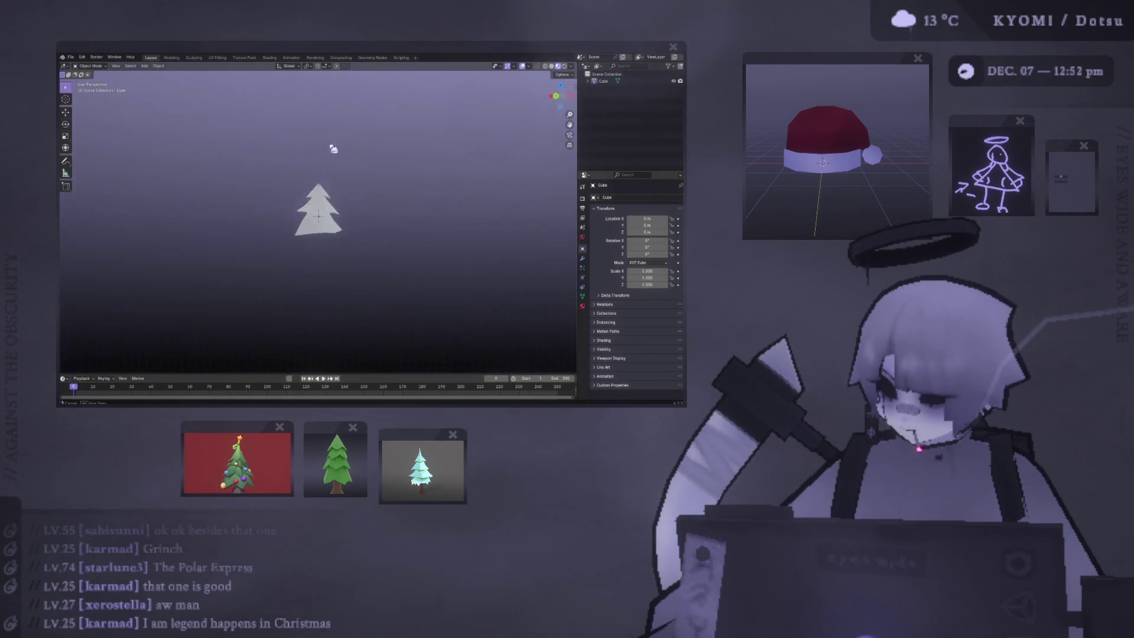
scroll(157, 154, "up", 3)
mouse_move(220, 177)
middle_mouse_down()
mouse_move(380, 187)
mouse_move(349, 203)
mouse_move(417, 195)
mouse_move(392, 172)
mouse_move(385, 203)
mouse_move(237, 178)
mouse_move(266, 169)
mouse_move(284, 189)
mouse_move(278, 177)
middle_mouse_up()
key("Tab")
key("KP_1")
key("KP_5")
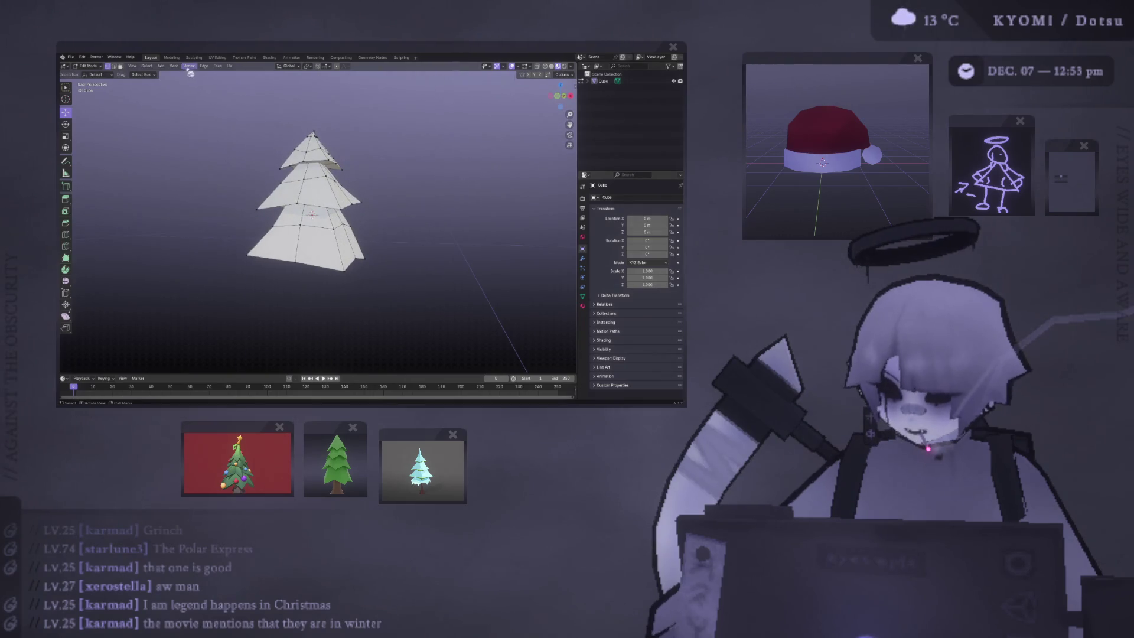
Step: Add a cube, move it down beneath the tree and shrink it for the trunk
left_click(161, 66)
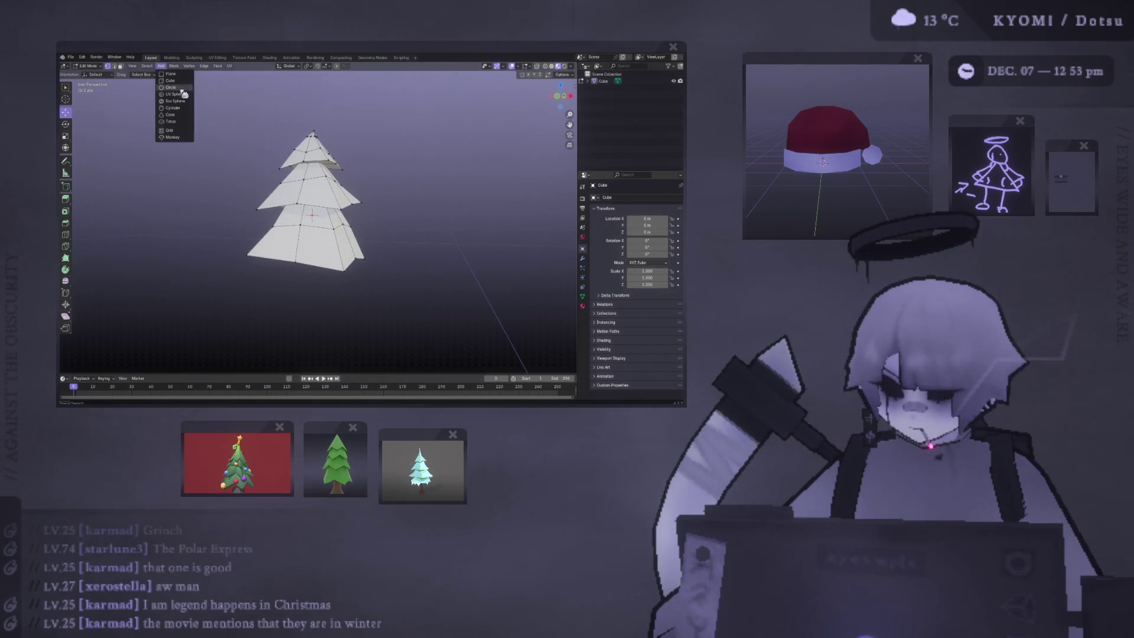
left_click(171, 80)
key("g")
key("z")
key("Return")
key("s")
key("Return")
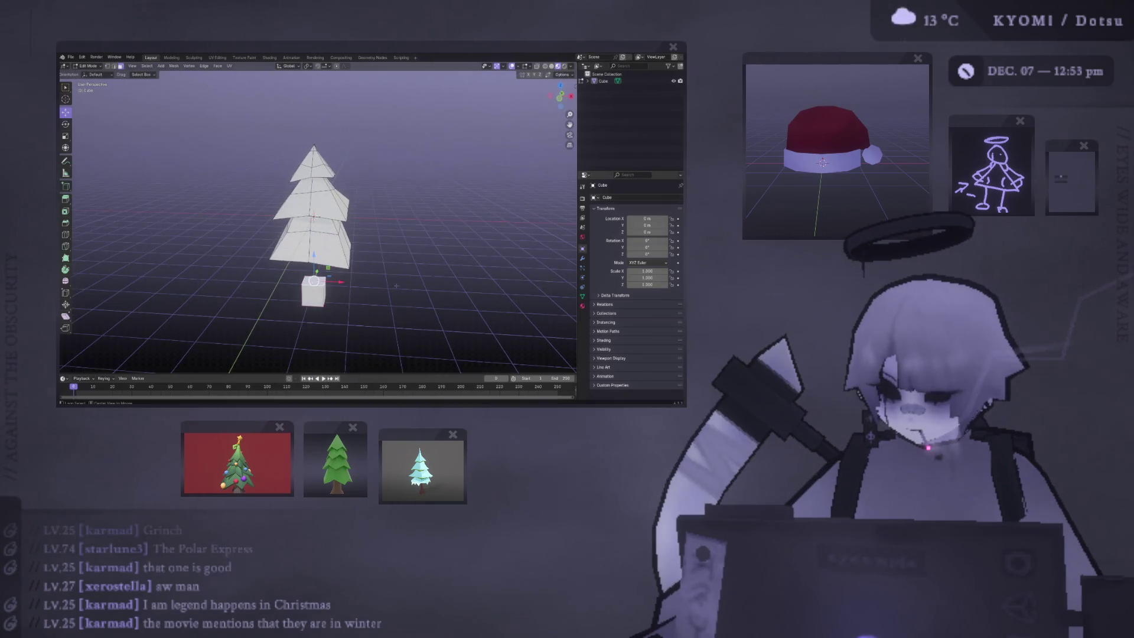
Step: Stretch the cube's top face upward into a tall trunk and add a centred loop cut
key("KP_1")
key("g")
key("z")
key("Return")
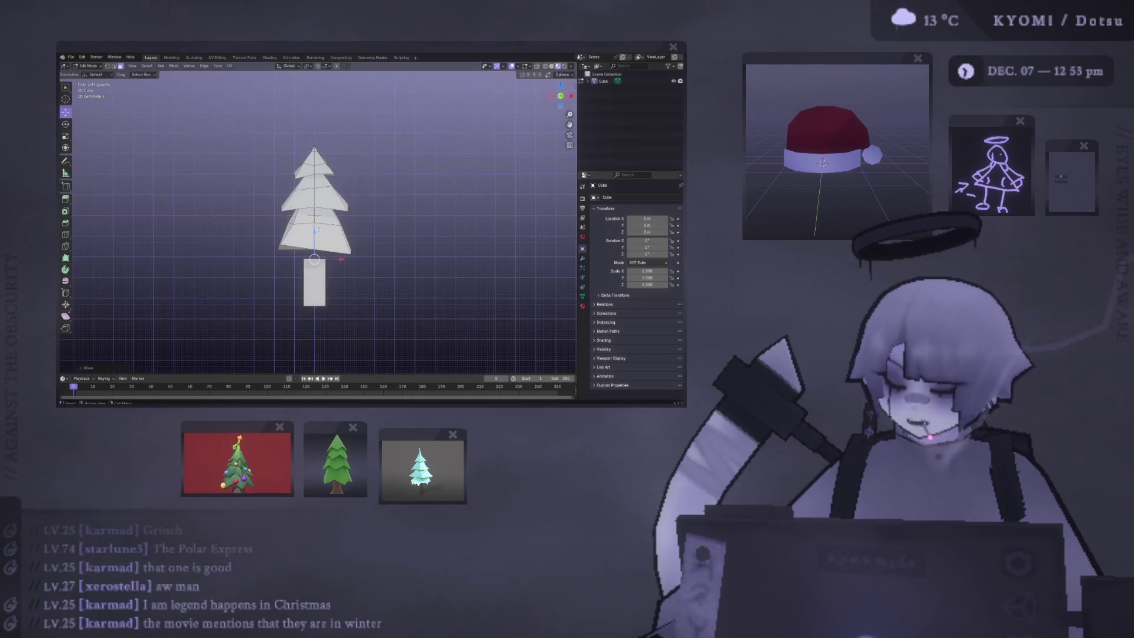
mouse_move(332, 264)
middle_mouse_down()
mouse_move(367, 255)
mouse_move(313, 246)
middle_mouse_up()
key("ctrl+r")
left_click(320, 233)
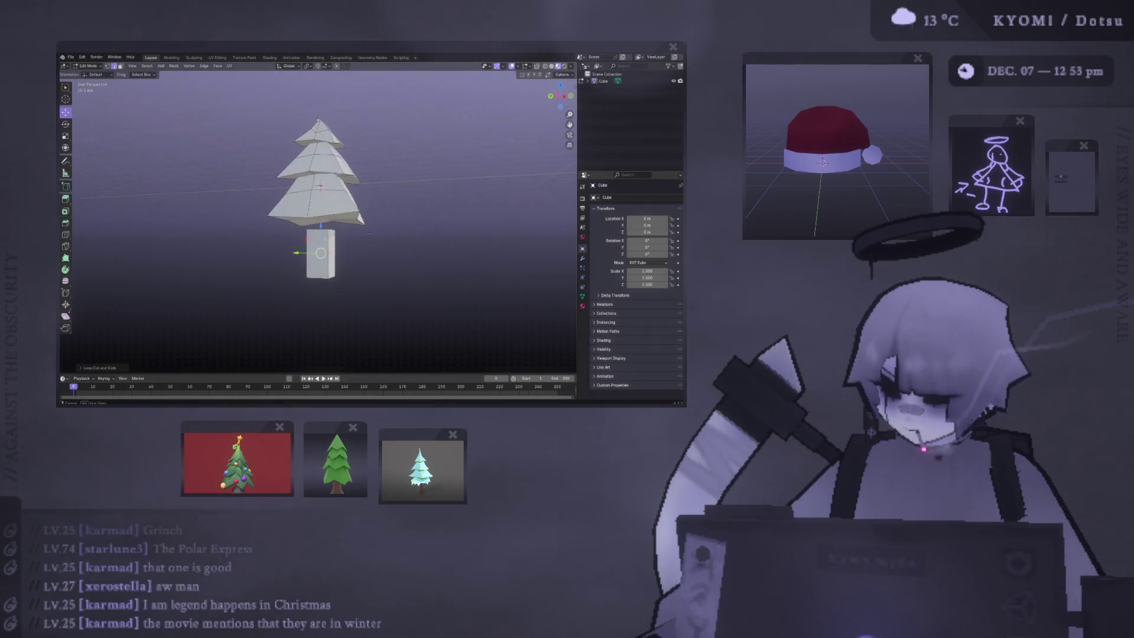
Step: Switch to face selection and dissolve the selected trunk geometry with Ctrl+X
scroll(320, 234, "up", 3)
key("1")
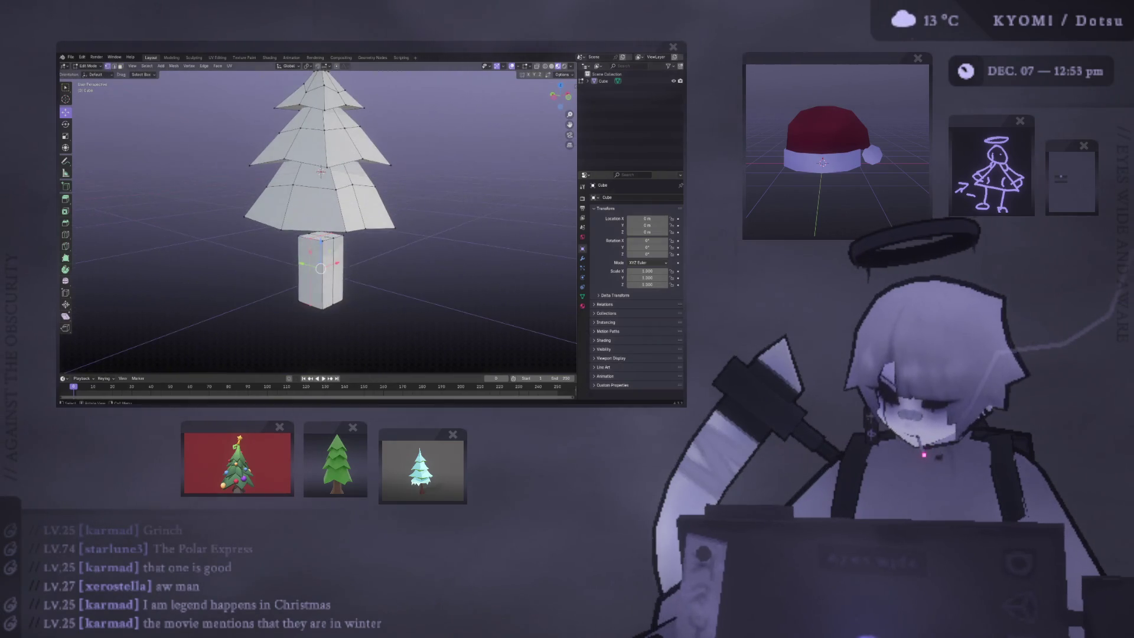
key("3")
scroll(320, 235, "up", 2)
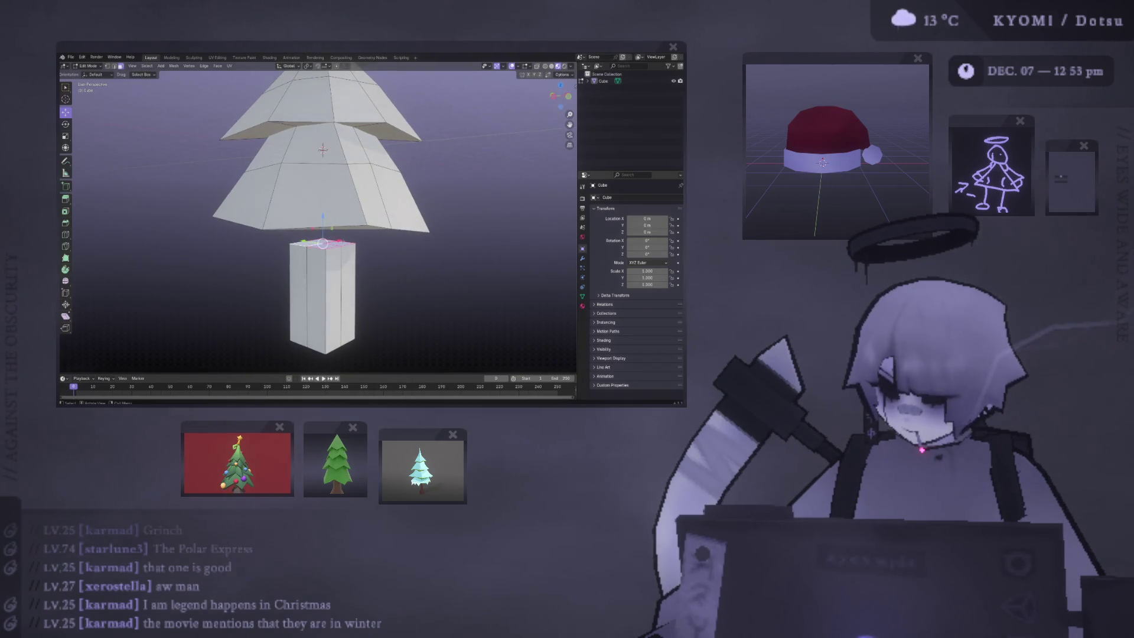
mouse_move(320, 234)
middle_mouse_down()
mouse_move(331, 177)
mouse_move(337, 255)
mouse_move(247, 221)
mouse_move(257, 248)
middle_mouse_up()
key("ctrl+x")
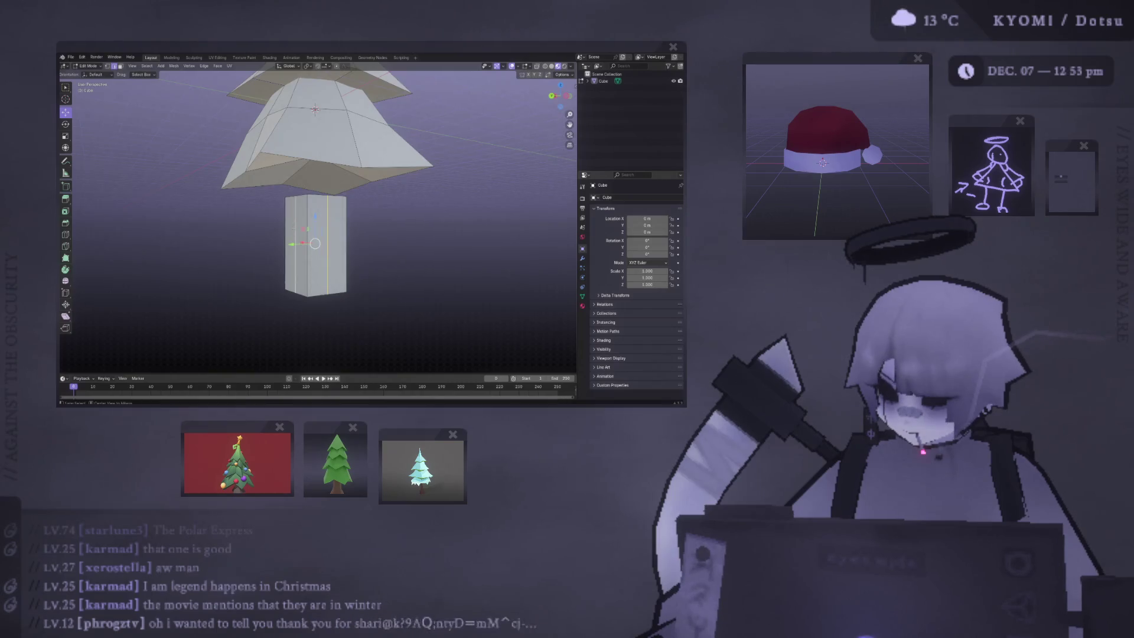
Step: Widen the trunk along X from the side view, then scale it along Y
key("ctrl+KP_3")
key("s")
key("x")
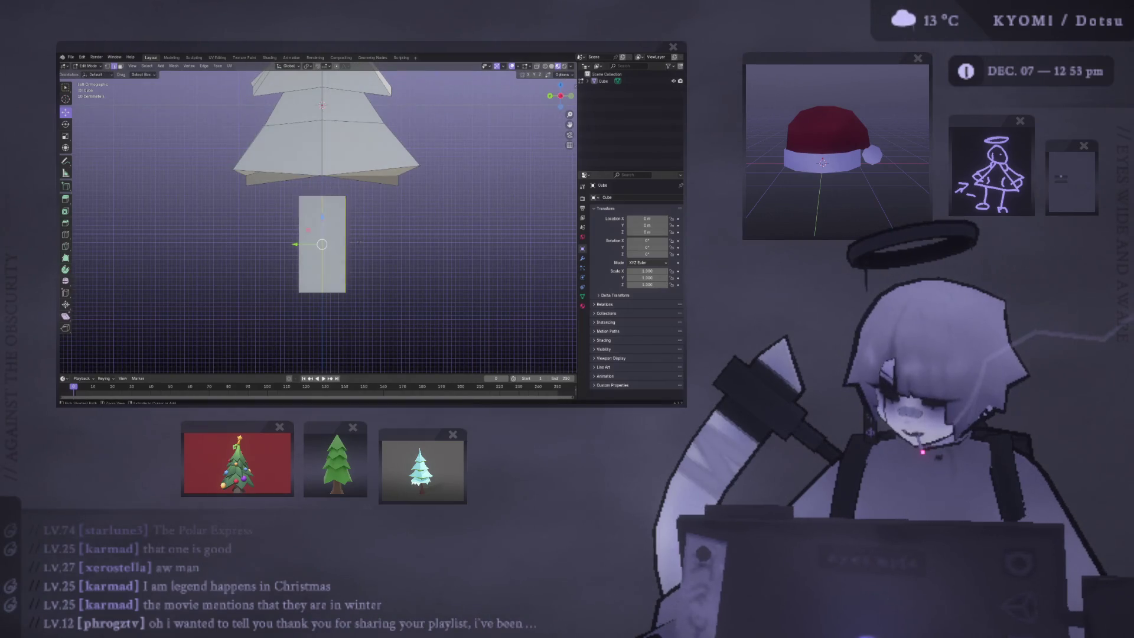
left_click(397, 236)
middle_click_drag(397, 236, 451, 263)
key("s")
key("y")
left_click(411, 258)
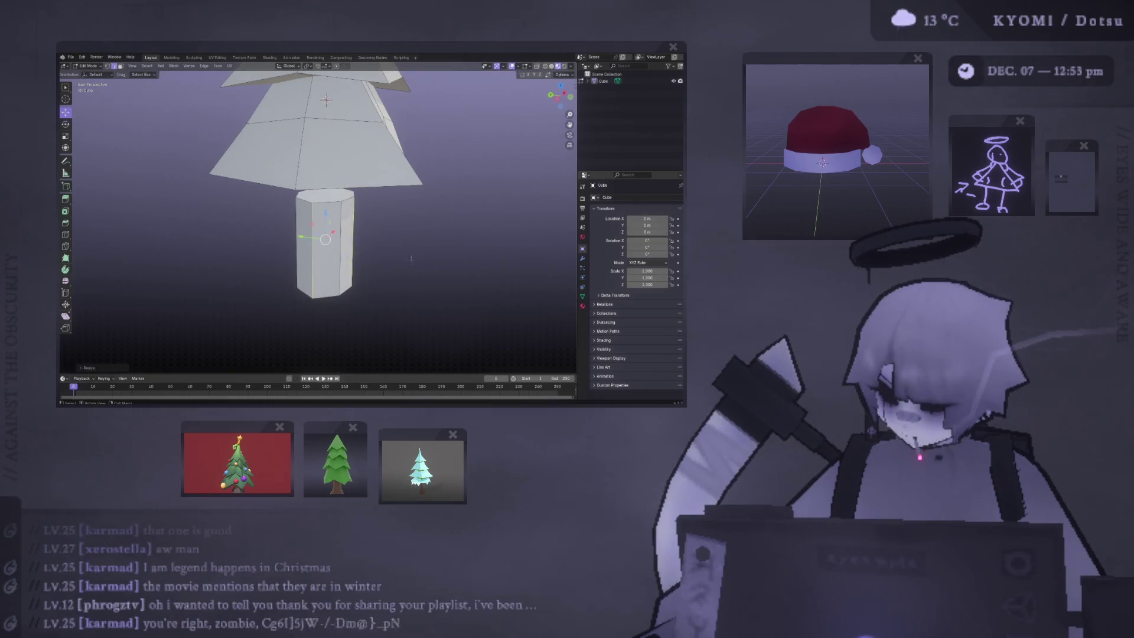
mouse_move(397, 257)
middle_mouse_down()
mouse_move(288, 243)
mouse_move(436, 248)
middle_mouse_up()
Step: Select the whole linked trunk and narrow it along the X axis from the front
key("a")
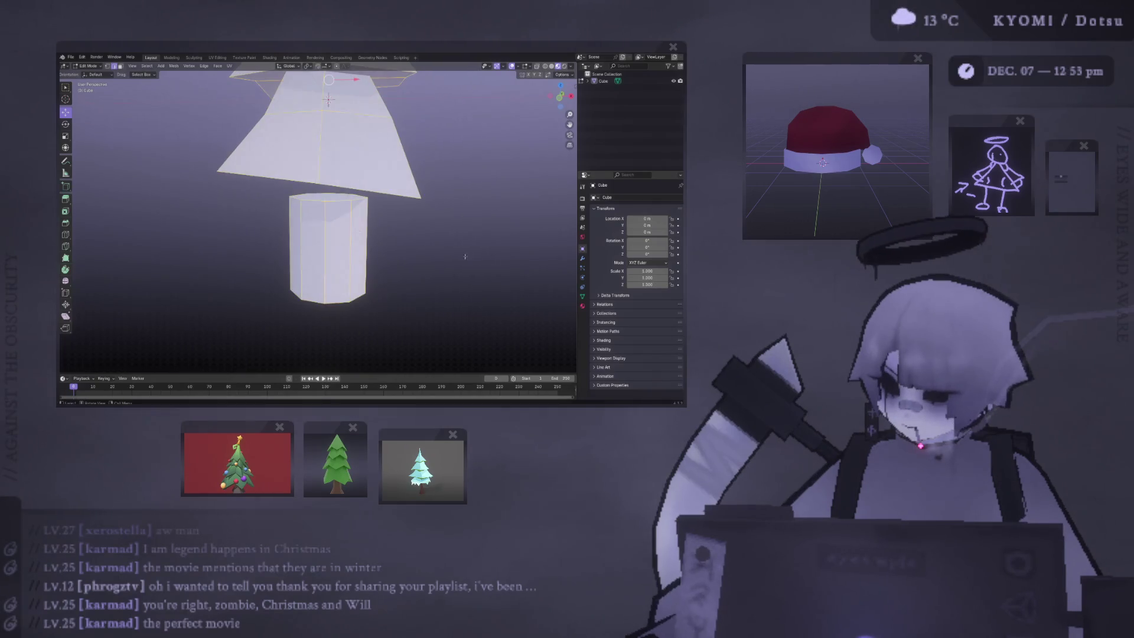
left_click(333, 231)
key("ctrl+l")
mouse_move(333, 231)
middle_mouse_down()
mouse_move(356, 218)
mouse_move(312, 219)
mouse_move(361, 227)
middle_mouse_up()
key("KP_1")
key("s")
key("x")
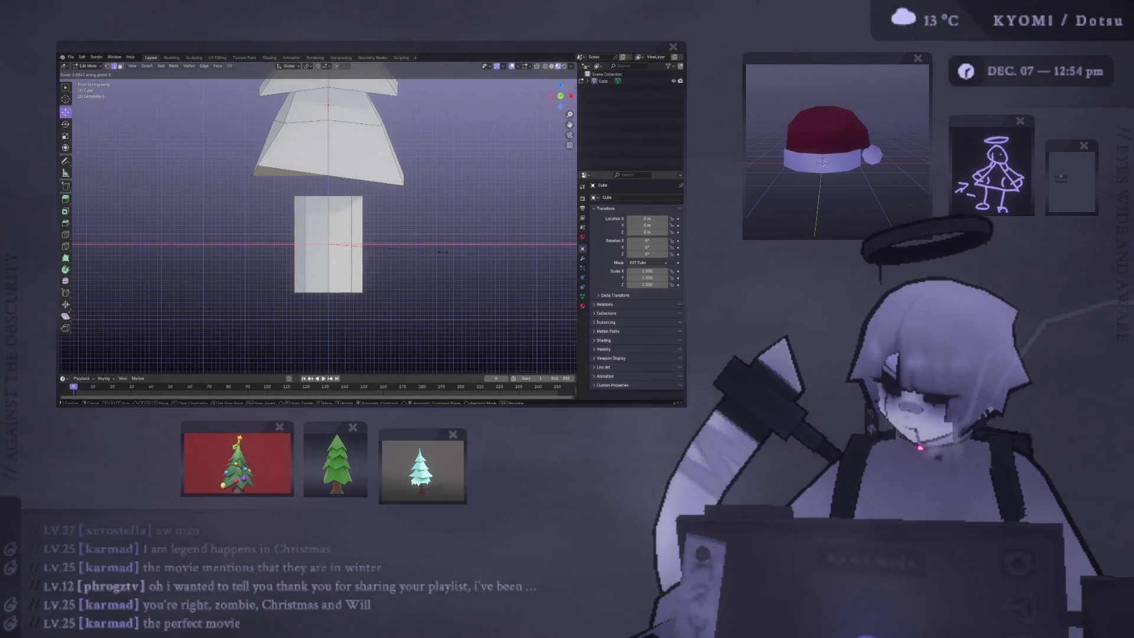
left_click(448, 252)
Step: Scale the trunk along the Y axis from the right side view
mouse_move(448, 252)
middle_mouse_down()
mouse_move(314, 258)
mouse_move(288, 224)
middle_mouse_up()
key("KP_3")
key("s")
key("z")
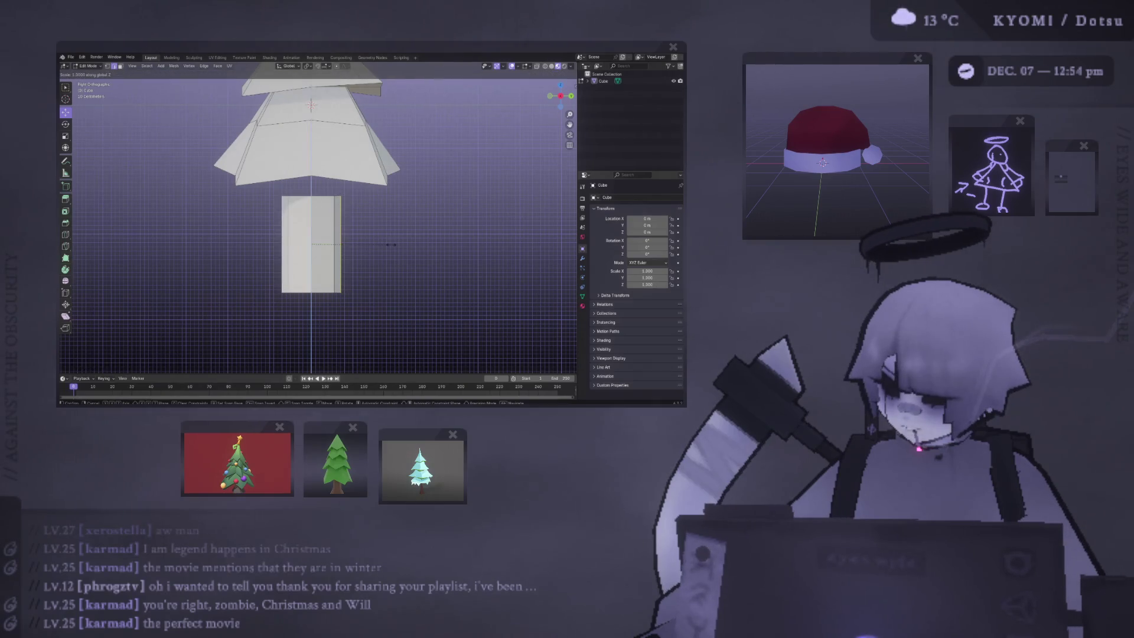
key("x")
key("y")
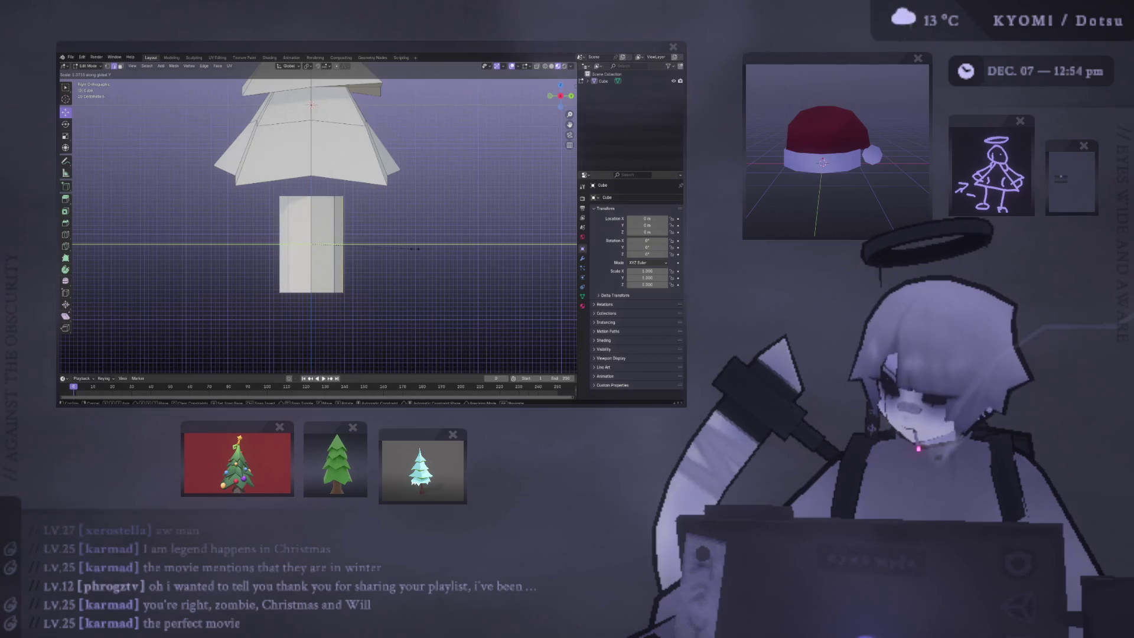
left_click(415, 248)
mouse_move(371, 246)
middle_mouse_down()
mouse_move(242, 275)
mouse_move(186, 270)
middle_mouse_up()
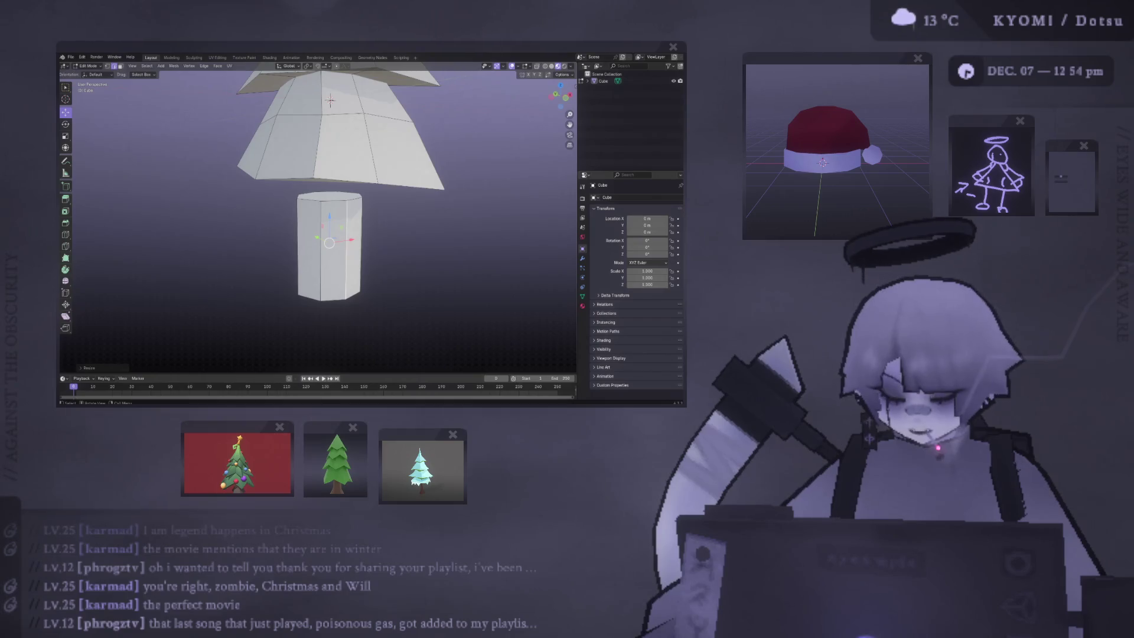
Step: Raise the trunk's top face up into the tree's lowest tier and select the whole trunk
middle_click_drag(436, 188, 406, 187)
left_click_drag(322, 172, 322, 152)
mouse_move(322, 151)
middle_mouse_down()
mouse_move(341, 188)
mouse_move(398, 194)
mouse_move(346, 186)
middle_mouse_up()
key("ctrl+l")
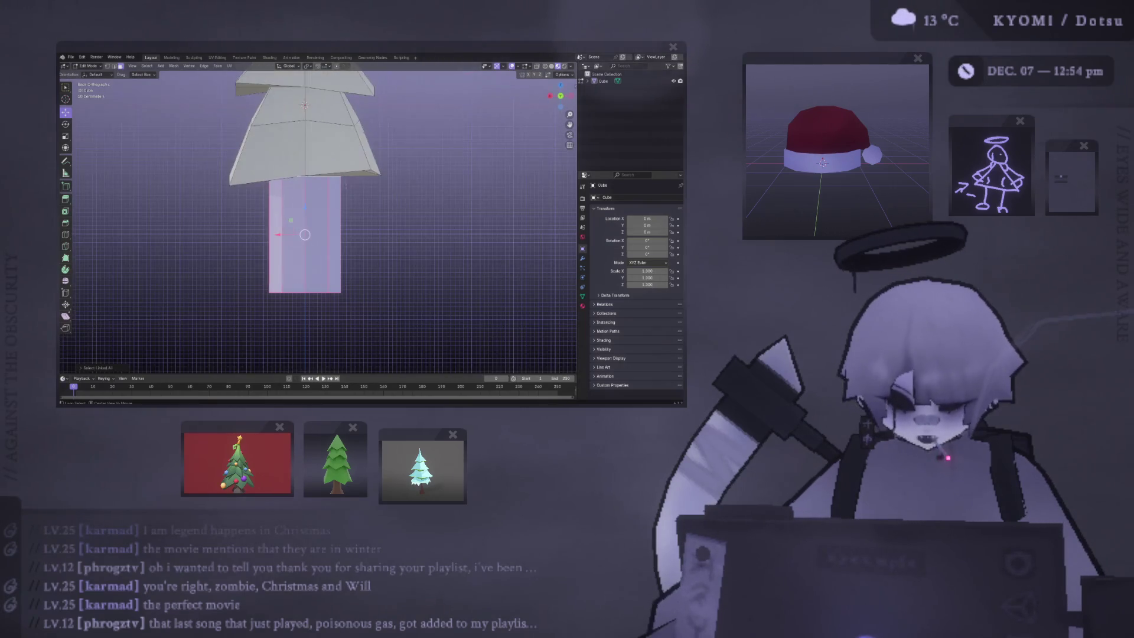
Step: Thin the trunk with Alt+S and move its top loop up to meet the tree's base
key("alt+s")
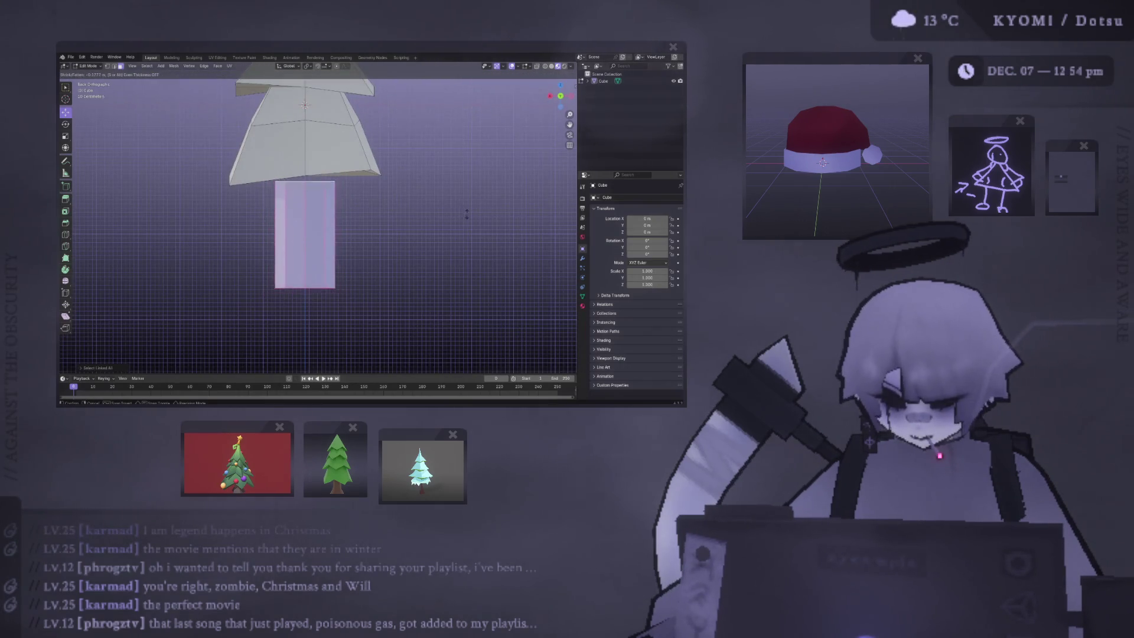
left_click(337, 208)
mouse_move(337, 208)
middle_mouse_down()
mouse_move(325, 187)
mouse_move(235, 193)
middle_mouse_up()
left_click(325, 187, "alt")
key("KP_1")
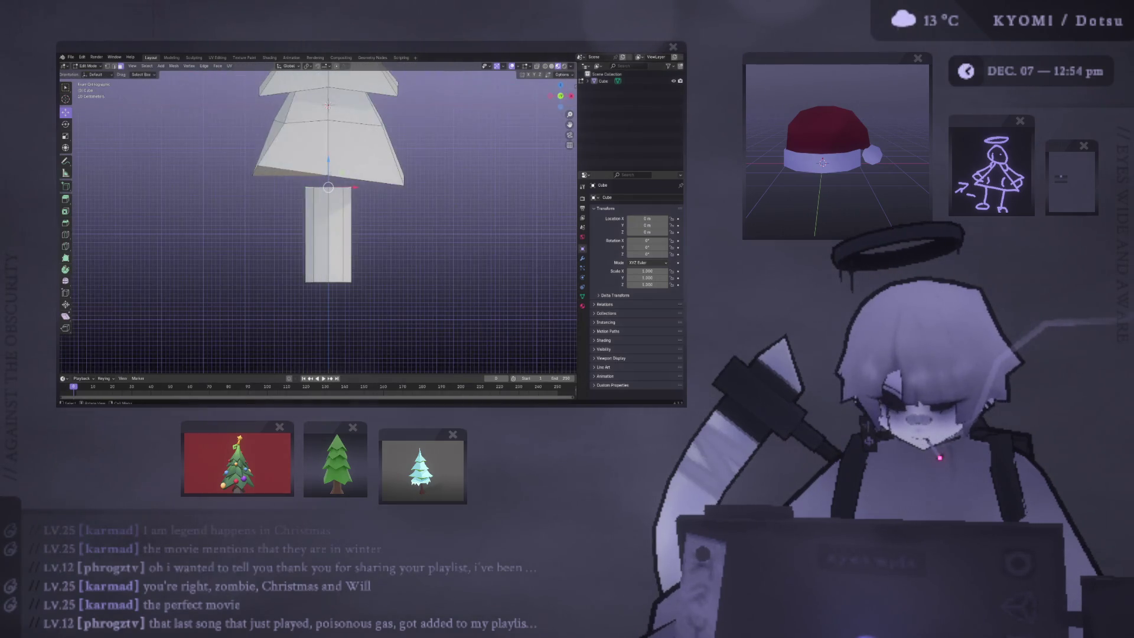
key("g")
key("z")
left_click(335, 219)
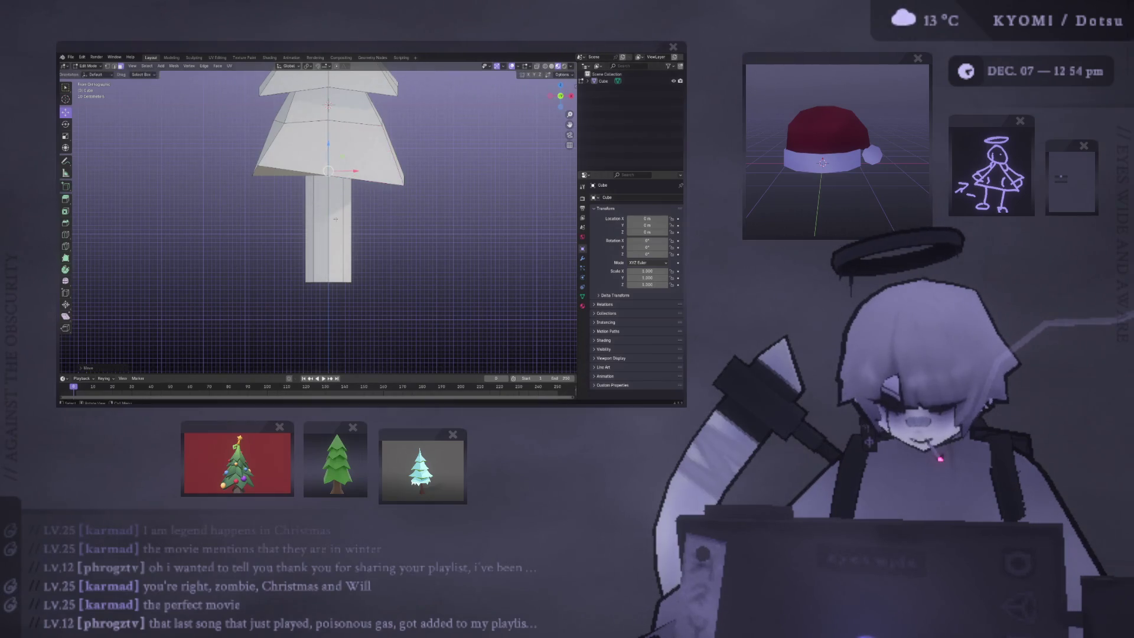
Step: Add a horizontal loop cut to the trunk and rescale it and the upper loop
key("ctrl+l")
key("ctrl+r")
left_click(329, 219)
key("s")
left_click(403, 223)
left_click(347, 189, "alt+shift")
key("s")
left_click(352, 200)
Step: Lower an edge loop toward the trunk base and widen it so the base flares
scroll(334, 216, "down", 2, "shift")
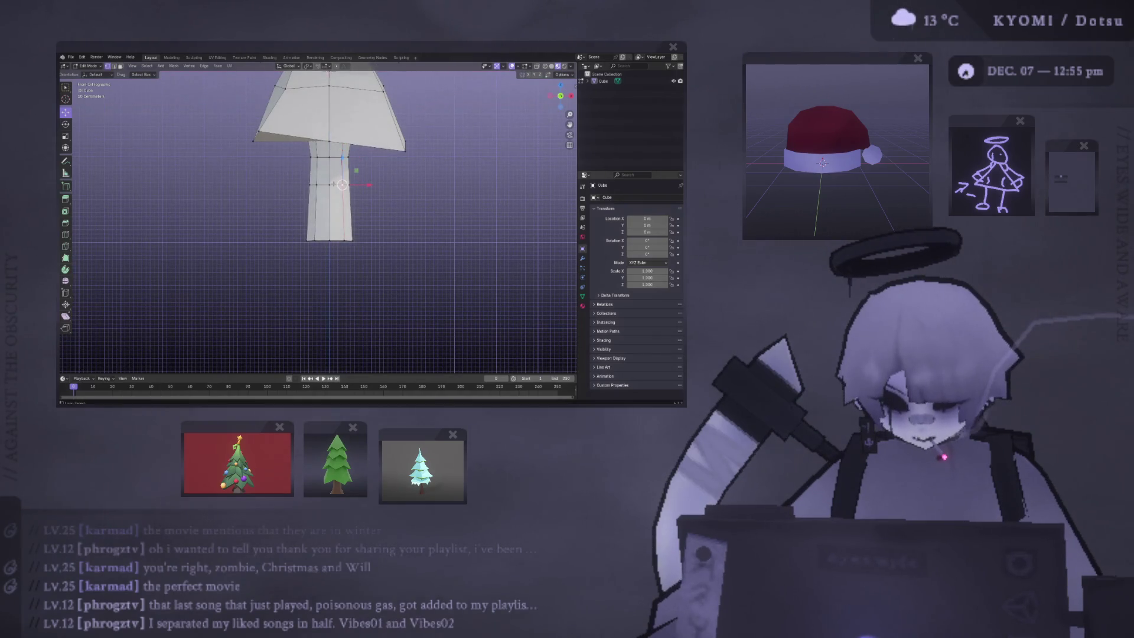
key("g")
key("z")
left_click(354, 207)
key("s")
mouse_move(404, 203)
middle_mouse_down()
mouse_move(354, 221)
mouse_move(344, 171)
middle_mouse_up()
left_click(366, 226)
Step: Shrink the selected trunk loops from the front view to taper them, then return to object mode
key("KP_1")
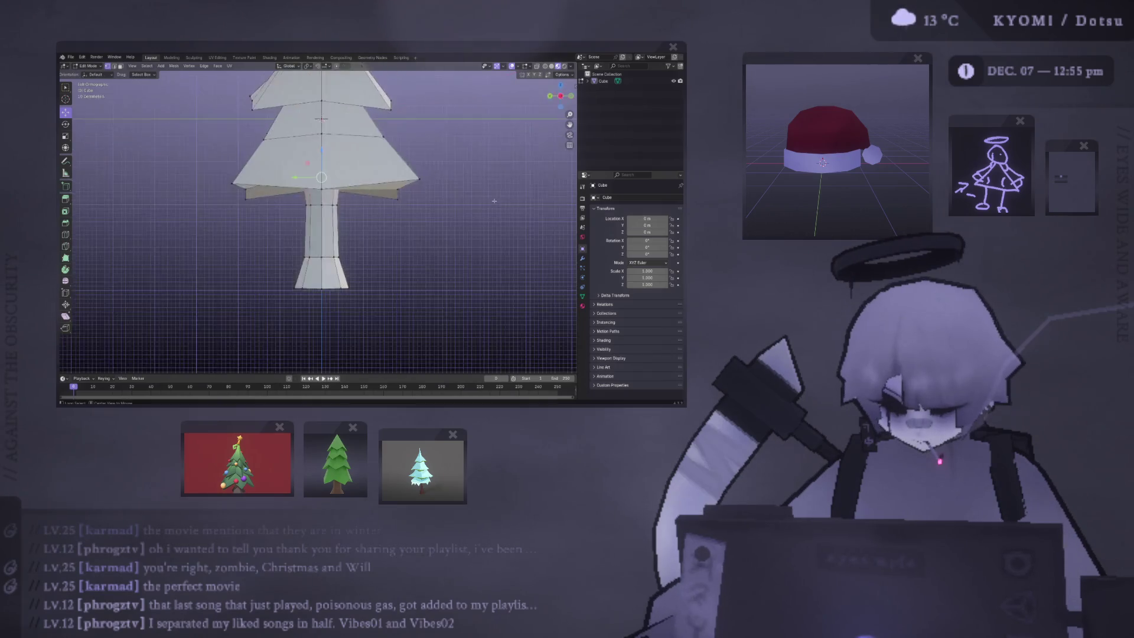
key("s")
left_click(403, 190)
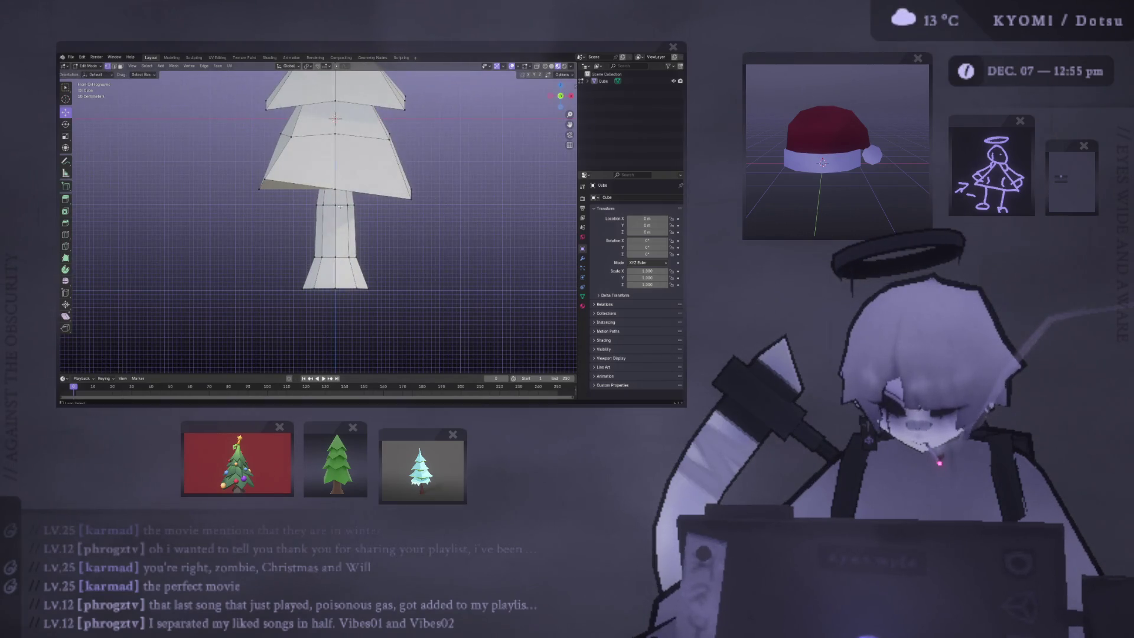
key("s")
left_click(397, 208)
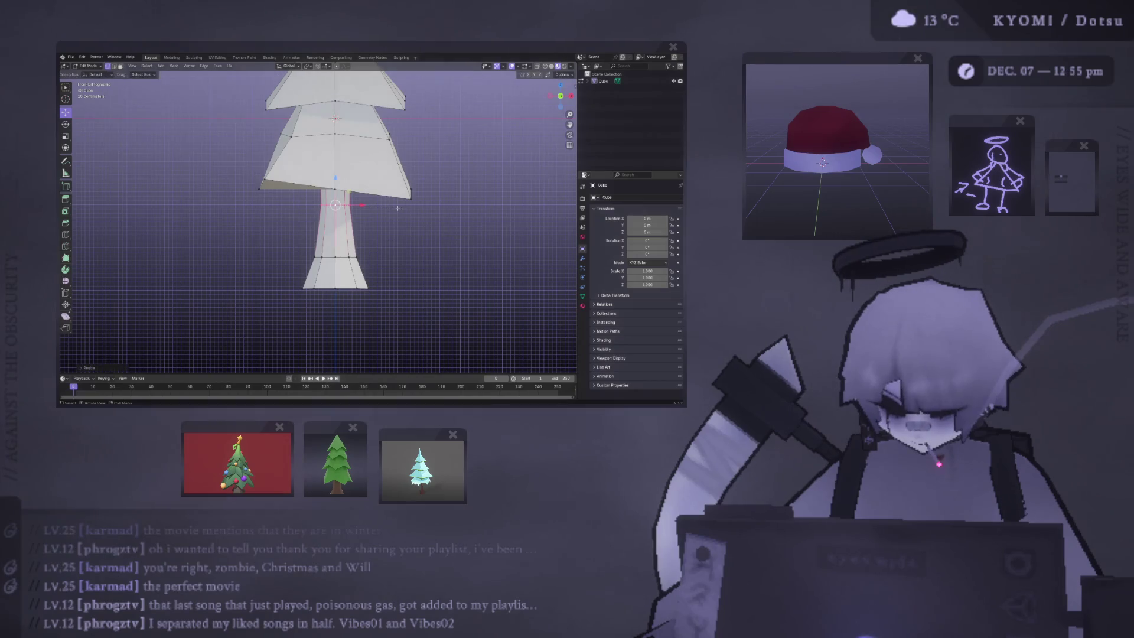
scroll(384, 248, "down", 3)
key("Tab")
mouse_move(385, 248)
middle_mouse_down()
mouse_move(189, 248)
mouse_move(213, 281)
mouse_move(460, 299)
mouse_move(232, 308)
middle_mouse_up()
scroll(232, 309, "up", 3)
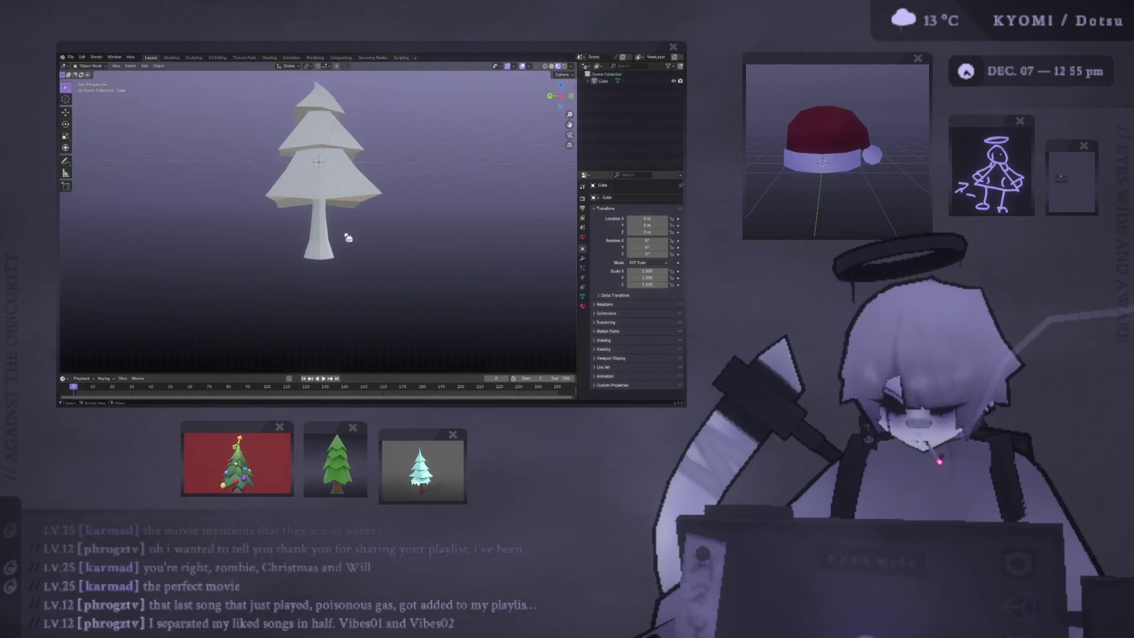
Step: Re-enter edit mode and move the selected geometry into its final position
key("Tab")
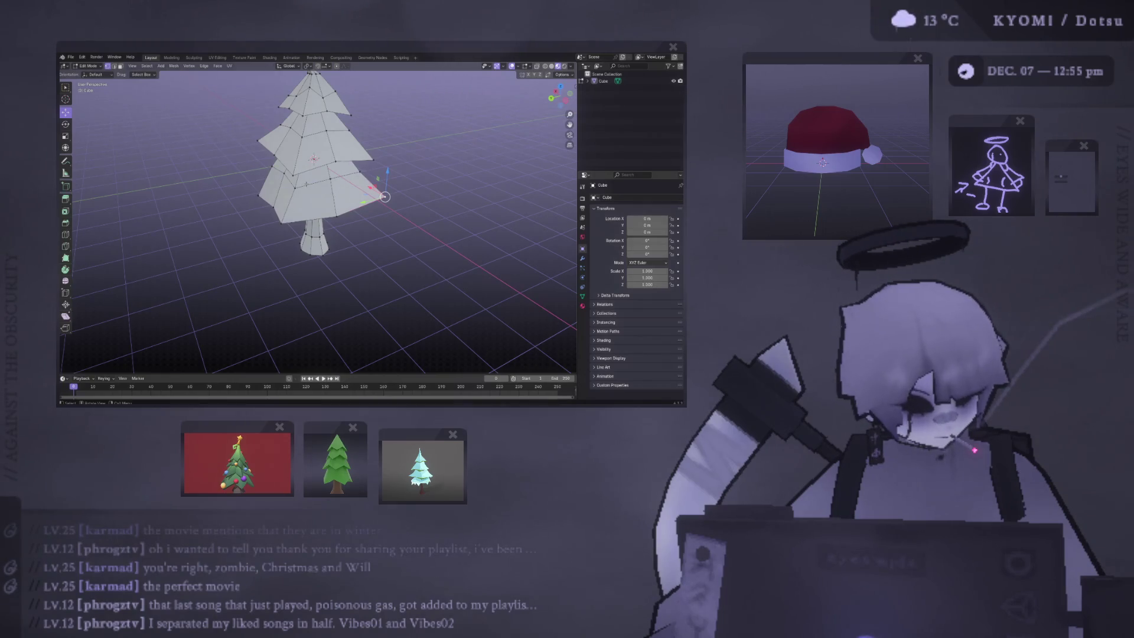
middle_click_drag(319, 236, 319, 201)
mouse_move(395, 194)
middle_mouse_down()
mouse_move(330, 190)
mouse_move(438, 199)
middle_mouse_up()
key("g")
left_click(325, 190)
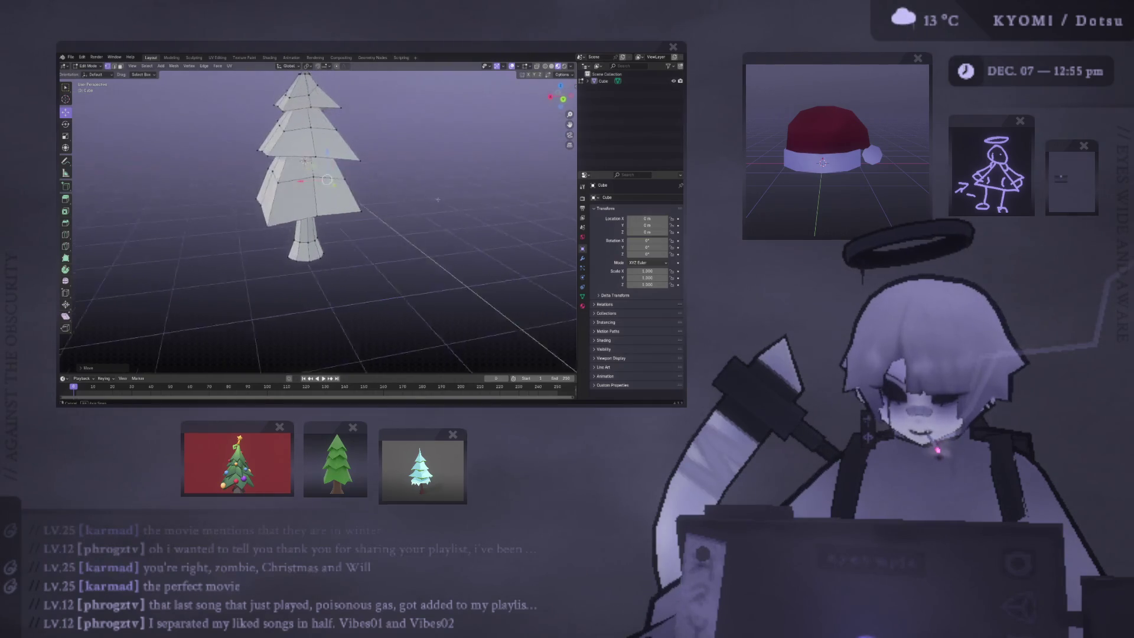
scroll(437, 200, "down", 4)
Step: Inspect the finished tree from low angles and settle back in object mode
key("Tab")
middle_click_drag(235, 240, 411, 235)
mouse_move(523, 235)
middle_mouse_down()
mouse_move(519, 159)
mouse_move(357, 197)
mouse_move(345, 277)
mouse_move(354, 248)
middle_mouse_up()
key("Tab")
scroll(344, 228, "up", 2)
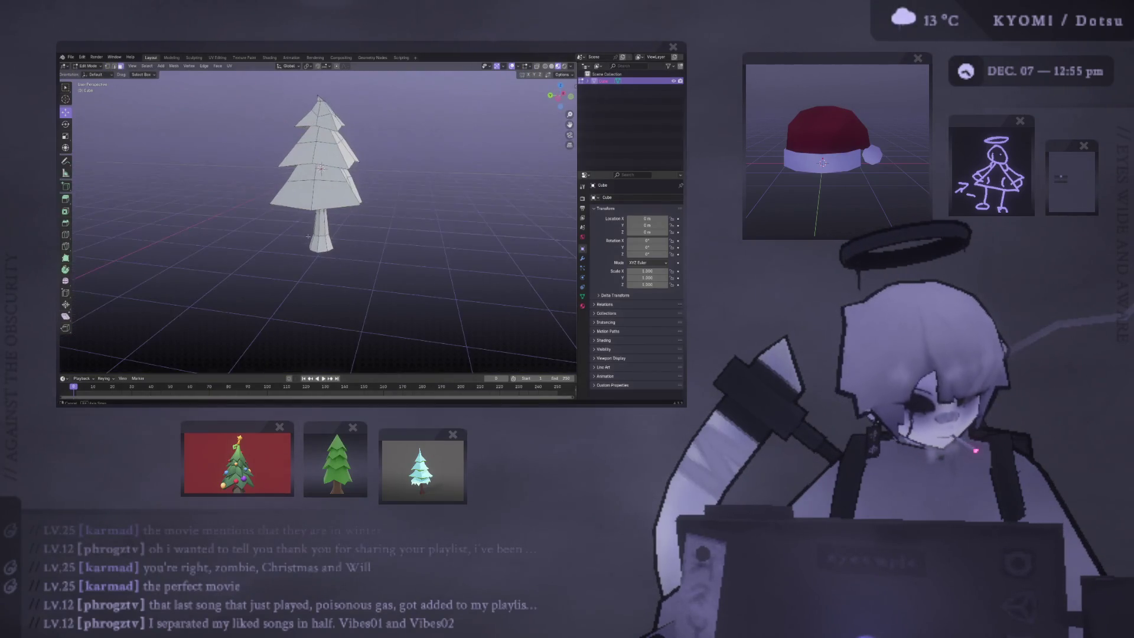
scroll(307, 236, "up", 3)
key("Tab")
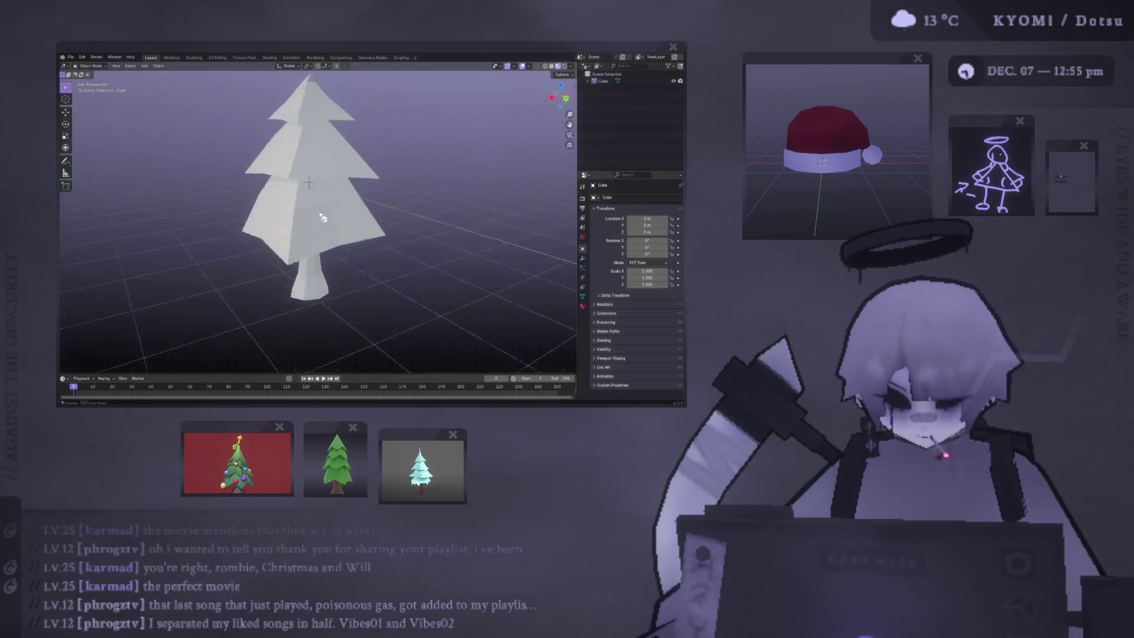
left_click(546, 66)
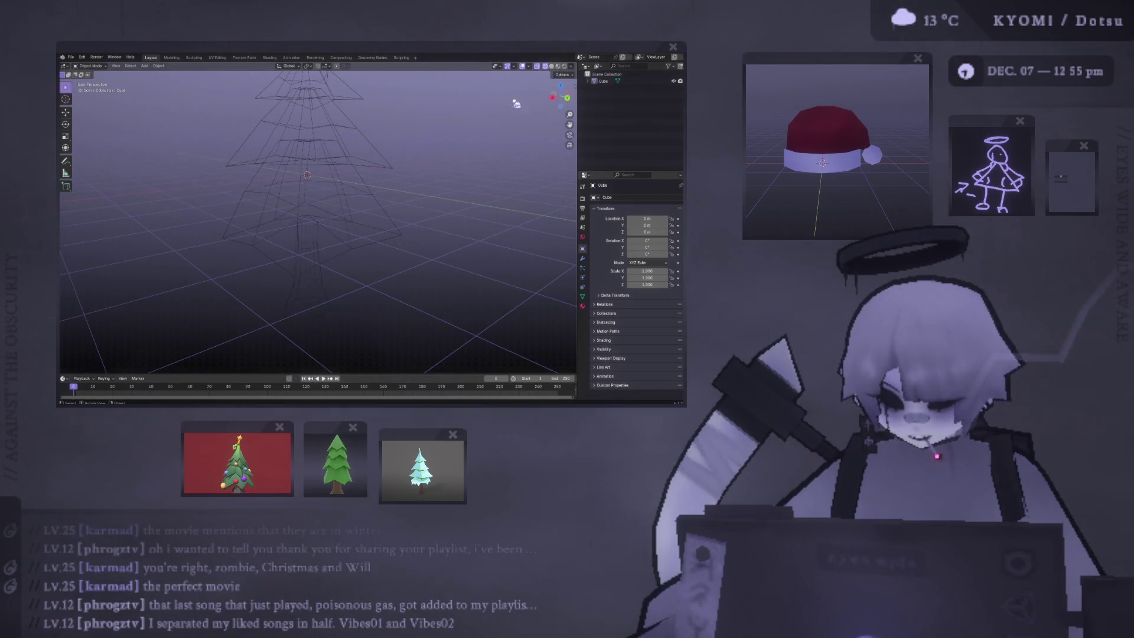
left_click(558, 66)
mouse_move(284, 295)
middle_mouse_down()
mouse_move(295, 304)
mouse_move(272, 313)
mouse_move(307, 277)
mouse_move(283, 307)
middle_mouse_up()
scroll(283, 307, "up", 2)
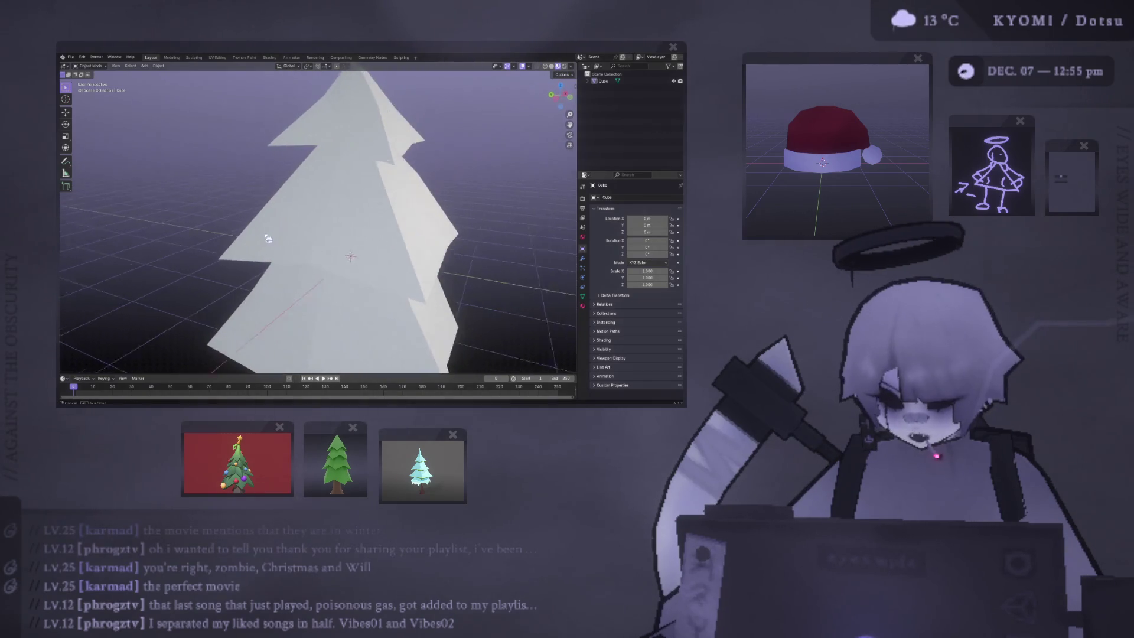
left_click(552, 66)
scroll(498, 137, "down", 2)
middle_click_drag(498, 137, 311, 230)
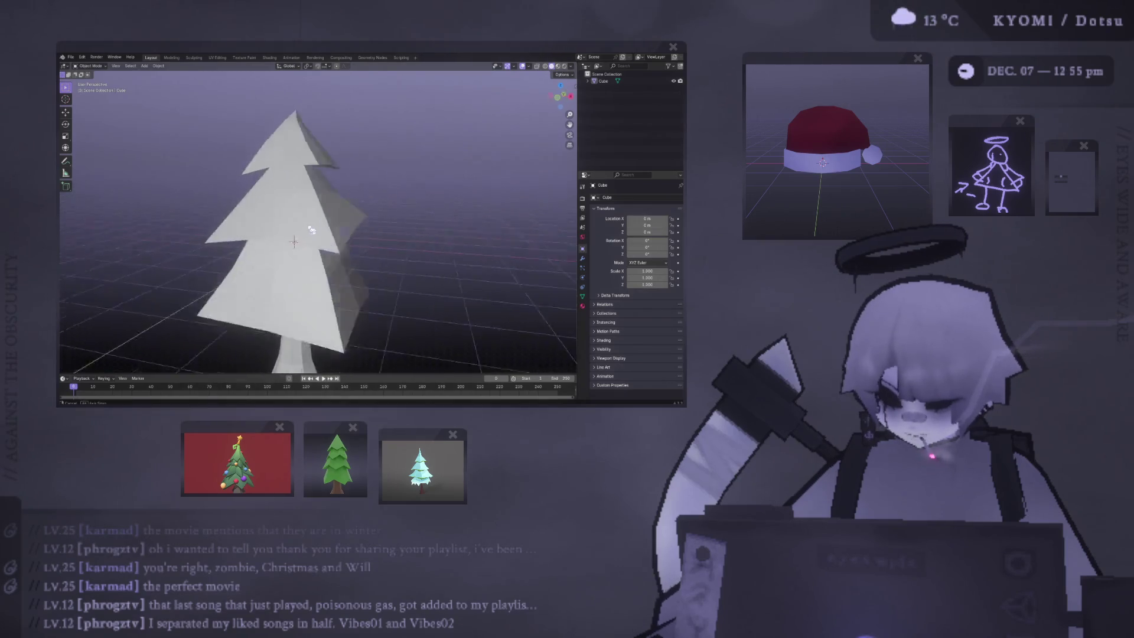
scroll(261, 239, "up", 5)
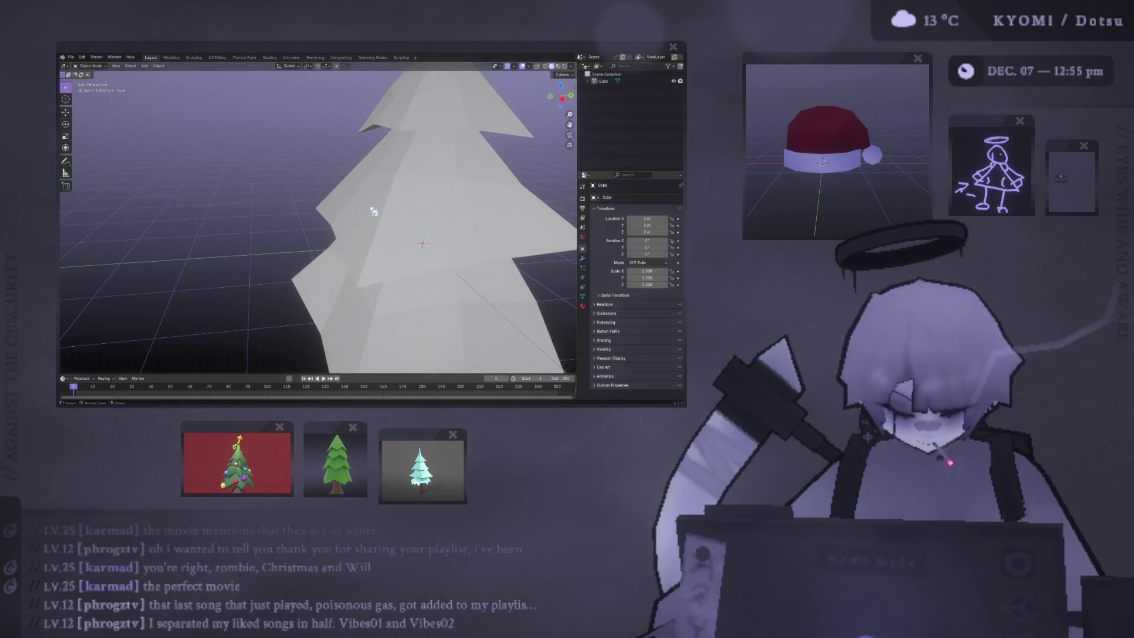
scroll(373, 211, "down", 3)
middle_click_drag(397, 186, 299, 218)
scroll(378, 189, "up", 4)
scroll(299, 222, "down", 5)
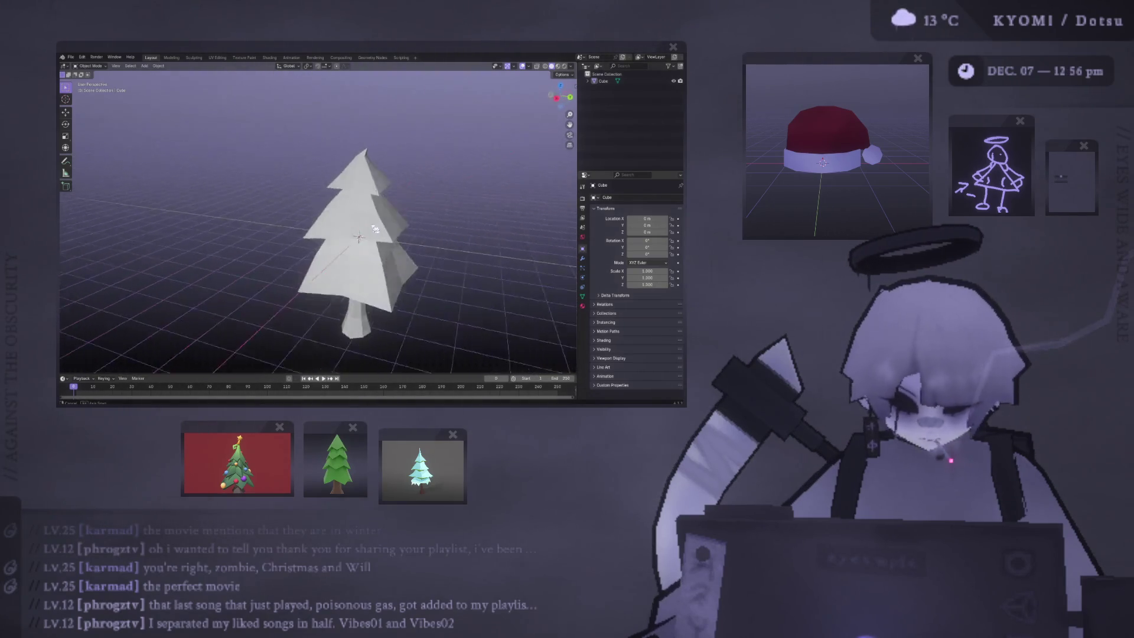
mouse_move(405, 236)
middle_mouse_down()
mouse_move(448, 232)
mouse_move(325, 228)
mouse_move(378, 220)
mouse_move(398, 233)
middle_mouse_up()
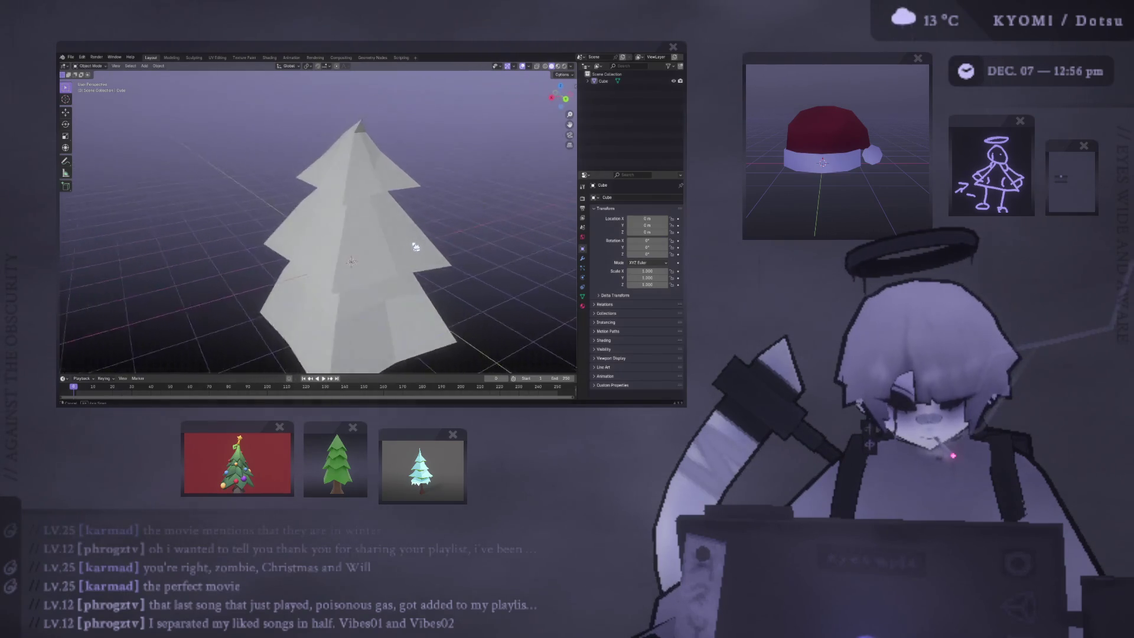
middle_click_drag(404, 237, 397, 234, "shift")
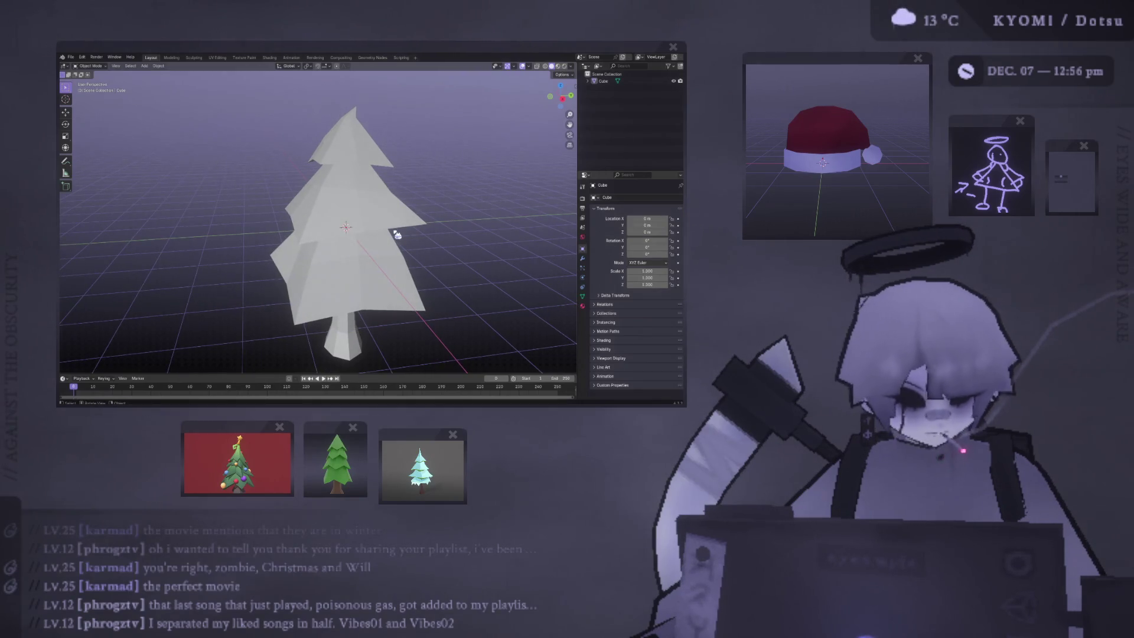
middle_click_drag(347, 261, 346, 273, "shift")
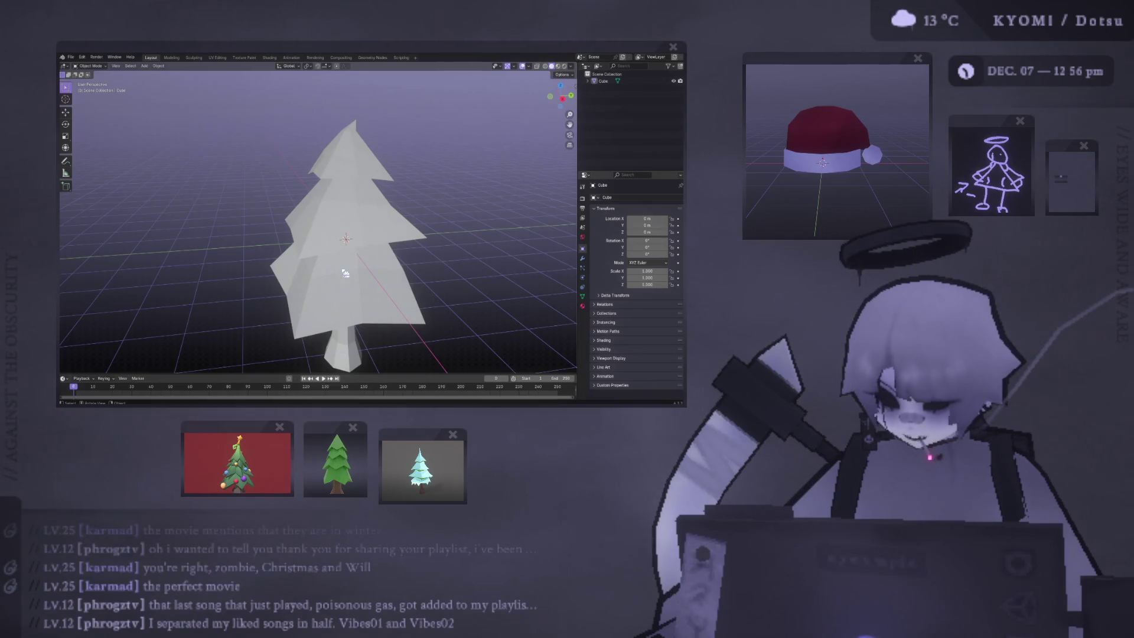
middle_click_drag(345, 282, 557, 288)
Step: Set the tree material's base colour to light blue and switch to Material Preview shading
left_click(583, 306)
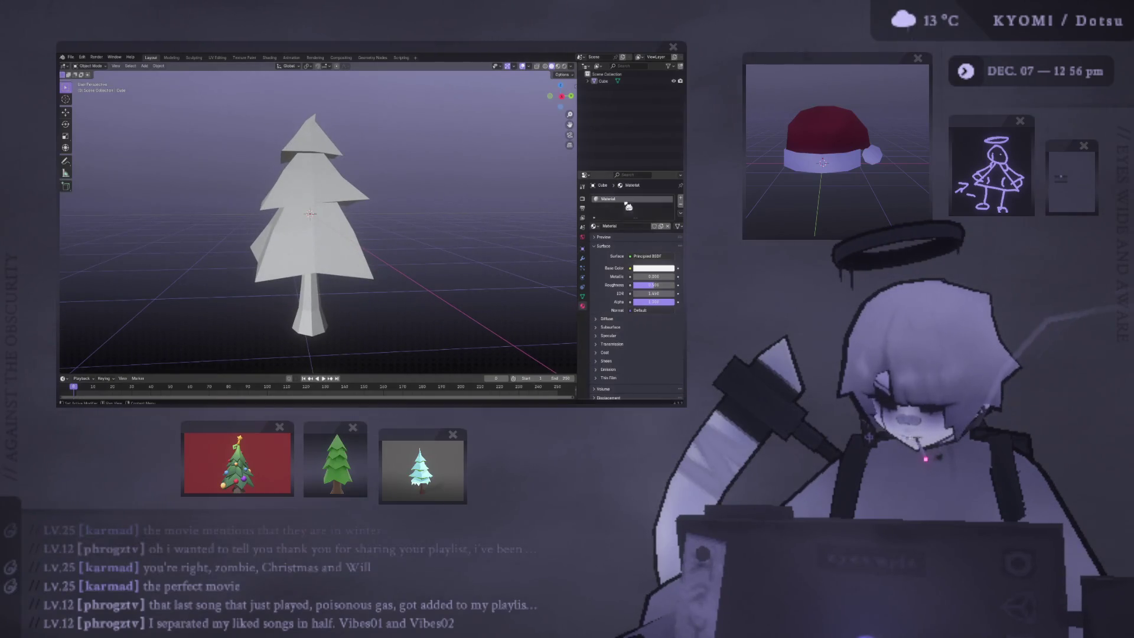
left_click(651, 269)
left_click(632, 192)
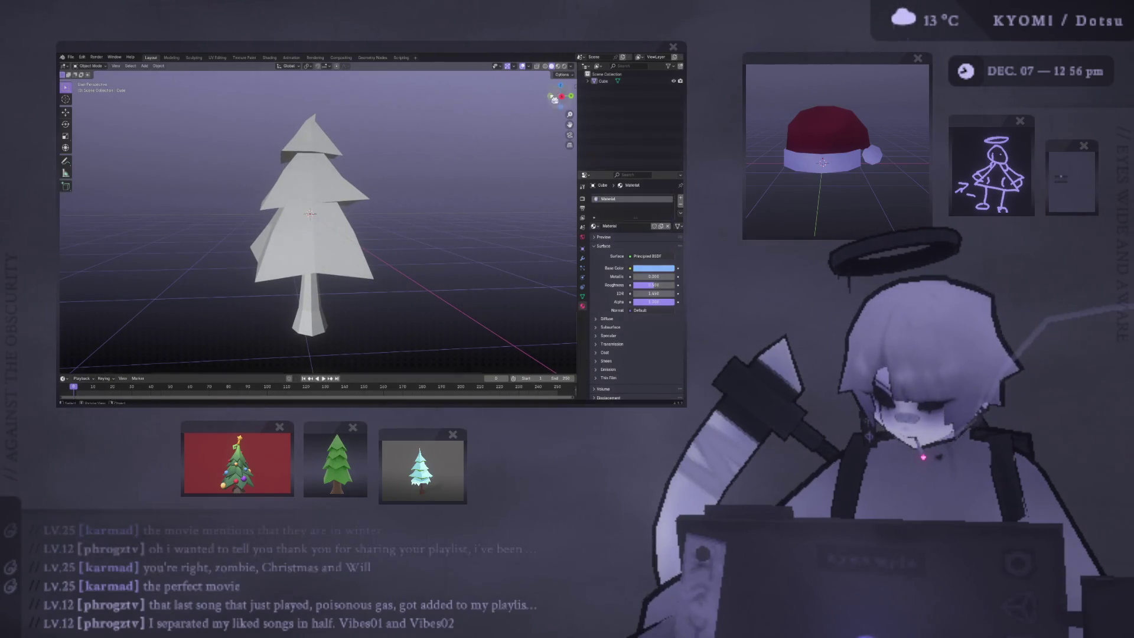
left_click(558, 67)
mouse_move(473, 126)
middle_mouse_down()
mouse_move(392, 144)
mouse_move(239, 143)
mouse_move(266, 161)
mouse_move(180, 186)
mouse_move(236, 121)
middle_mouse_up()
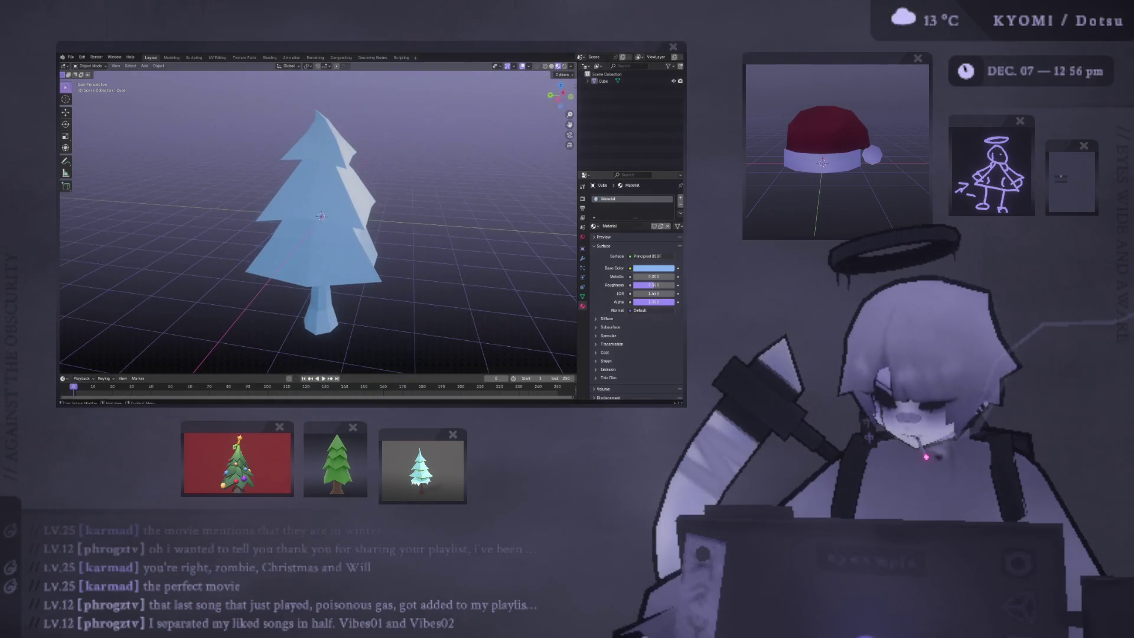
Step: Adjust the base colour through cyan and pale green to a deep dark teal
left_click(667, 271)
left_click(654, 187)
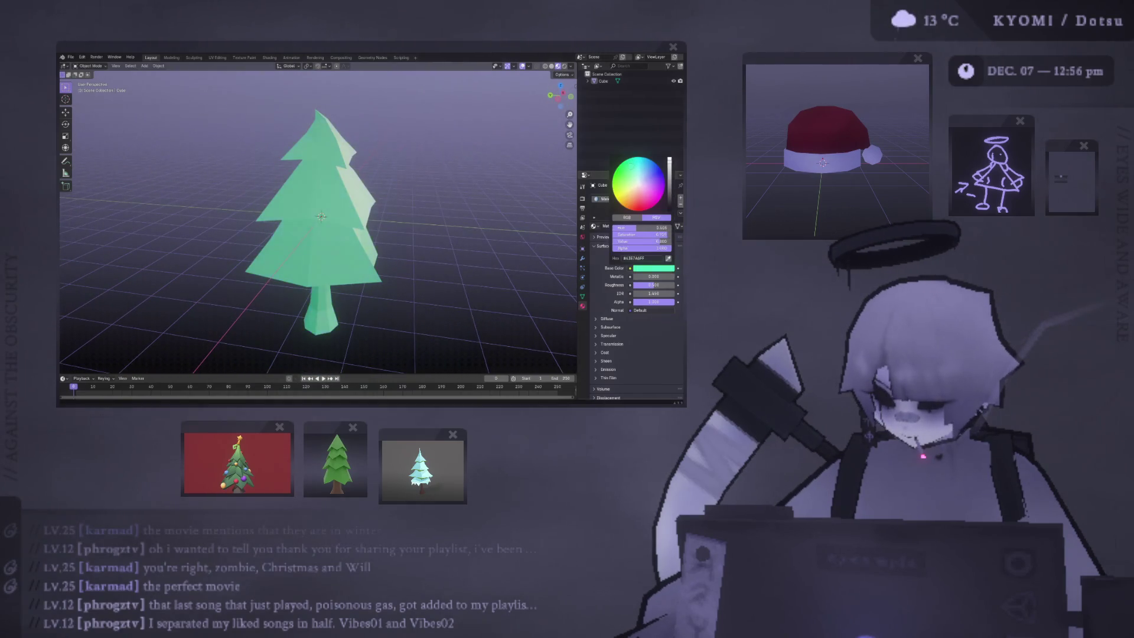
middle_click_drag(472, 195, 506, 210)
left_click(661, 269)
mouse_move(639, 186)
left_mouse_down()
mouse_move(633, 175)
mouse_move(646, 172)
mouse_move(633, 167)
mouse_move(669, 180)
left_mouse_up()
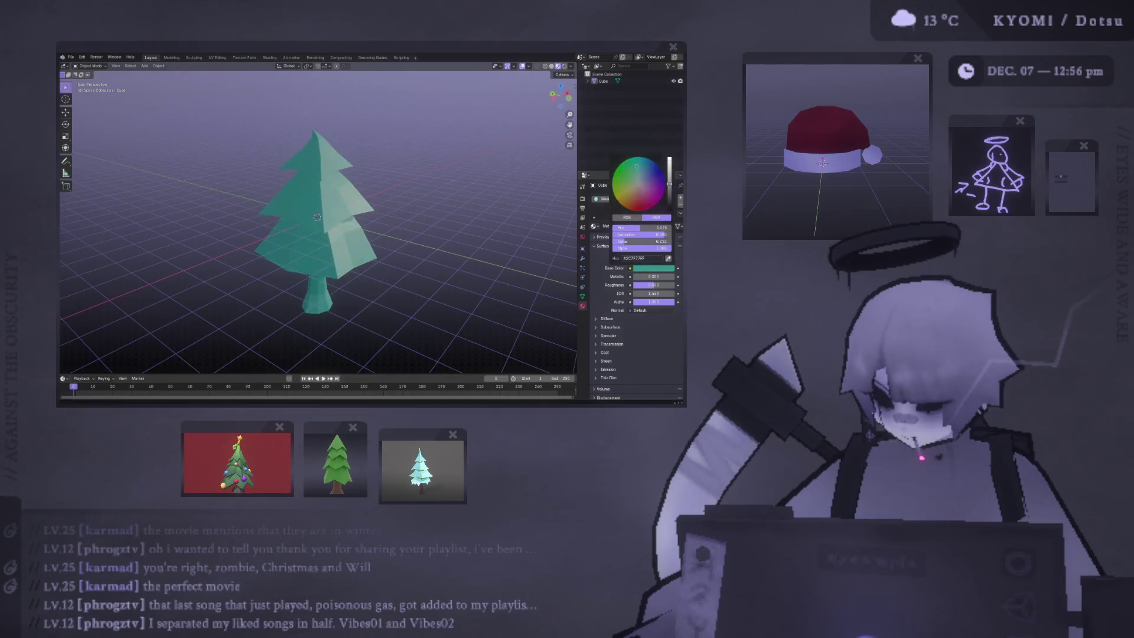
mouse_move(355, 212)
middle_mouse_down()
mouse_move(284, 225)
mouse_move(299, 245)
mouse_move(232, 190)
mouse_move(306, 303)
mouse_move(268, 263)
mouse_move(298, 266)
middle_mouse_up()
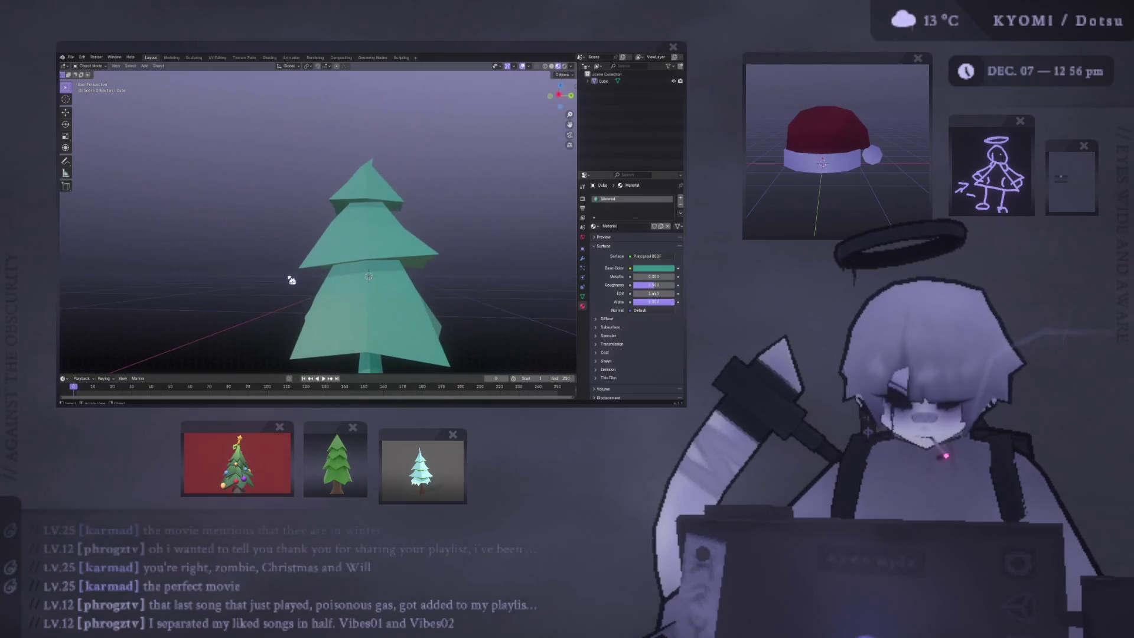
mouse_move(342, 258)
middle_mouse_down()
mouse_move(392, 189)
mouse_move(375, 260)
mouse_move(436, 250)
mouse_move(353, 249)
mouse_move(435, 233)
mouse_move(519, 232)
mouse_move(562, 248)
mouse_move(463, 283)
mouse_move(387, 223)
mouse_move(372, 195)
mouse_move(280, 210)
mouse_move(137, 208)
mouse_move(379, 248)
mouse_move(402, 234)
mouse_move(397, 258)
mouse_move(357, 232)
mouse_move(339, 203)
mouse_move(309, 200)
middle_mouse_up()
Step: Select the entire tree mesh in edit mode, apply Shade Smooth, and return to object mode
key("Tab")
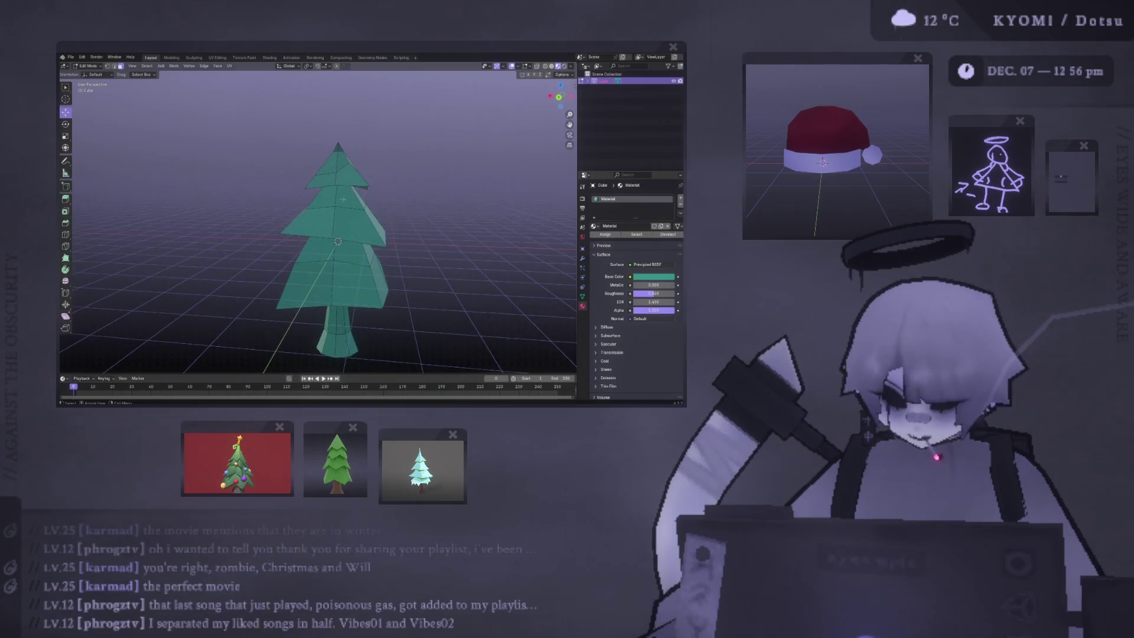
mouse_move(310, 200)
middle_mouse_down()
mouse_move(354, 189)
mouse_move(331, 165)
middle_mouse_up()
key("a")
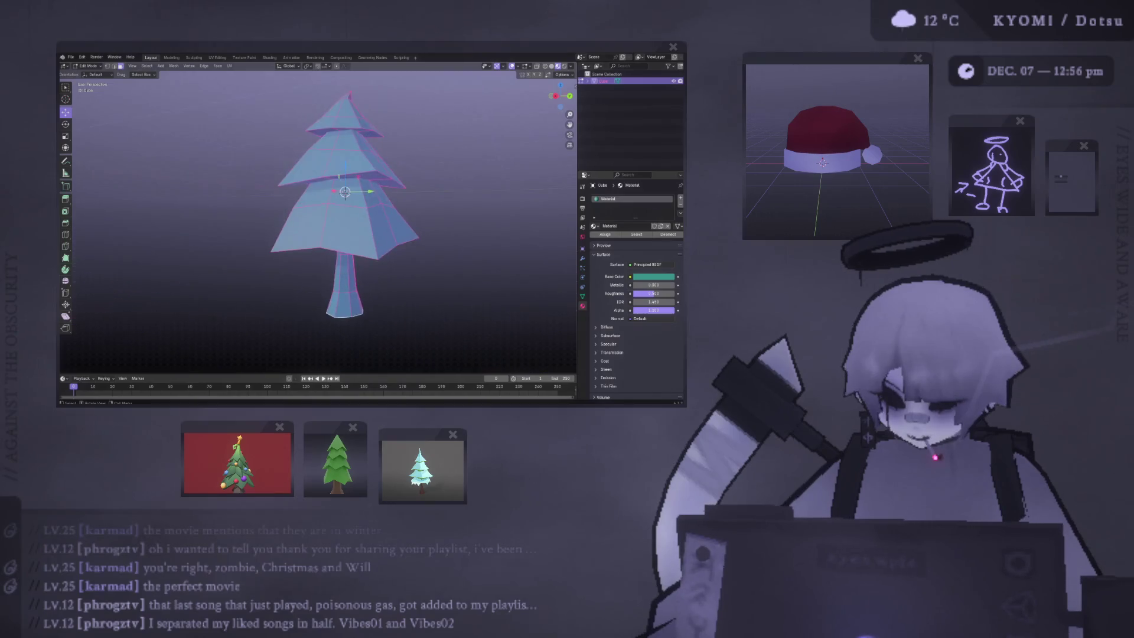
middle_click_drag(283, 196, 289, 231)
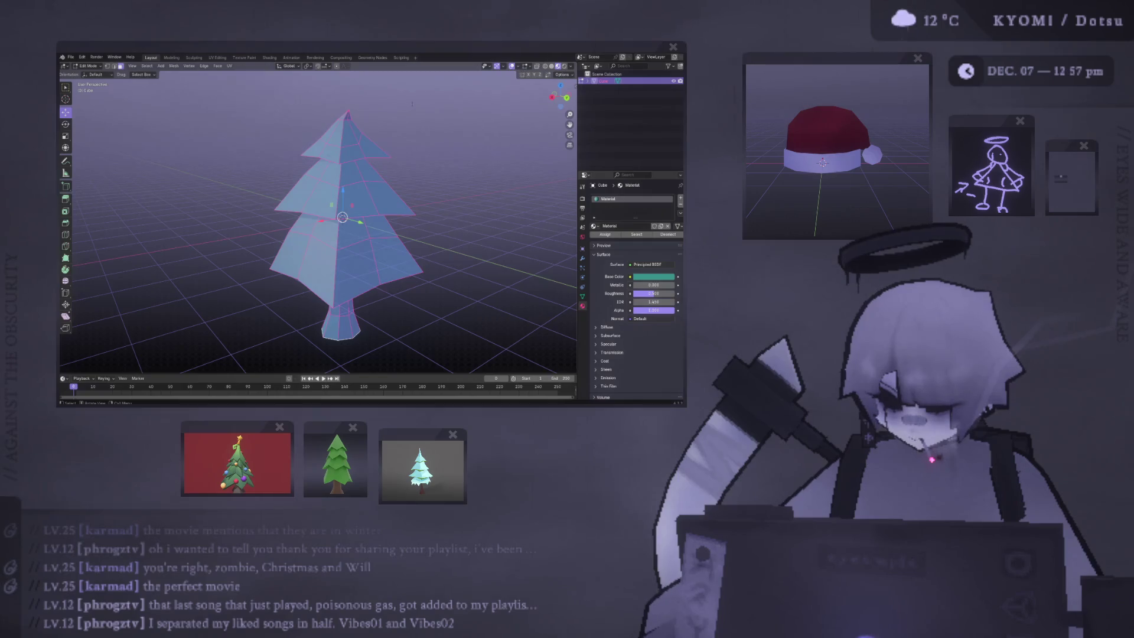
middle_click_drag(362, 171, 370, 171)
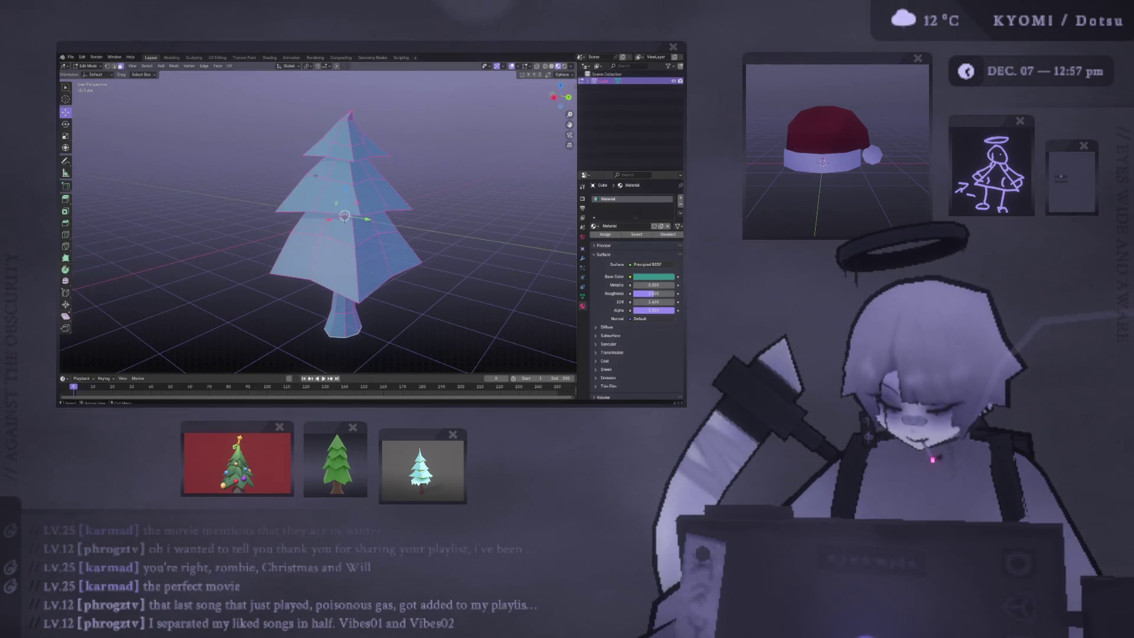
right_click(275, 194)
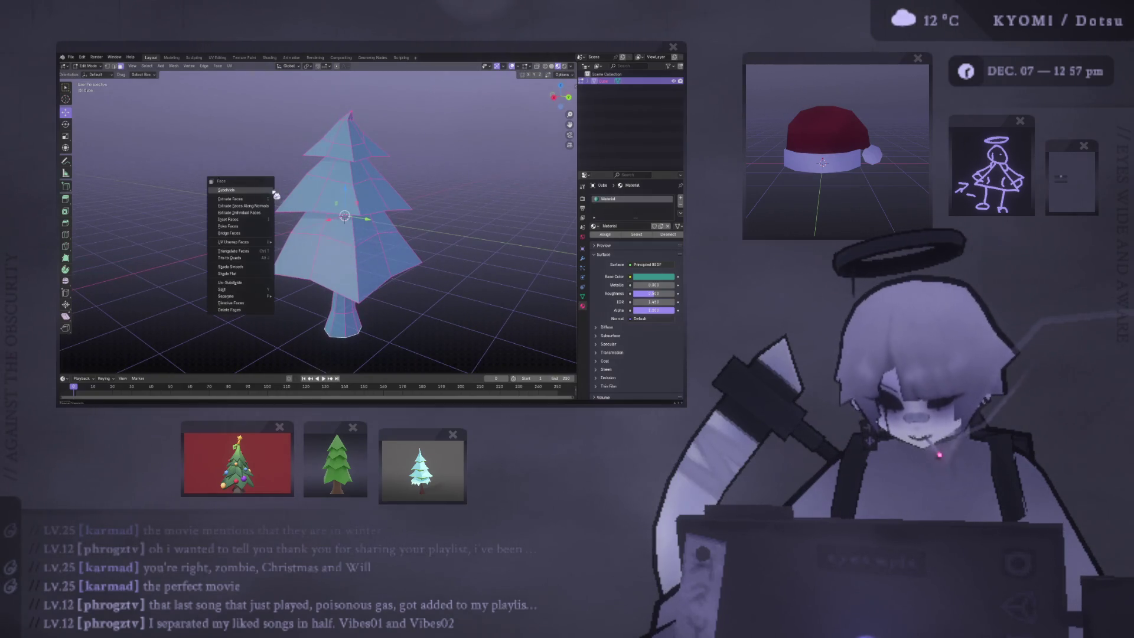
left_click(257, 267)
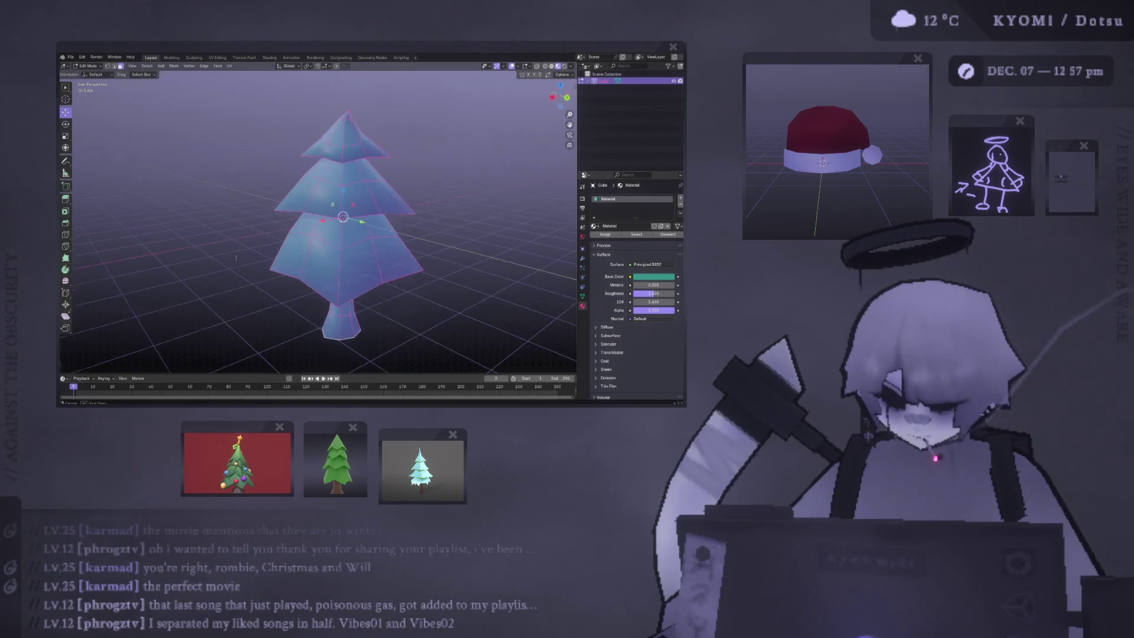
key("Tab")
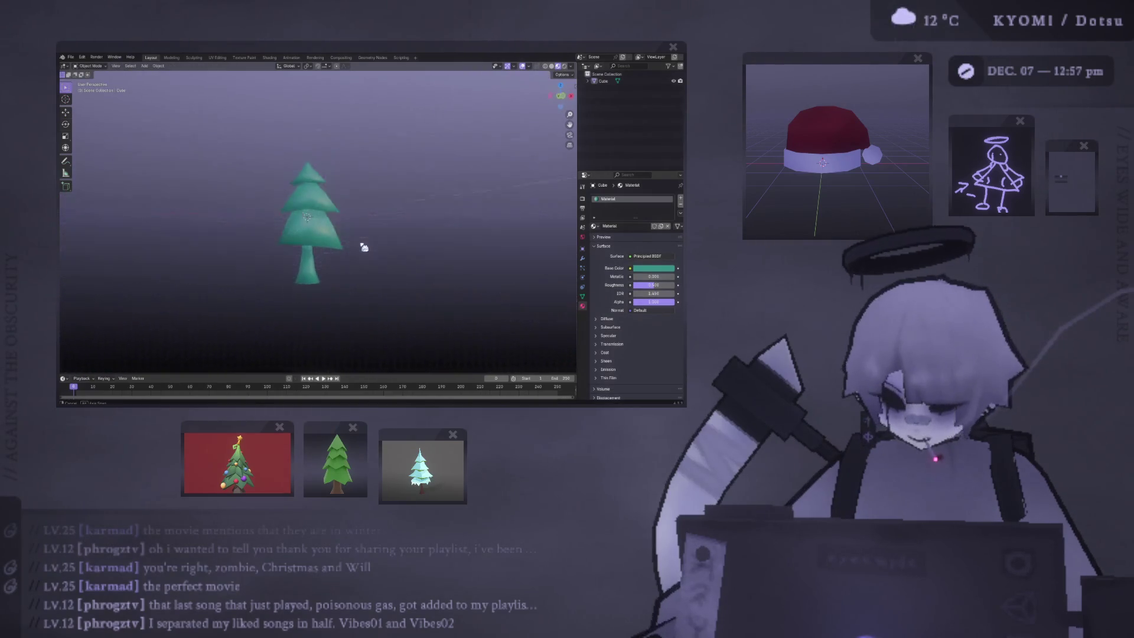
scroll(355, 256, "up", 6)
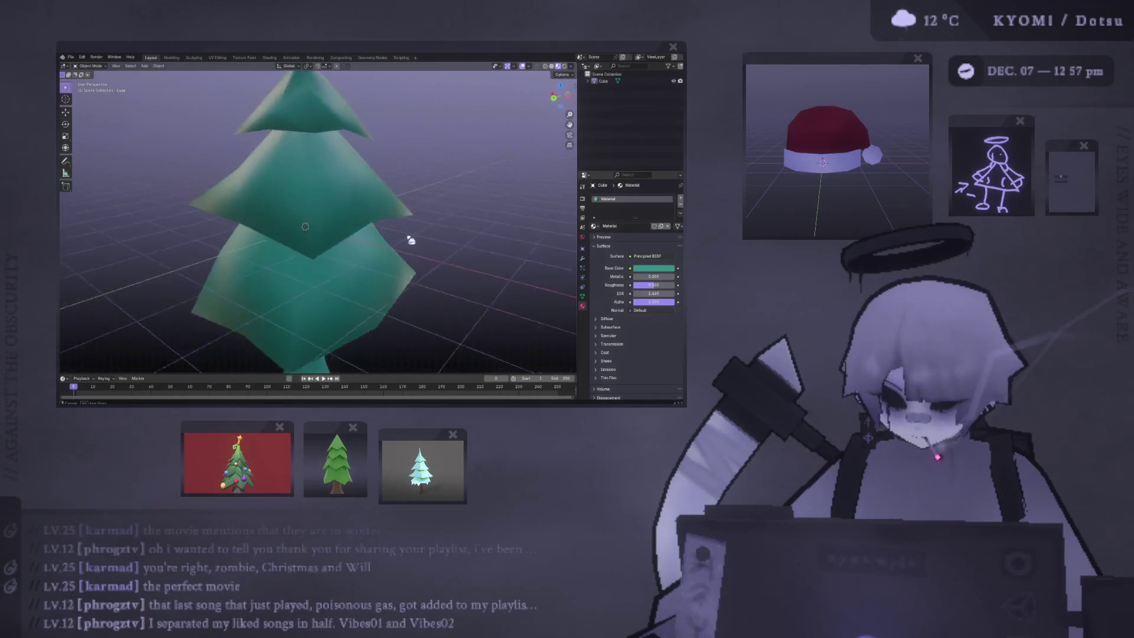
mouse_move(445, 237)
middle_mouse_down()
mouse_move(472, 272)
mouse_move(463, 249)
middle_mouse_up()
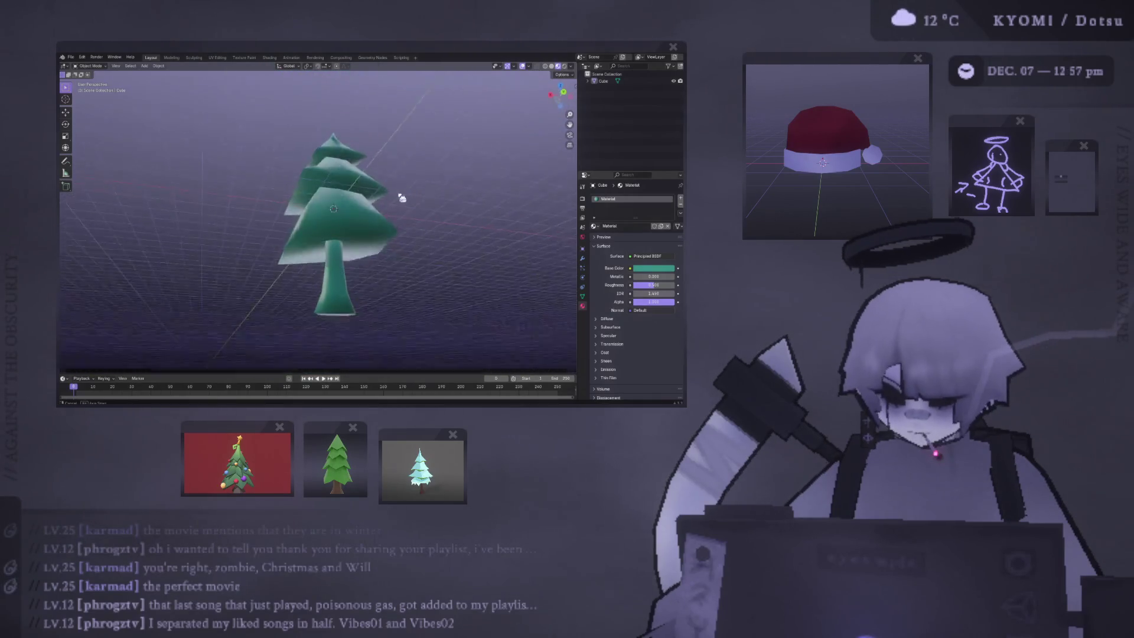
Step: Look at the tree from below, then select it and enter edit mode
middle_click_drag(381, 181, 319, 189)
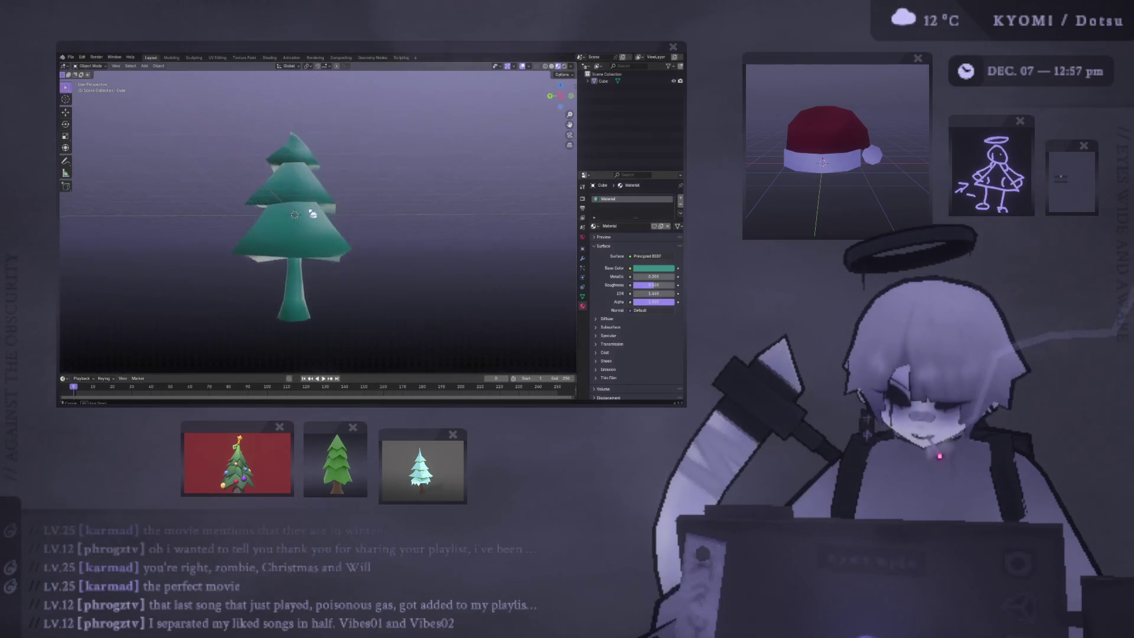
middle_click_drag(444, 202, 300, 199)
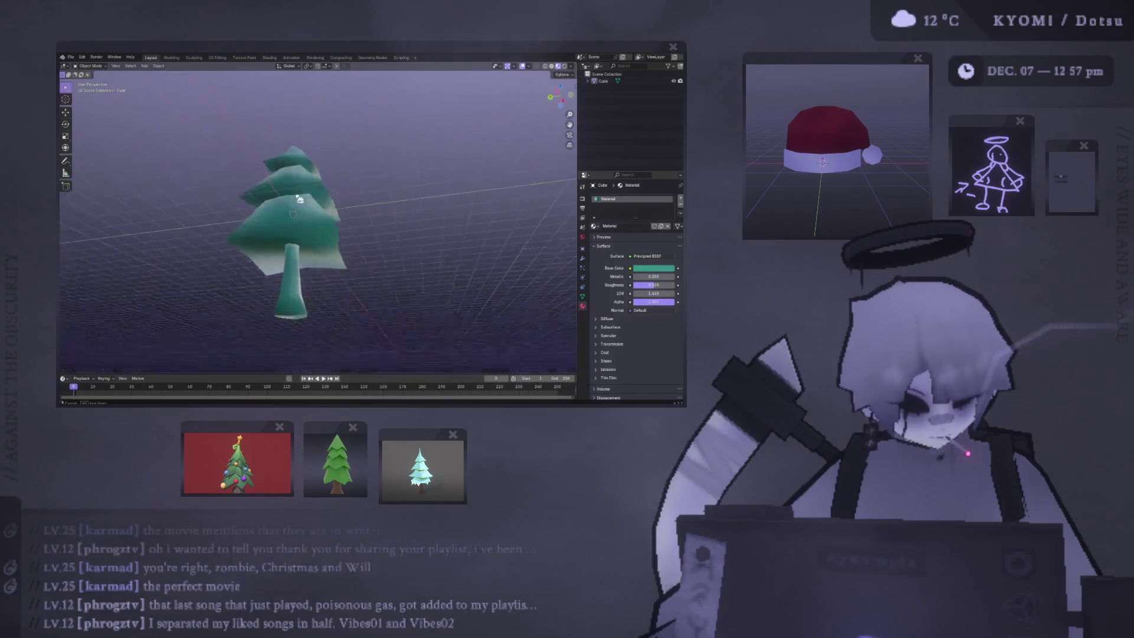
scroll(416, 249, "up", 4)
mouse_move(417, 249)
middle_mouse_down()
mouse_move(400, 202)
mouse_move(418, 177)
mouse_move(405, 151)
mouse_move(375, 156)
mouse_move(375, 219)
mouse_move(360, 253)
mouse_move(372, 261)
mouse_move(313, 236)
mouse_move(294, 194)
middle_mouse_up()
scroll(375, 155, "down", 4)
left_click(313, 236)
key("Tab")
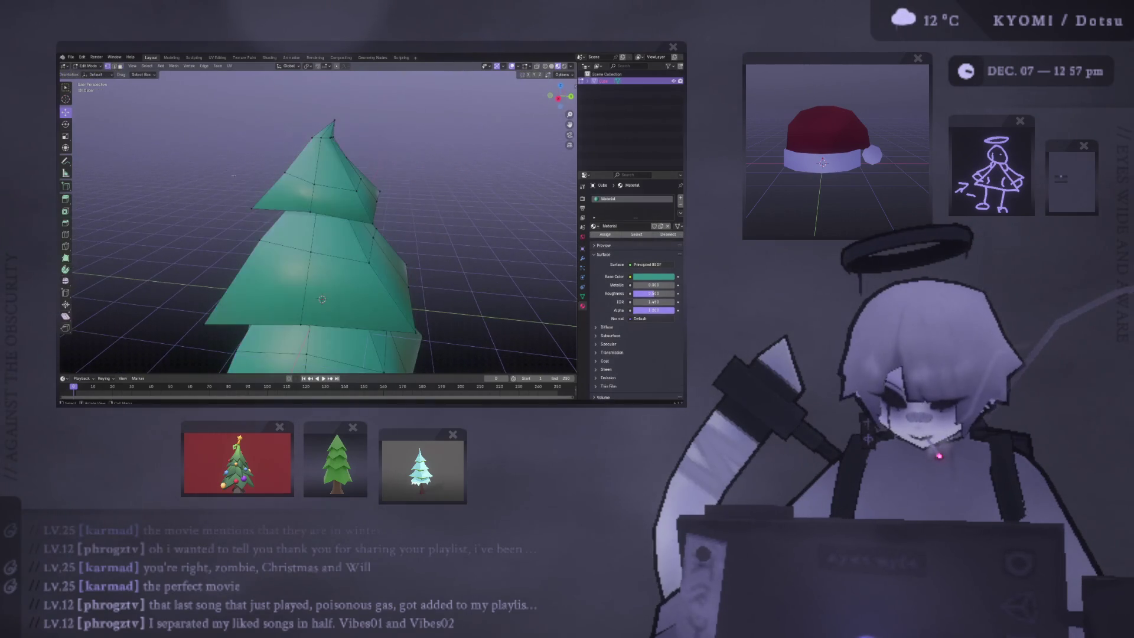
Step: Apply a Ctrl+E edge operation to the top tier's lower rim loop and return to object mode
mouse_move(295, 201)
middle_mouse_down()
mouse_move(318, 208)
mouse_move(288, 218)
mouse_move(296, 199)
mouse_move(272, 233)
mouse_move(239, 222)
middle_mouse_up()
left_click(276, 201, "alt")
key("ctrl+e")
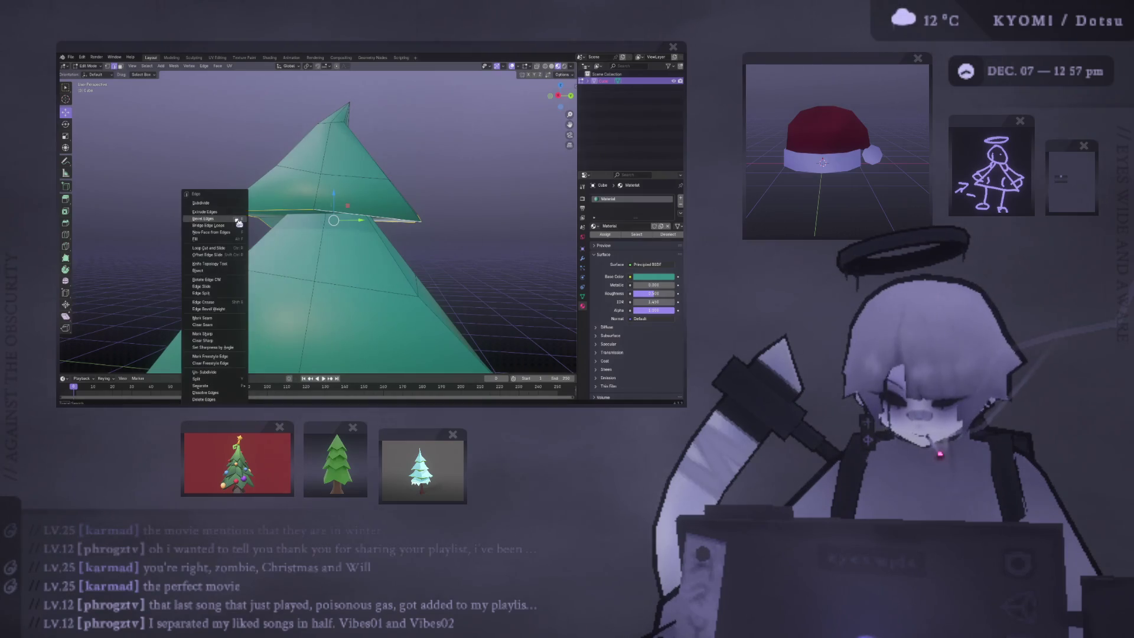
left_click(231, 334)
mouse_move(231, 334)
middle_mouse_down()
mouse_move(238, 225)
mouse_move(248, 217)
mouse_move(291, 248)
mouse_move(233, 256)
mouse_move(199, 222)
mouse_move(239, 232)
middle_mouse_up()
key("Tab")
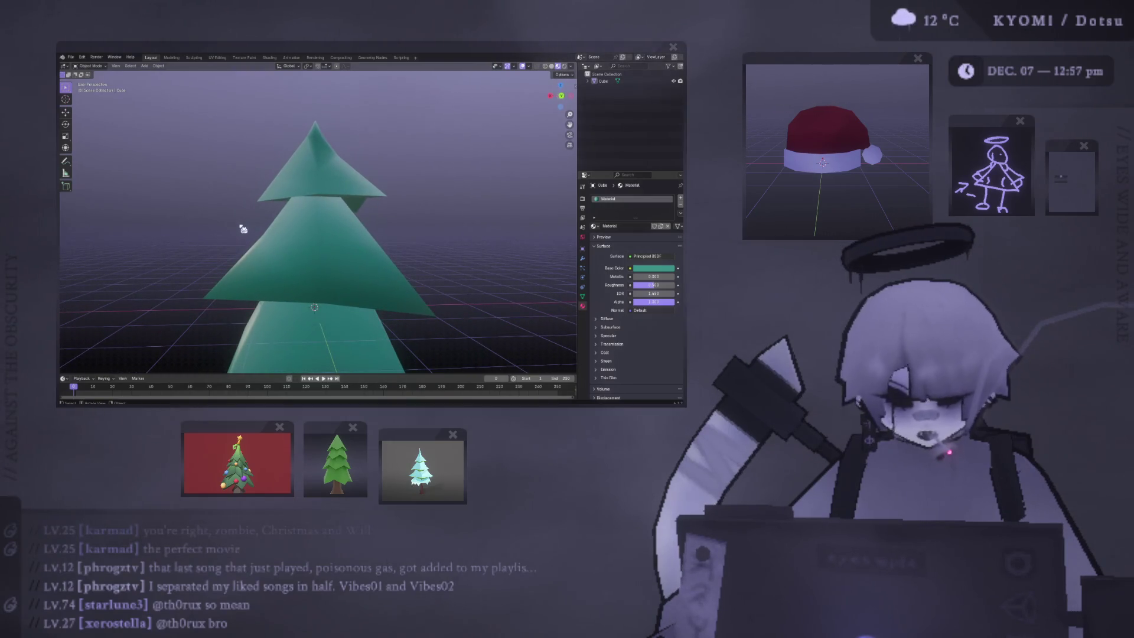
Step: Orbit around the smooth green tree from several angles and re-enter edit mode
mouse_move(346, 214)
middle_mouse_down()
mouse_move(342, 197)
mouse_move(286, 246)
mouse_move(268, 195)
mouse_move(232, 195)
mouse_move(224, 174)
mouse_move(220, 185)
mouse_move(233, 164)
mouse_move(274, 196)
middle_mouse_up()
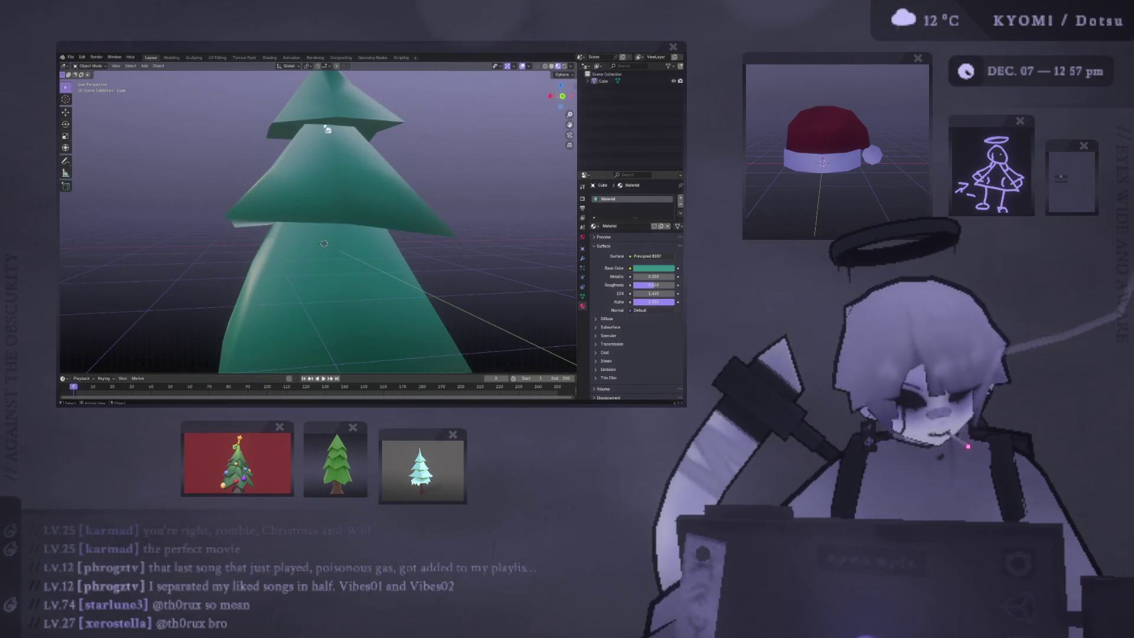
middle_click_drag(334, 123, 322, 191)
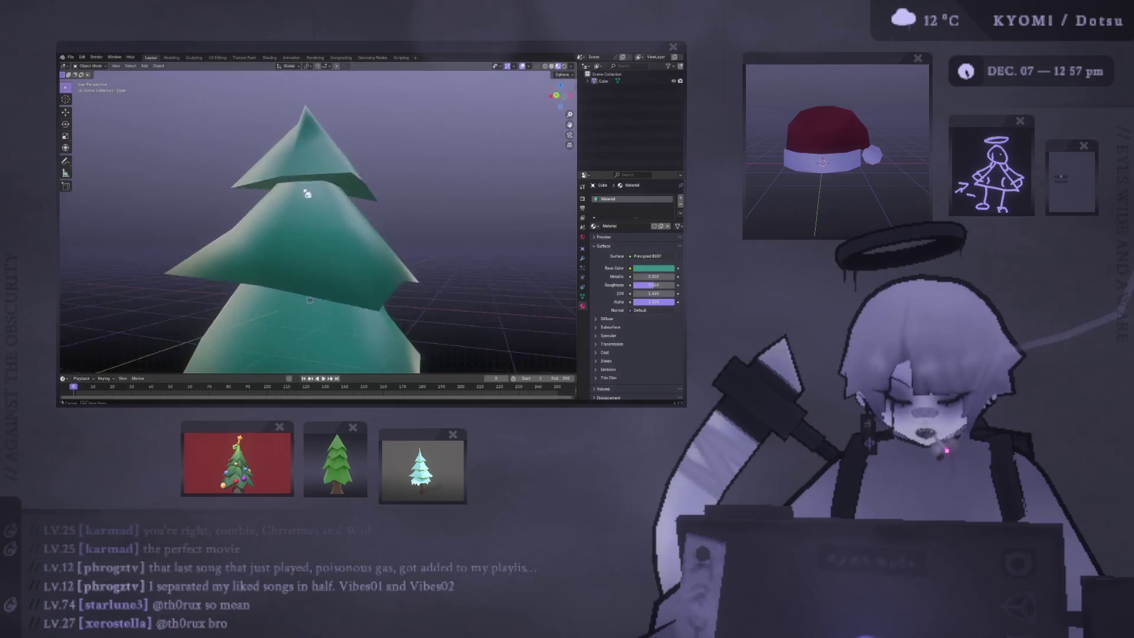
mouse_move(329, 184)
middle_mouse_down()
mouse_move(241, 190)
mouse_move(302, 185)
mouse_move(335, 244)
middle_mouse_up()
key("Tab")
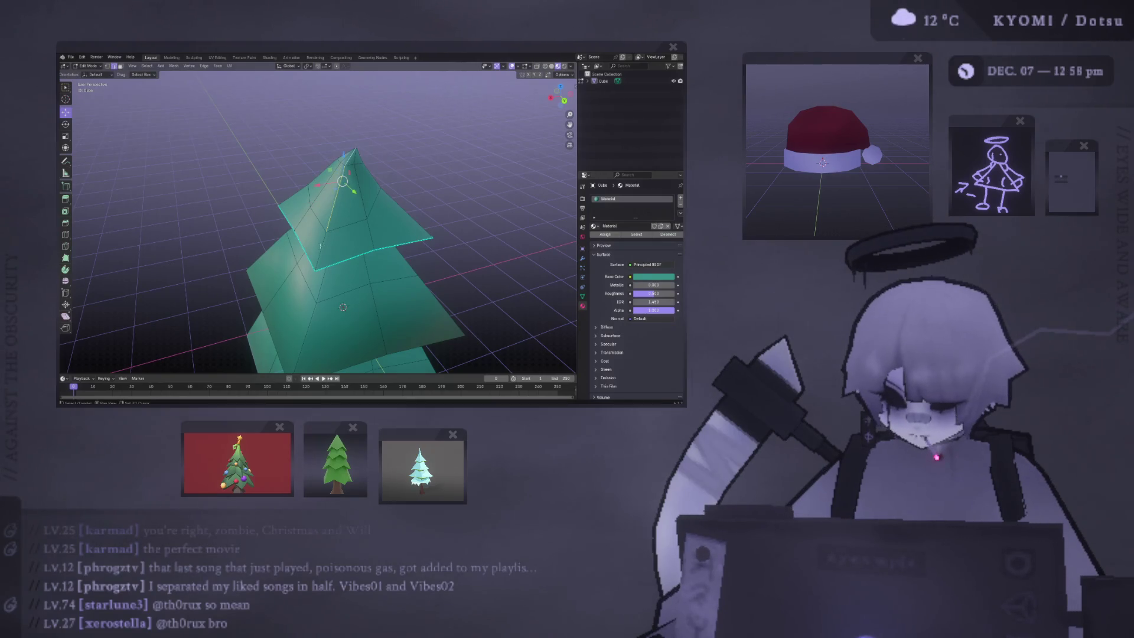
Step: Return the tree to Object Mode and orbit around it to check the offset tiers
mouse_move(320, 246)
middle_mouse_down()
mouse_move(334, 219)
mouse_move(343, 224)
middle_mouse_up()
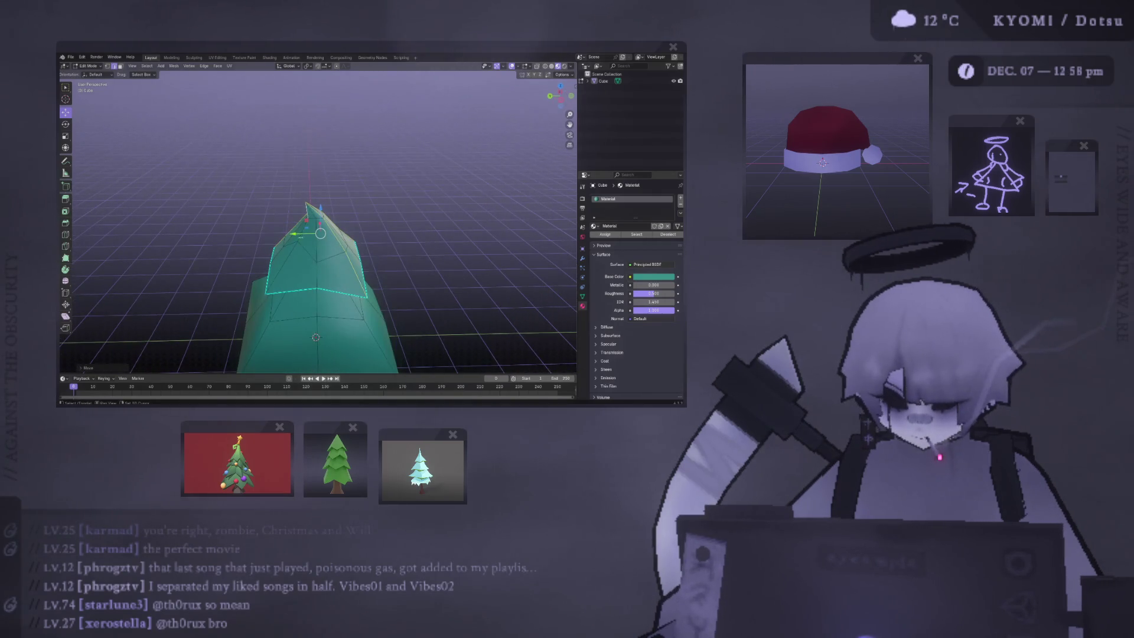
middle_click_drag(313, 248, 284, 230)
right_click(266, 230)
key("Tab")
scroll(251, 234, "up", 3)
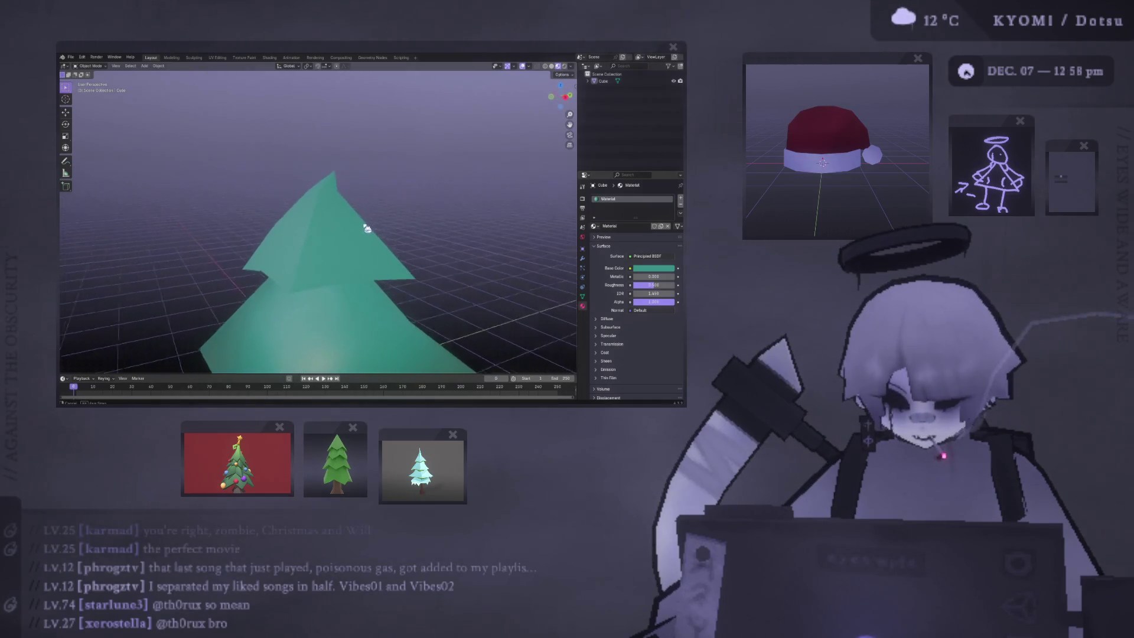
mouse_move(189, 245)
middle_mouse_down()
mouse_move(266, 284)
mouse_move(350, 251)
middle_mouse_up()
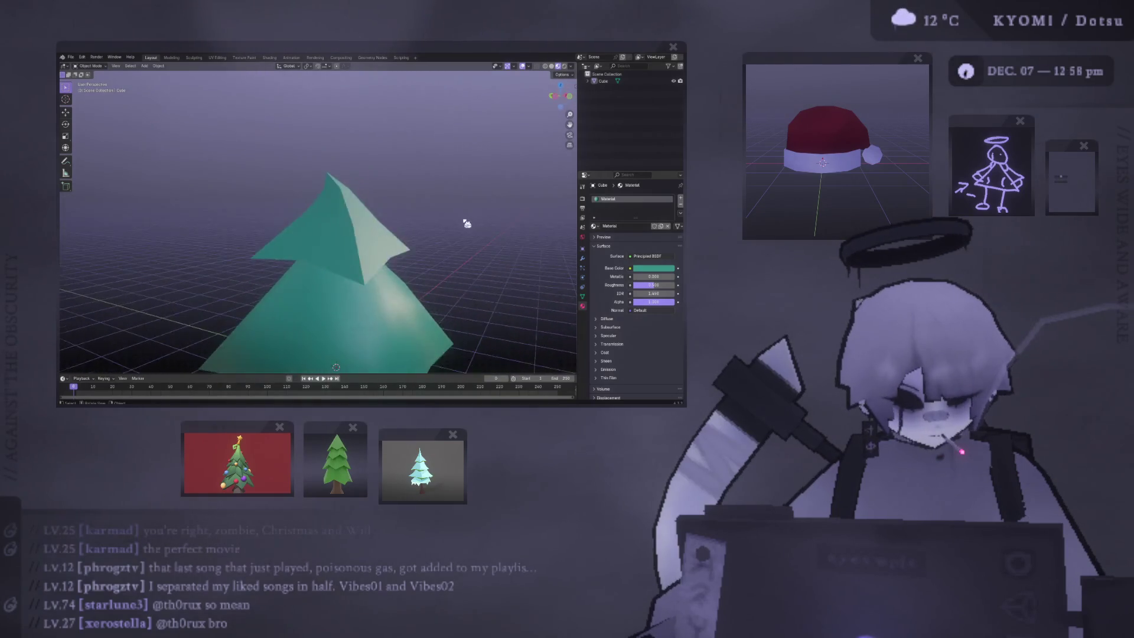
middle_click_drag(422, 236, 316, 230)
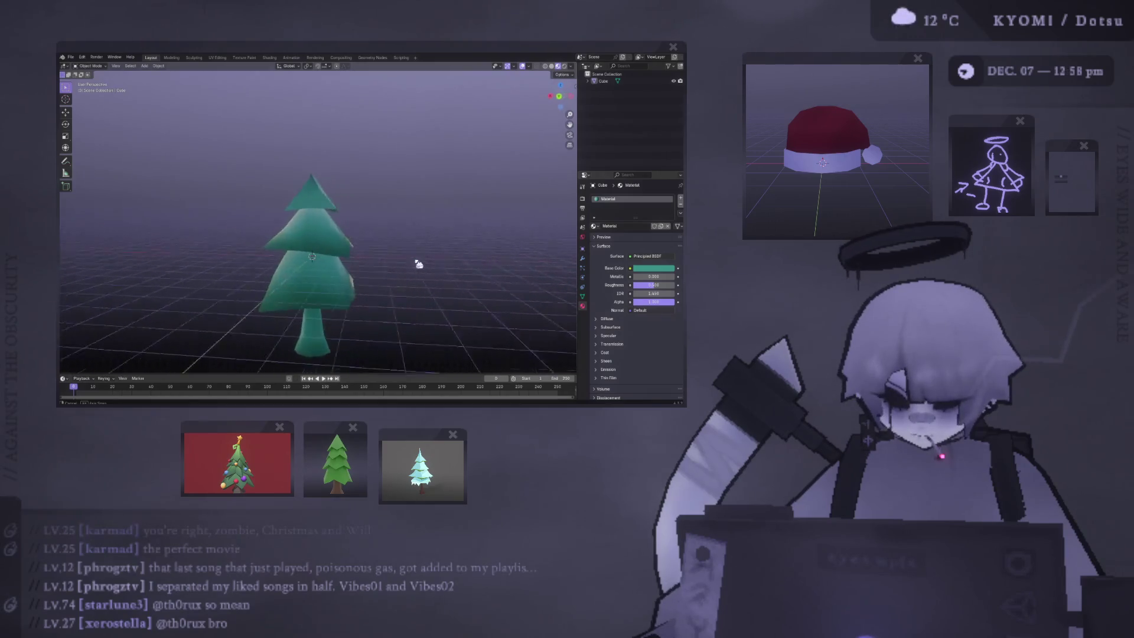
middle_click_drag(471, 255, 510, 255)
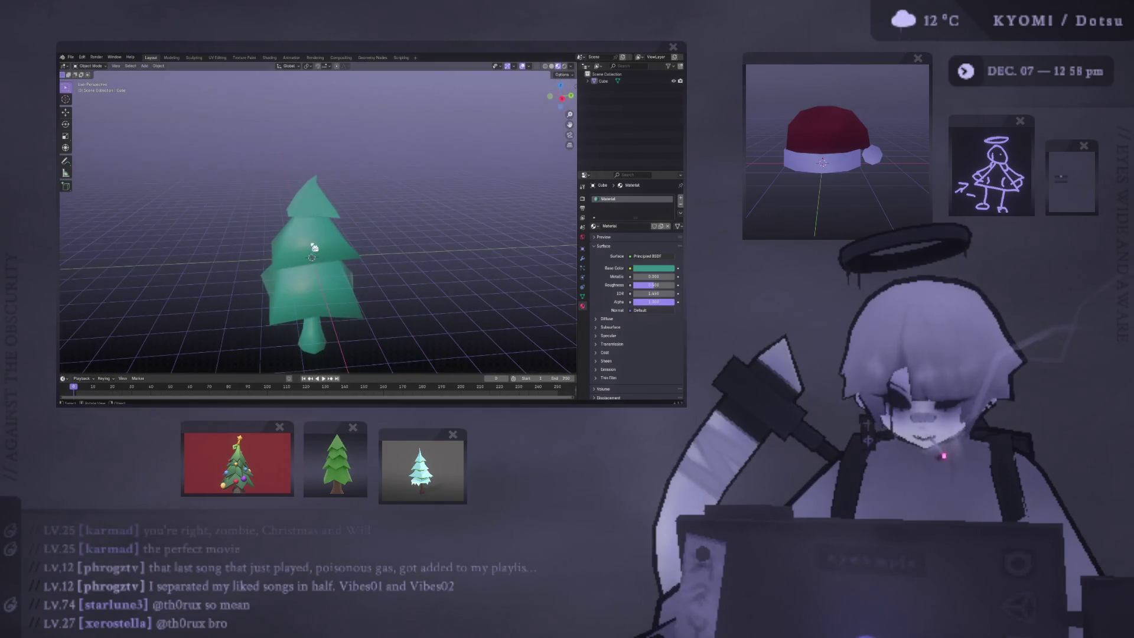
Step: Duplicate the tree and move the copy to the left of the original
left_click(315, 247)
left_click(66, 111)
key("shift+d")
right_click(353, 226)
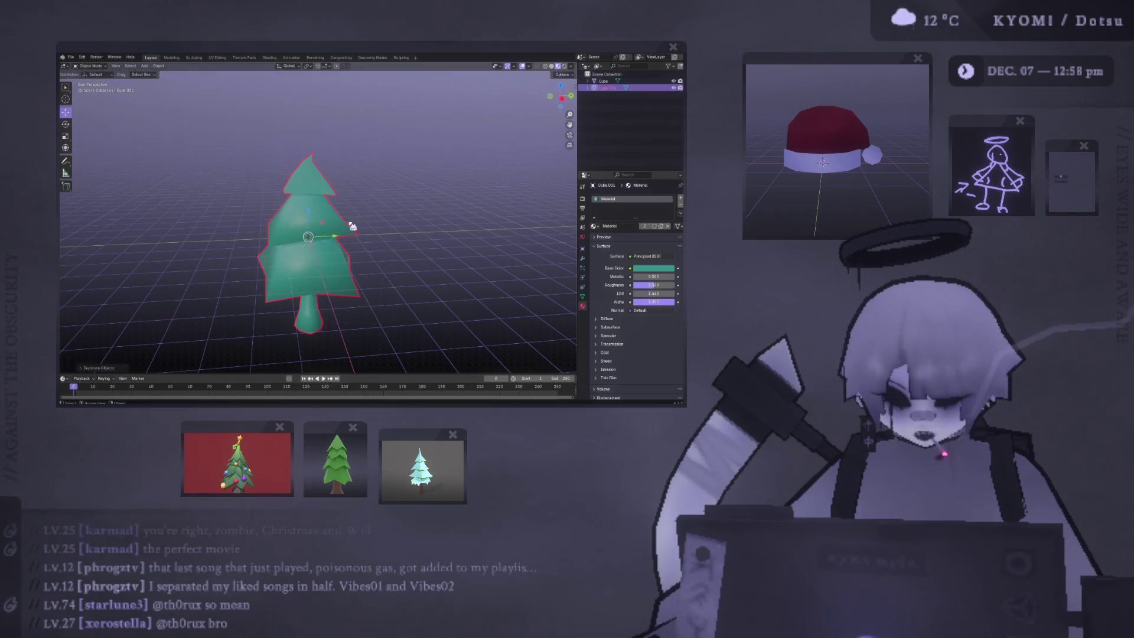
left_click_drag(353, 226, 260, 245)
mouse_move(237, 256)
middle_mouse_down()
mouse_move(325, 258)
mouse_move(292, 229)
middle_mouse_up()
scroll(303, 247, "up", 2)
Step: Mark the left copy's edges sharp and shade its faces flat for a faceted look
key("Tab")
key("ctrl+e")
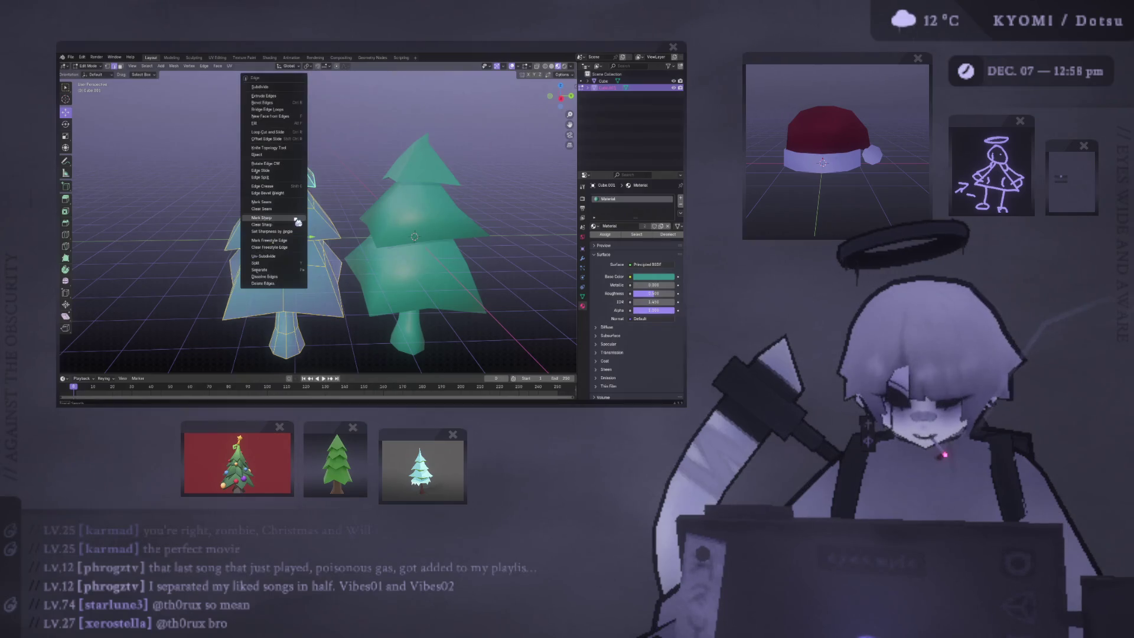
left_click(287, 208)
key("alt+n")
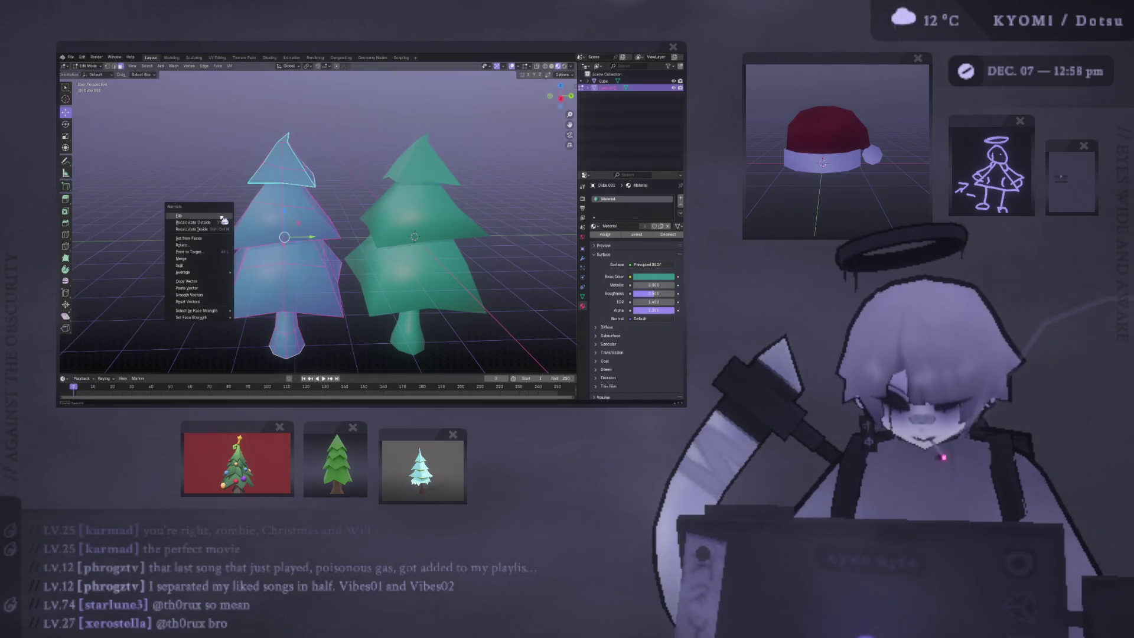
left_click(212, 303)
key("Tab")
key("Tab")
key("ctrl+f")
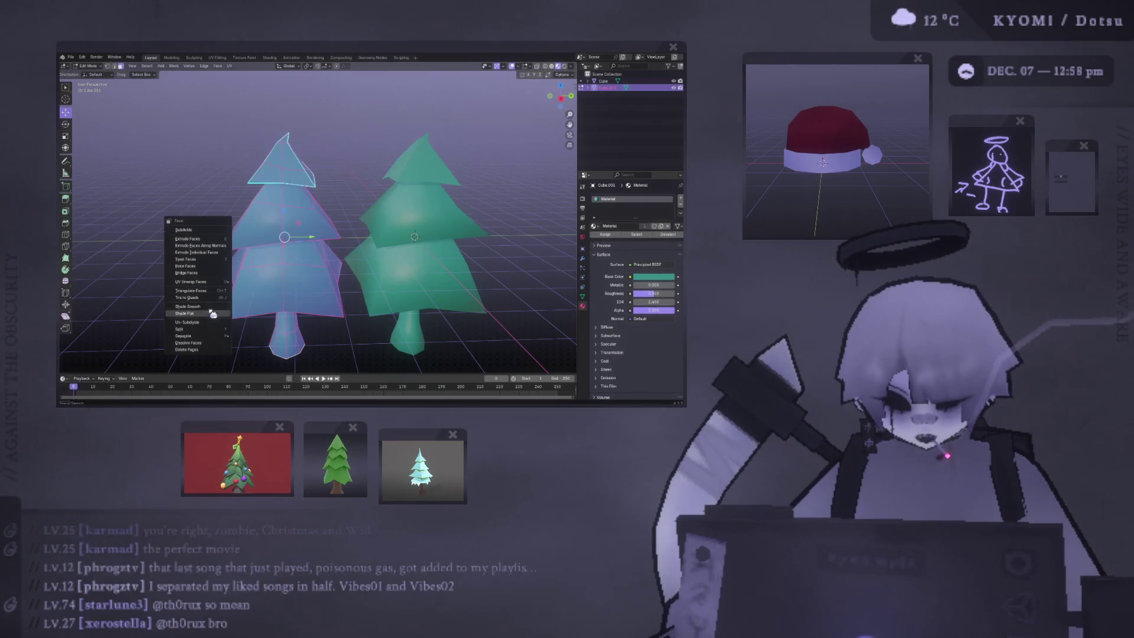
left_click(212, 314)
key("Tab")
mouse_move(203, 271)
middle_mouse_down()
mouse_move(315, 281)
mouse_move(291, 240)
mouse_move(375, 249)
mouse_move(352, 237)
middle_mouse_up()
mouse_move(322, 304)
middle_mouse_down()
mouse_move(308, 266)
mouse_move(278, 243)
mouse_move(220, 276)
mouse_move(76, 268)
mouse_move(568, 270)
mouse_move(498, 270)
middle_mouse_up()
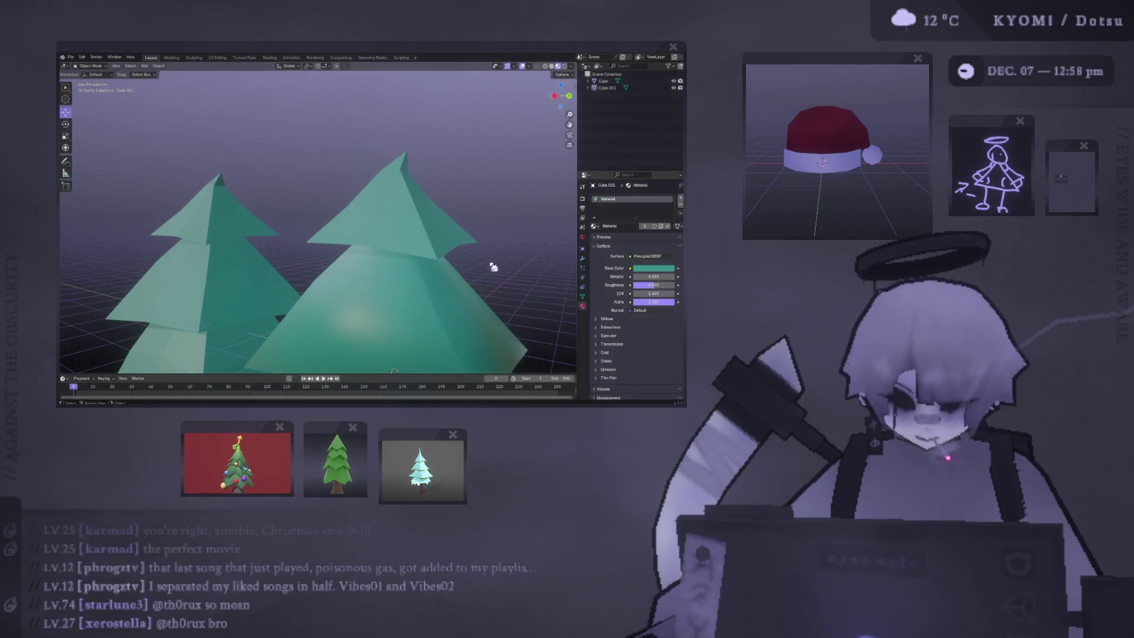
Step: Orbit around both trees from low, high and close angles, then bring up Viewport Shading options
scroll(494, 267, "down", 3)
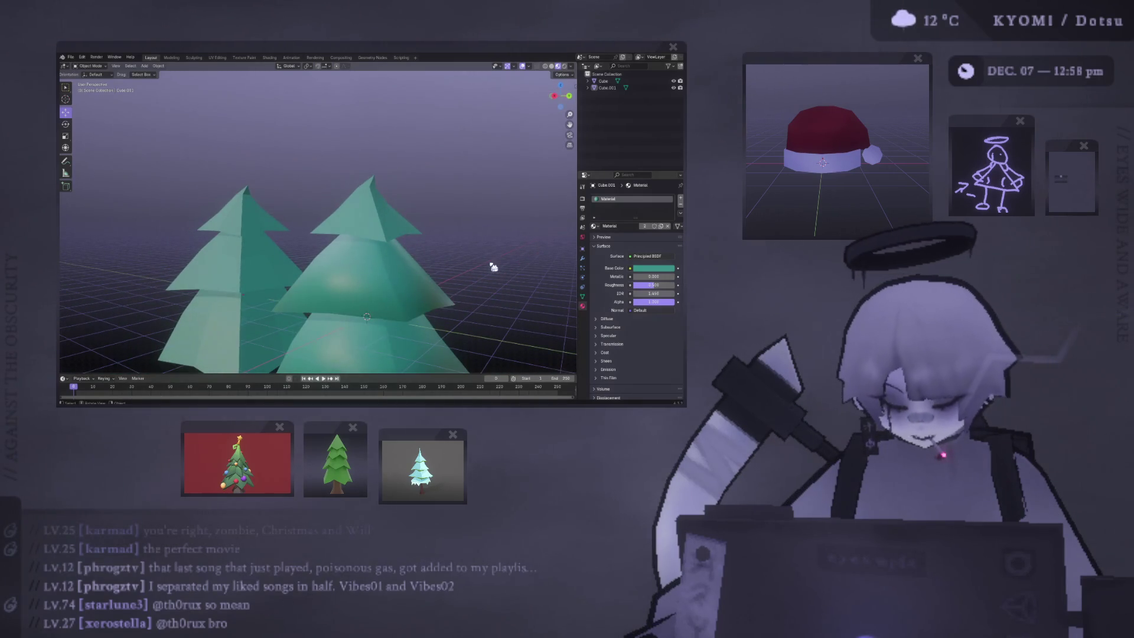
scroll(494, 267, "down", 2)
mouse_move(442, 261)
middle_mouse_down()
mouse_move(382, 260)
mouse_move(376, 174)
middle_mouse_up()
scroll(383, 248, "up", 3)
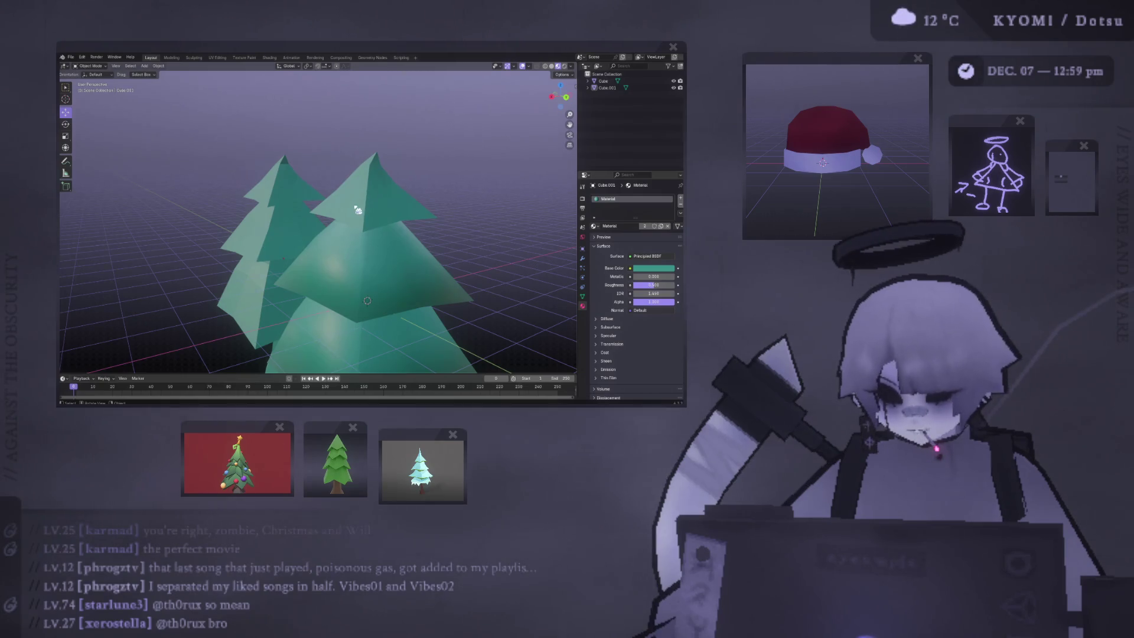
mouse_move(357, 210)
middle_mouse_down()
mouse_move(348, 201)
mouse_move(384, 224)
mouse_move(428, 175)
mouse_move(265, 166)
middle_mouse_up()
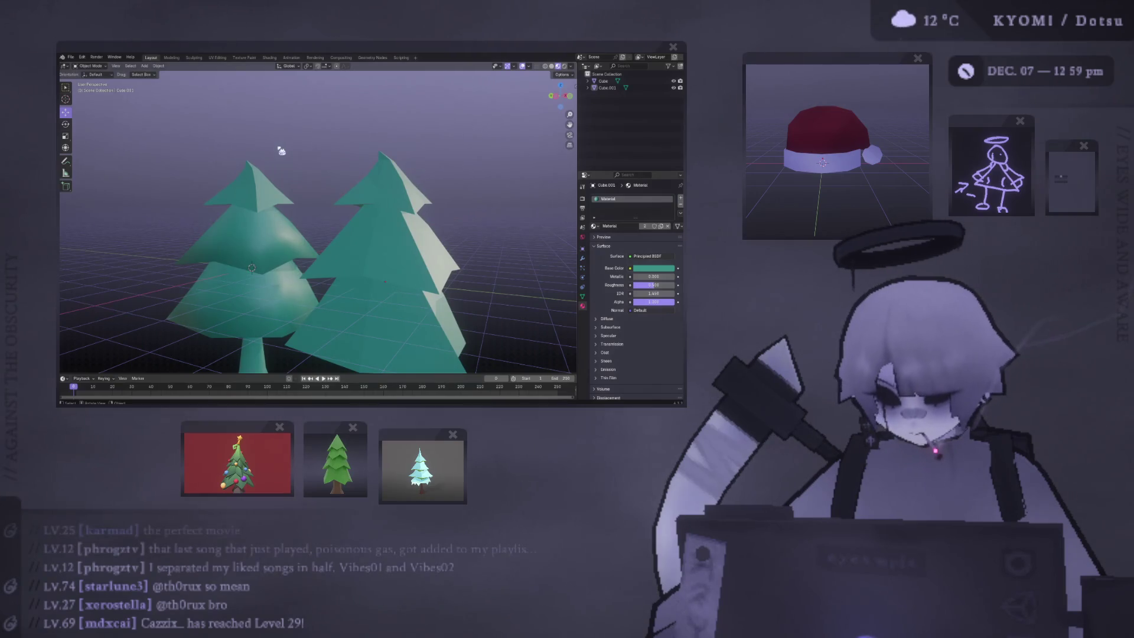
middle_click_drag(265, 170, 323, 214)
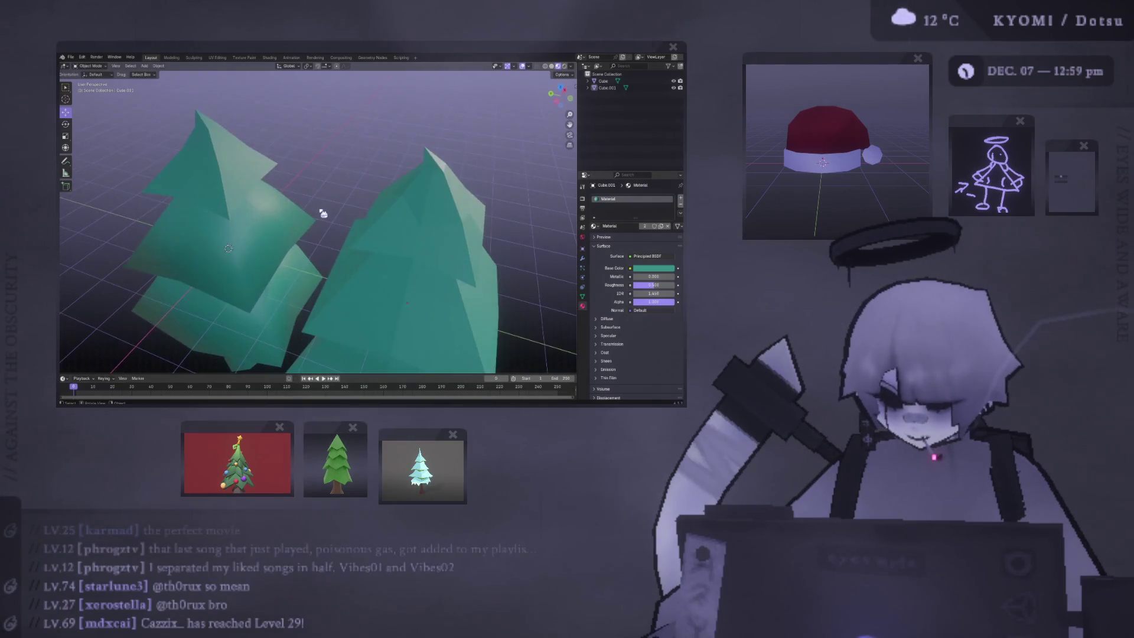
mouse_move(429, 224)
middle_mouse_down()
mouse_move(374, 232)
mouse_move(391, 201)
middle_mouse_up()
left_click(574, 66)
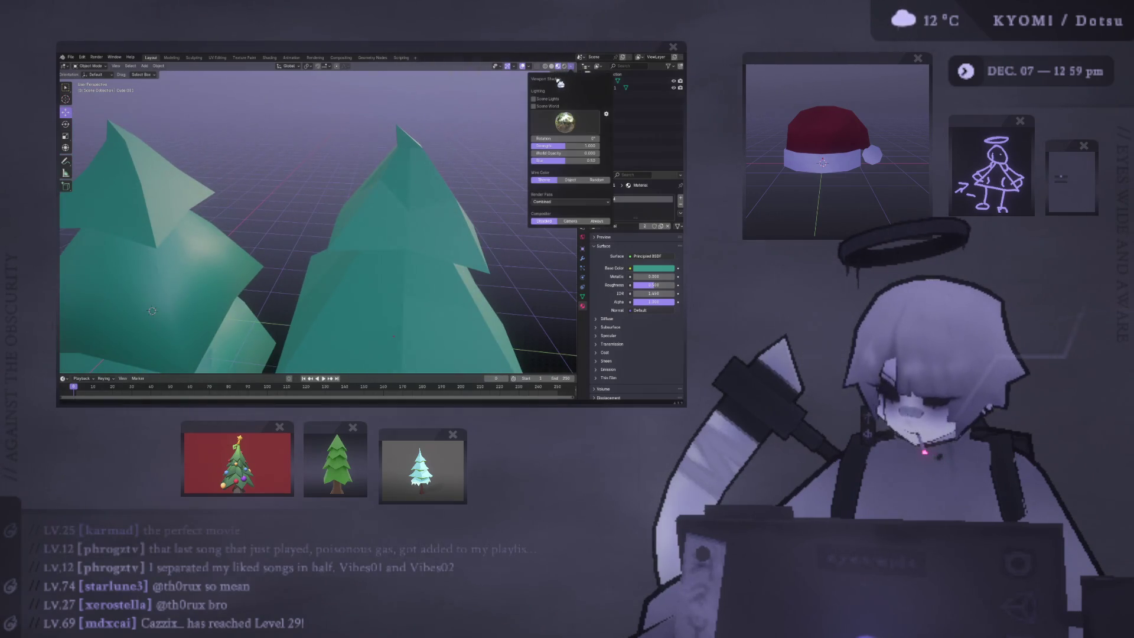
Step: Switch to Solid shading with the rainbow normal MatCap and inspect both trees' normals
left_click(561, 68)
left_click(552, 66)
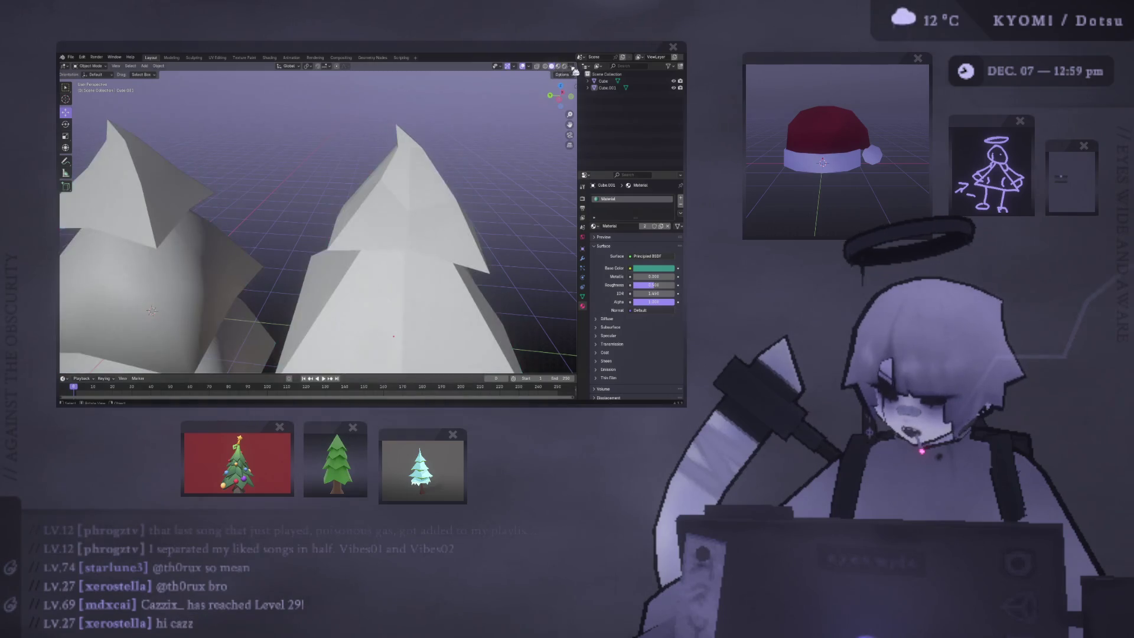
left_click(570, 67)
left_click(566, 99)
left_click(565, 114)
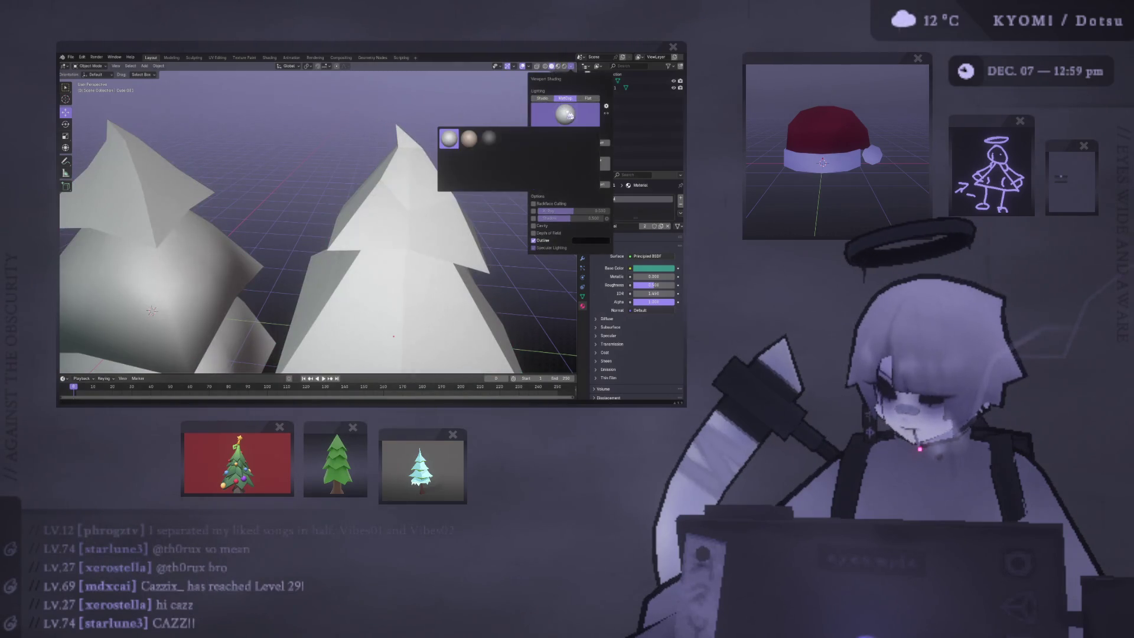
left_click(570, 144)
middle_click_drag(240, 165, 540, 167)
middle_click_drag(71, 154, 173, 154)
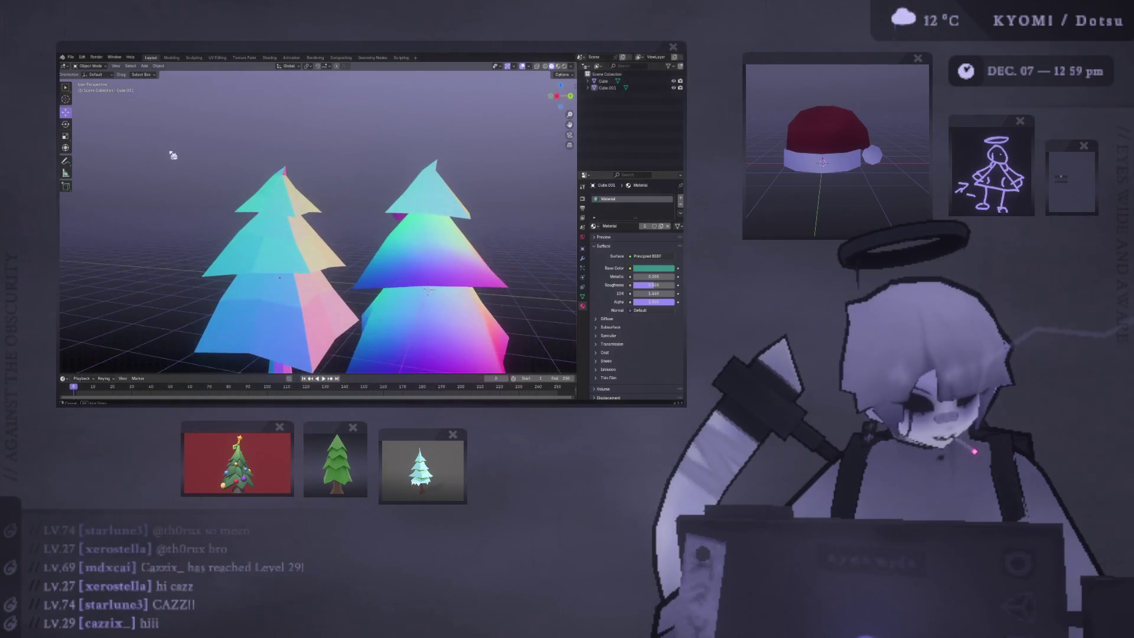
Step: Return the viewport to Material Preview shading, zoomed out on both trees
left_click(571, 66)
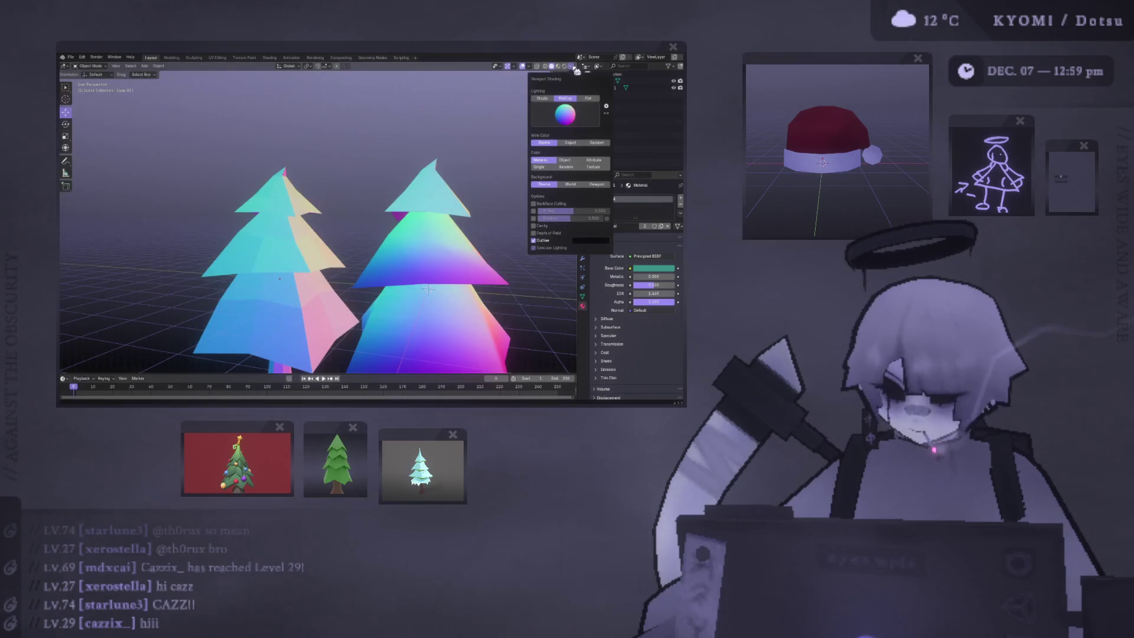
left_click(557, 66)
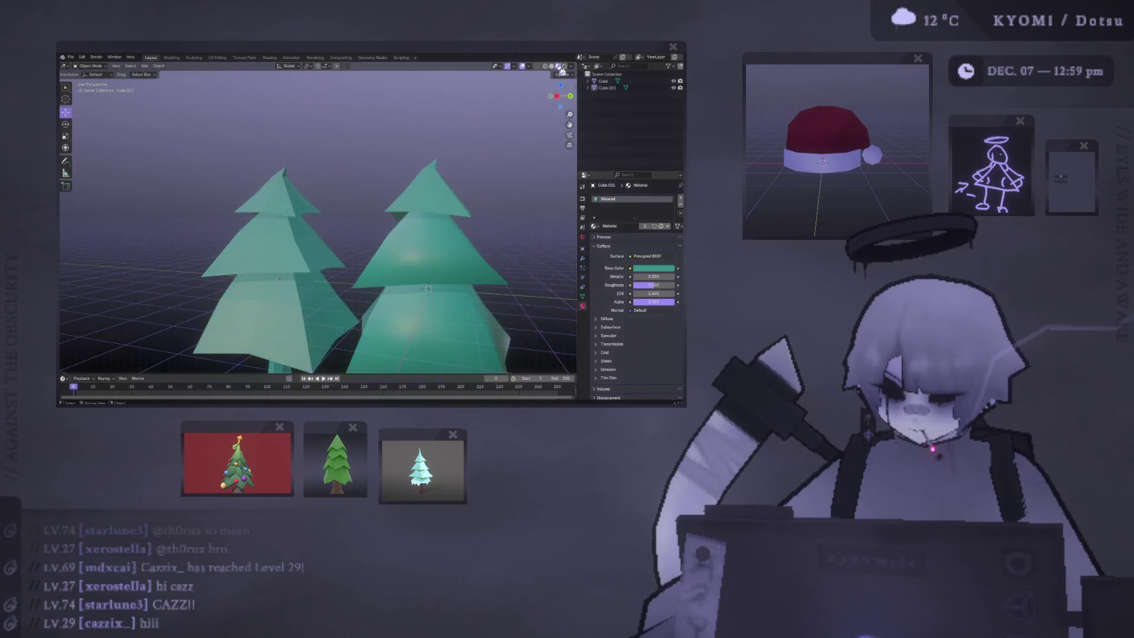
mouse_move(476, 105)
middle_mouse_down()
mouse_move(413, 177)
mouse_move(370, 159)
mouse_move(366, 321)
middle_mouse_up()
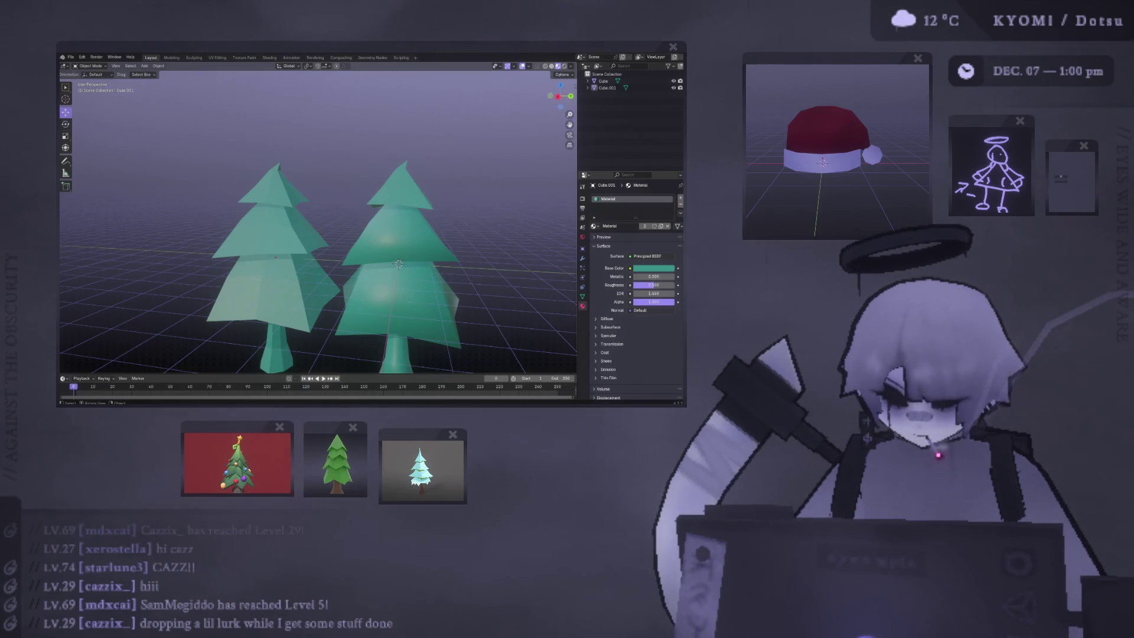
Step: Select the right tree, hide its top part, and pick an edge of its mesh
scroll(370, 233, "up", 3)
mouse_move(370, 233)
middle_mouse_down()
mouse_move(360, 201)
mouse_move(366, 216)
mouse_move(263, 207)
mouse_move(341, 147)
middle_mouse_up()
left_click(366, 215)
scroll(366, 216, "up", 5)
key("Tab")
key("Tab")
scroll(262, 208, "down", 4)
key("Tab")
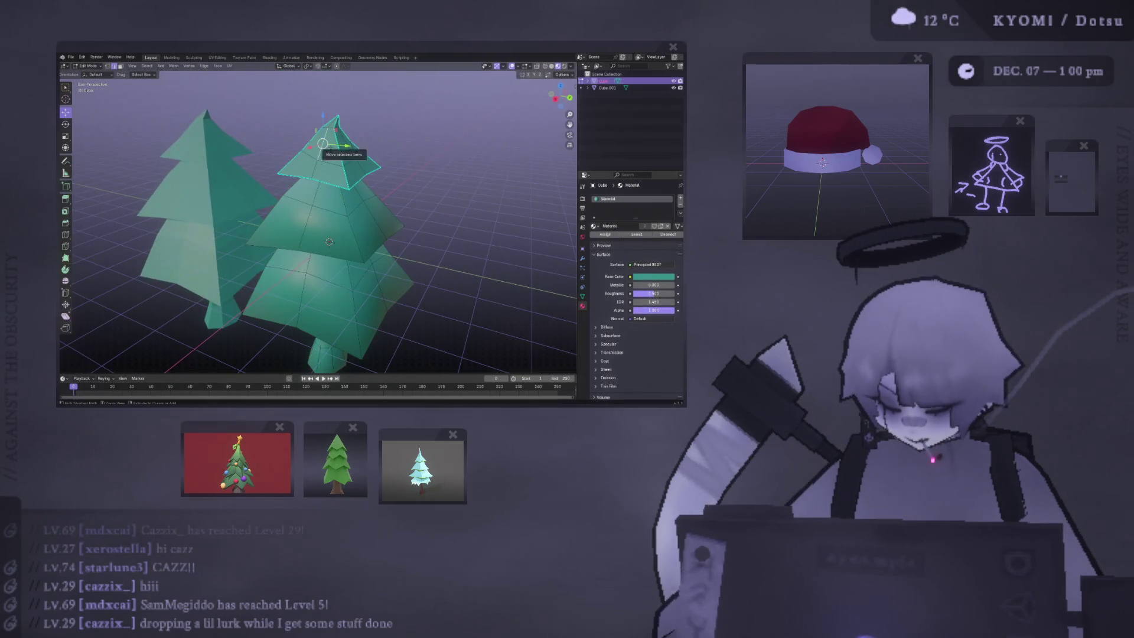
key("h")
scroll(319, 153, "up", 2)
mouse_move(320, 152)
middle_mouse_down()
mouse_move(316, 234)
mouse_move(309, 220)
mouse_move(289, 230)
middle_mouse_up()
left_click(327, 211)
Step: Mark the right tree's selected edges sharp and return to Object Mode
middle_click_drag(349, 249, 409, 235)
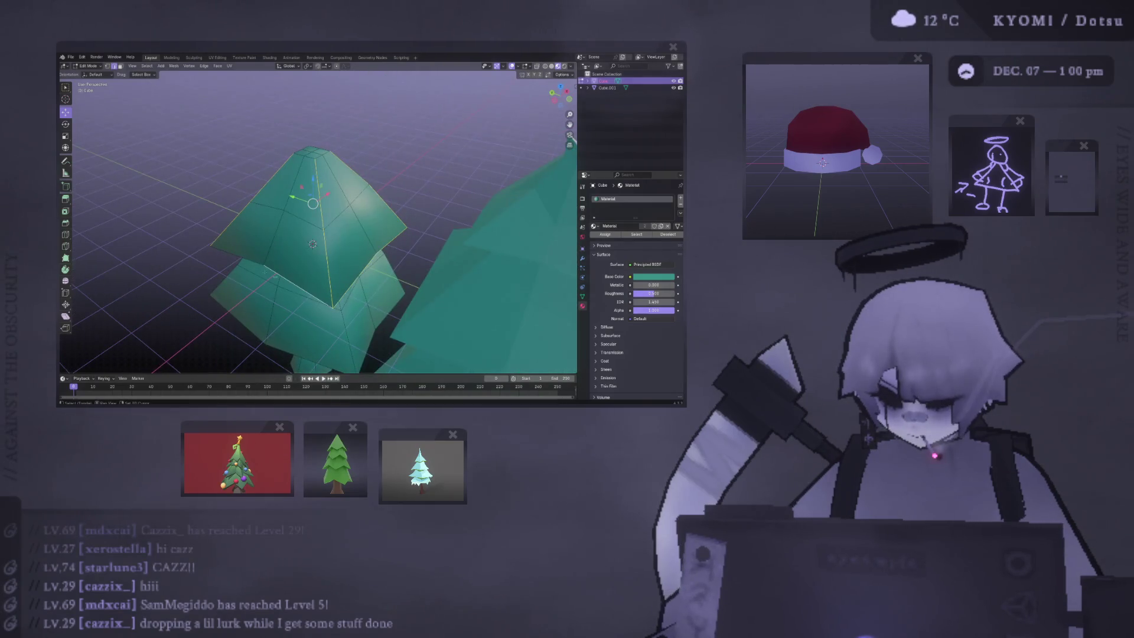
middle_click_drag(354, 260, 252, 304)
mouse_move(183, 278)
middle_mouse_down()
mouse_move(308, 248)
mouse_move(358, 293)
middle_mouse_up()
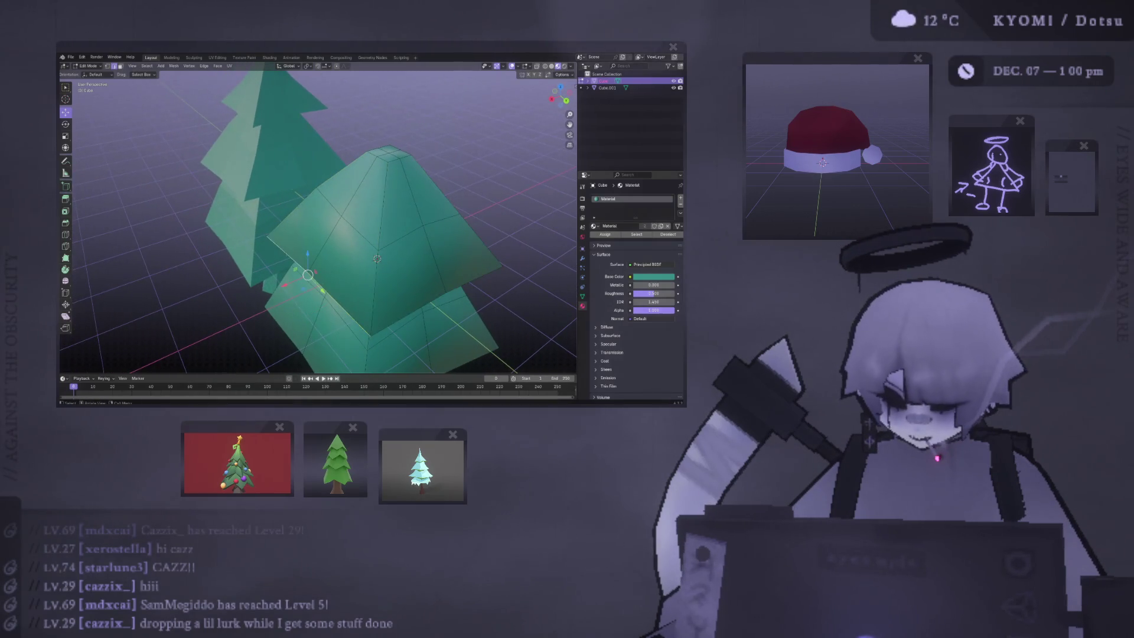
mouse_move(358, 293)
middle_mouse_down()
mouse_move(328, 266)
mouse_move(376, 188)
mouse_move(349, 202)
mouse_move(354, 189)
mouse_move(330, 213)
mouse_move(354, 212)
mouse_move(241, 213)
middle_mouse_up()
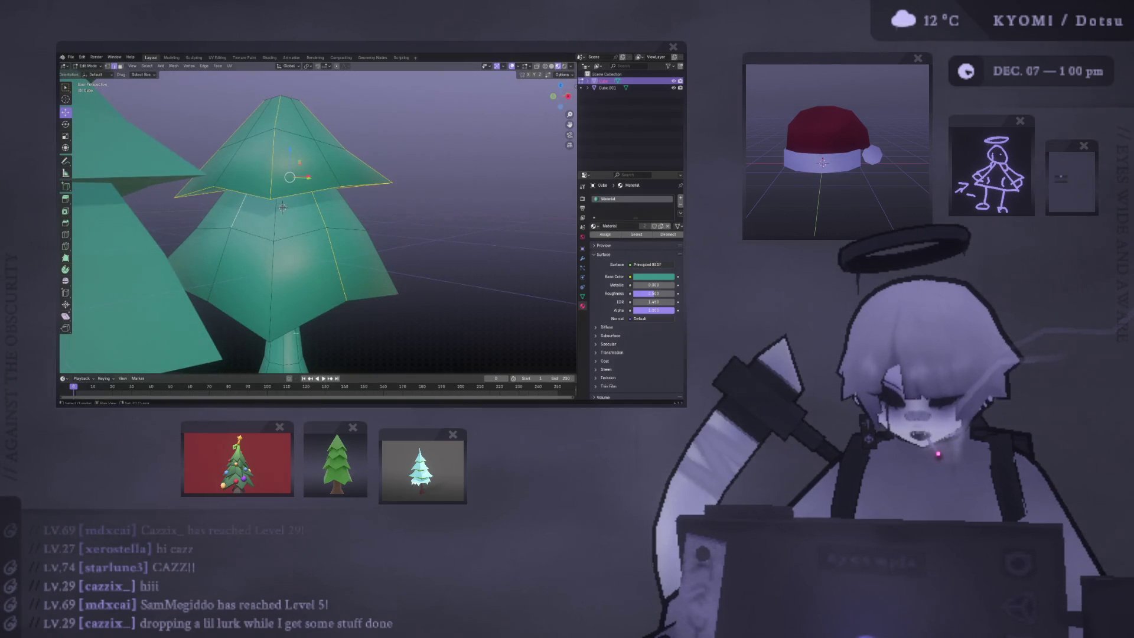
mouse_move(241, 213)
middle_mouse_down()
mouse_move(295, 189)
mouse_move(333, 202)
mouse_move(369, 176)
middle_mouse_up()
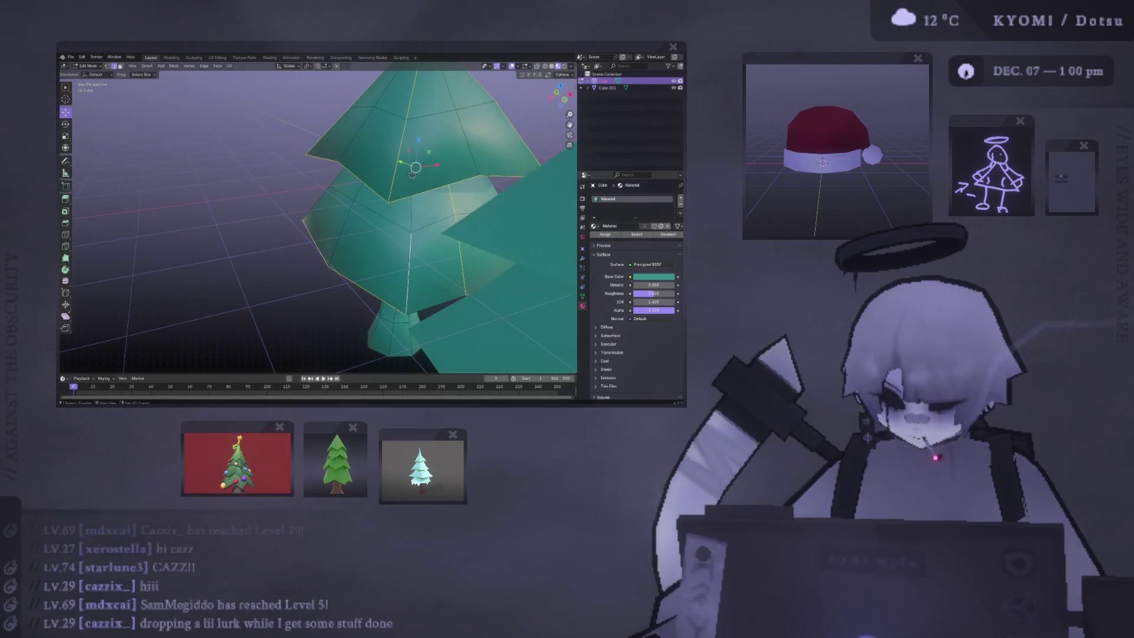
mouse_move(431, 289)
middle_mouse_down()
mouse_move(413, 260)
mouse_move(448, 277)
mouse_move(443, 248)
mouse_move(494, 204)
mouse_move(298, 209)
middle_mouse_up()
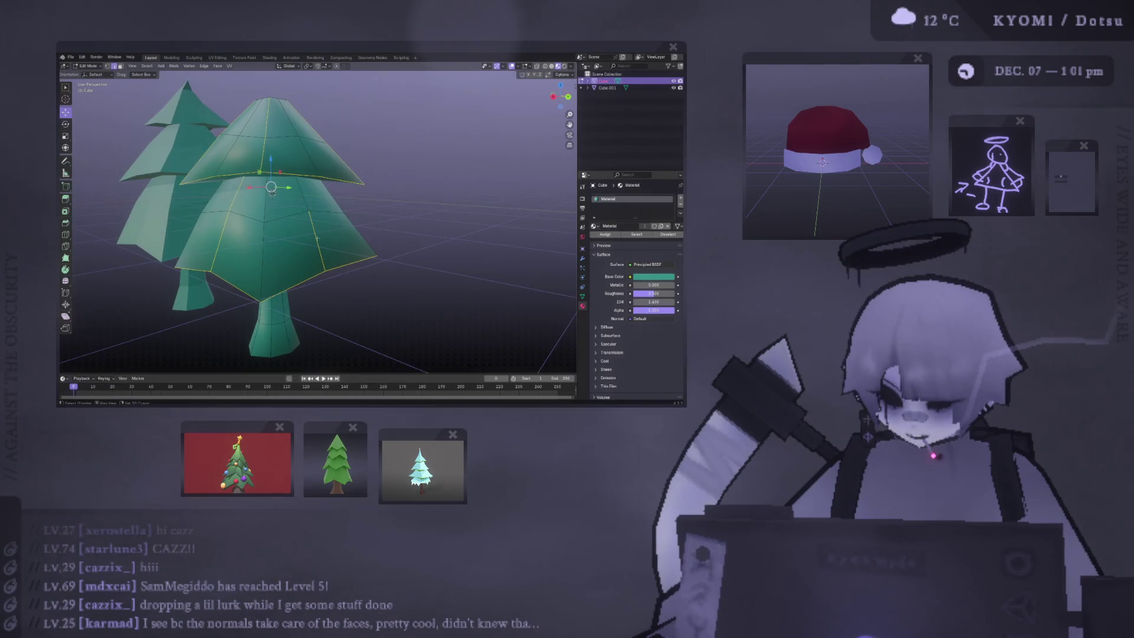
mouse_move(278, 206)
middle_mouse_down()
mouse_move(271, 265)
mouse_move(295, 283)
mouse_move(266, 334)
middle_mouse_up()
right_click(266, 334)
left_click(239, 334)
key("Tab")
mouse_move(304, 206)
middle_mouse_down()
mouse_move(291, 286)
mouse_move(309, 311)
mouse_move(286, 302)
middle_mouse_up()
left_click(322, 274)
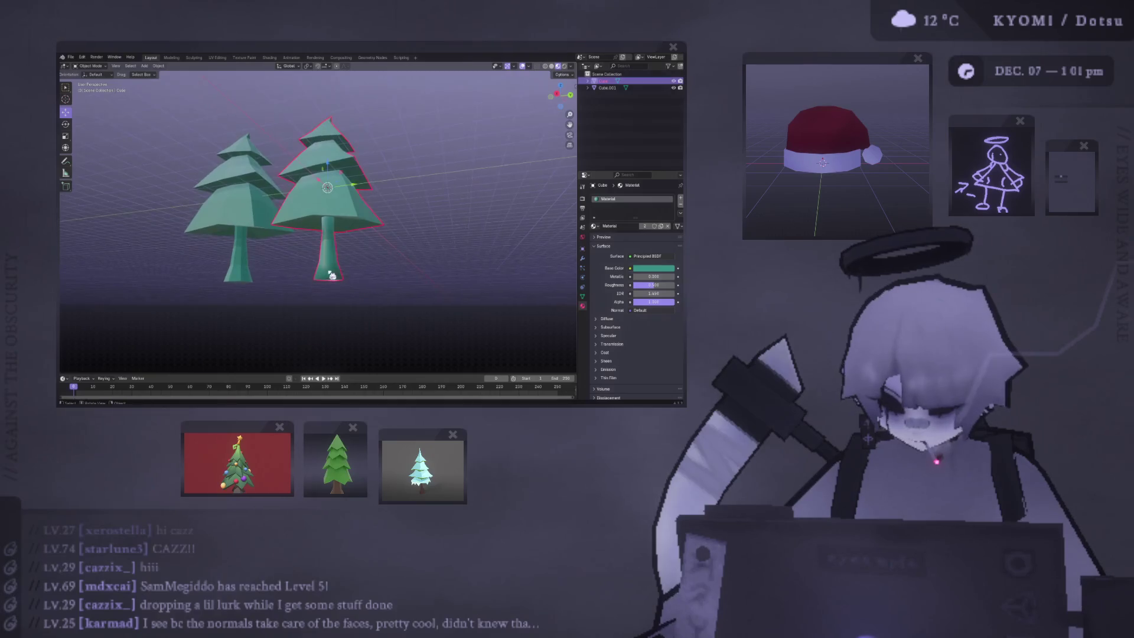
scroll(318, 266, "up", 3)
mouse_move(317, 260)
middle_mouse_down()
mouse_move(274, 214)
mouse_move(252, 260)
mouse_move(286, 264)
mouse_move(236, 279)
mouse_move(228, 268)
mouse_move(425, 283)
mouse_move(326, 273)
mouse_move(271, 243)
mouse_move(309, 244)
mouse_move(297, 212)
mouse_move(324, 245)
mouse_move(322, 221)
mouse_move(341, 205)
middle_mouse_up()
left_click(253, 261)
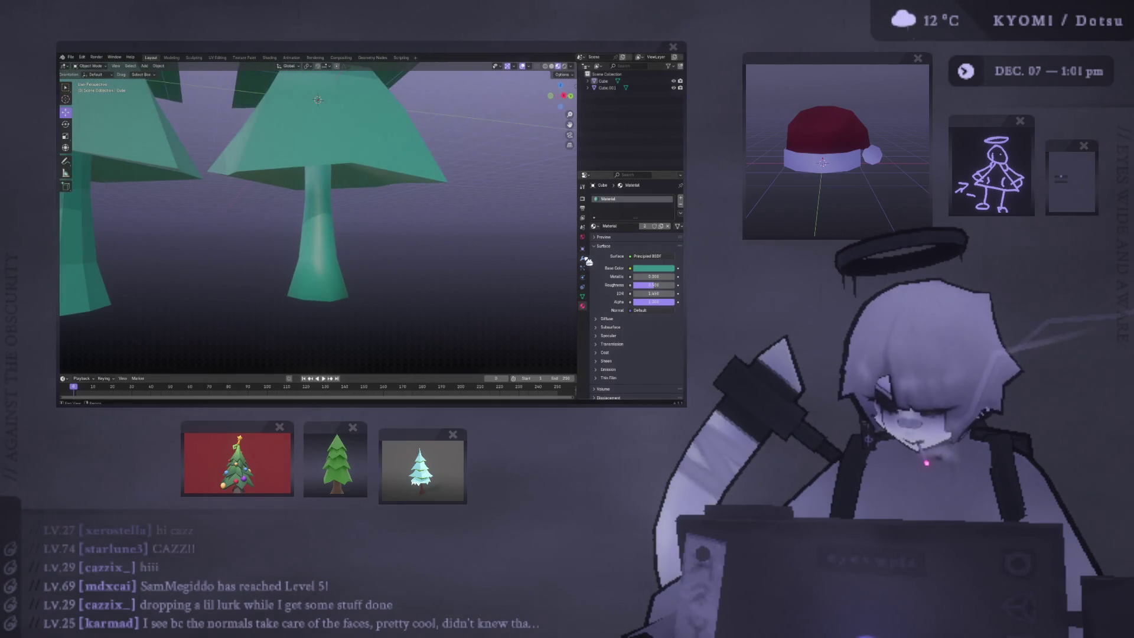
left_click_drag(578, 258, 530, 258)
Step: Try the material at Roughness 0.315 and Metallic 0.374
left_click_drag(644, 285, 604, 285)
scroll(405, 241, "down", 5)
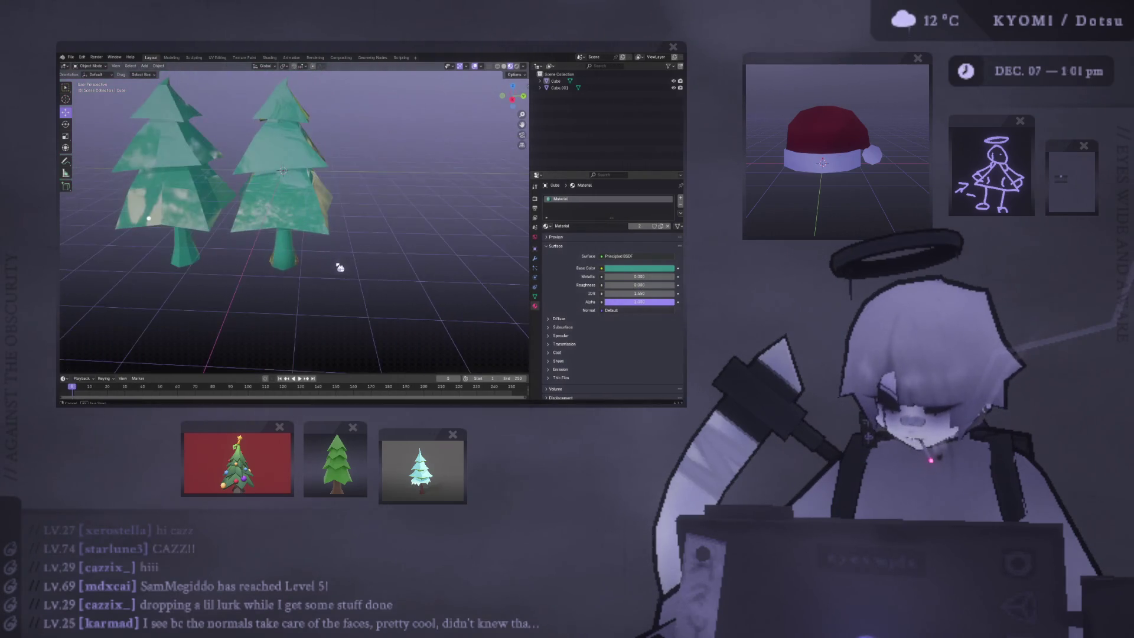
mouse_move(278, 247)
middle_mouse_down()
mouse_move(293, 236)
mouse_move(297, 258)
mouse_move(355, 259)
middle_mouse_up()
scroll(419, 260, "up", 4)
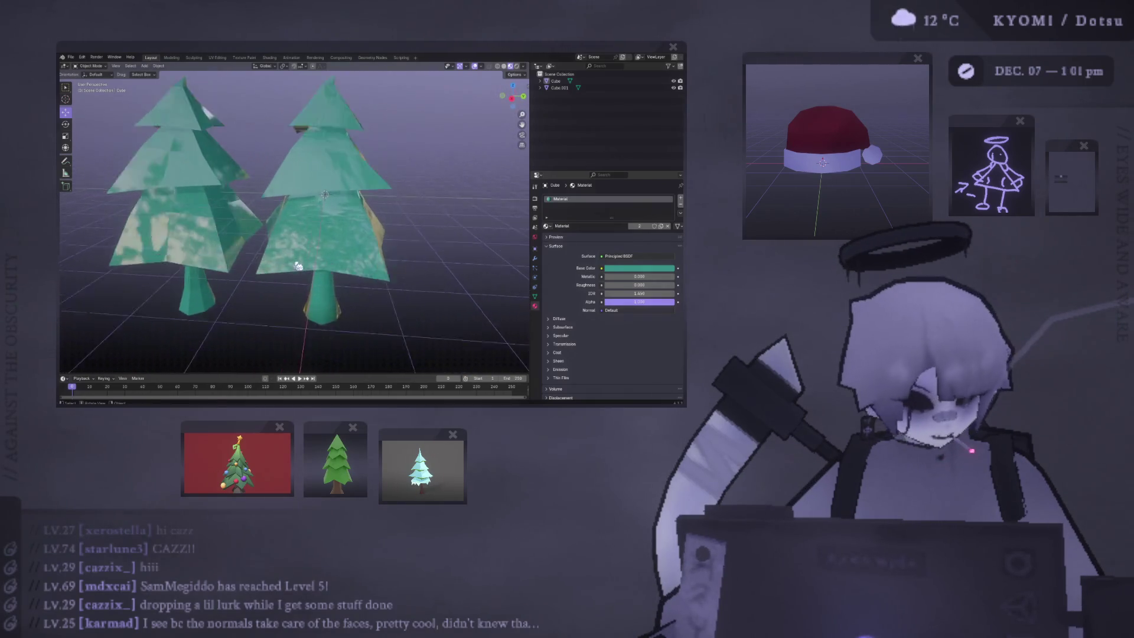
mouse_move(420, 236)
middle_mouse_down()
mouse_move(362, 250)
mouse_move(305, 228)
mouse_move(392, 248)
mouse_move(374, 241)
mouse_move(454, 236)
middle_mouse_up()
left_click_drag(639, 276, 666, 277)
scroll(384, 240, "down", 5)
mouse_move(384, 239)
middle_mouse_down()
mouse_move(375, 251)
mouse_move(385, 246)
mouse_move(385, 258)
mouse_move(347, 256)
mouse_move(374, 251)
mouse_move(372, 236)
mouse_move(411, 241)
middle_mouse_up()
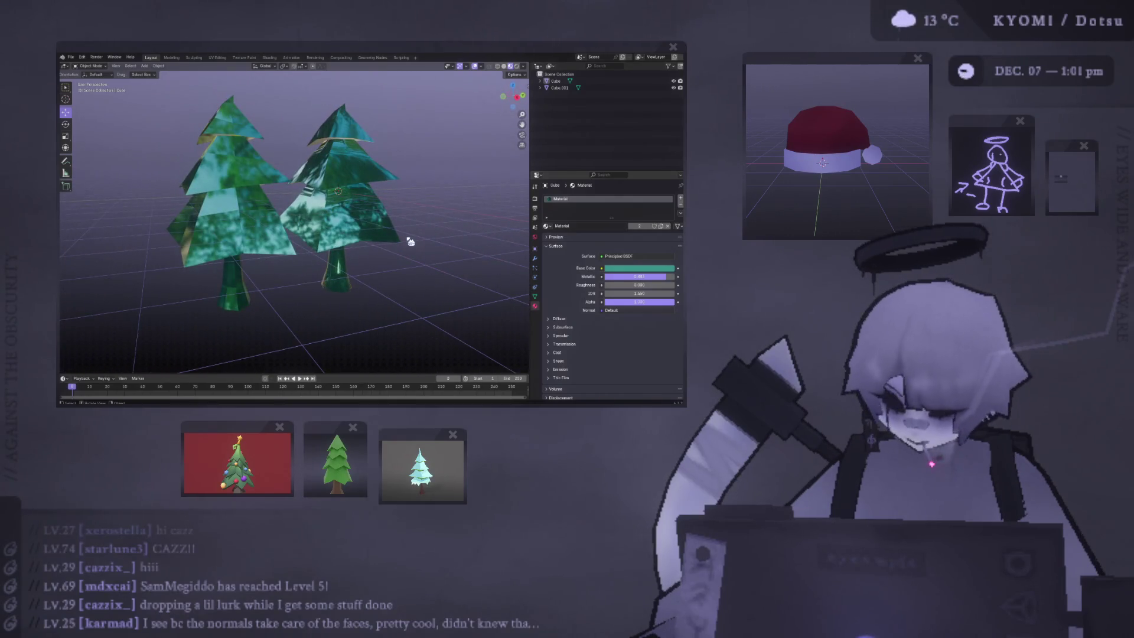
Step: Set Roughness to about 0.76 and Metallic to 0 for a matte finish
mouse_move(654, 290)
left_mouse_down()
mouse_move(677, 290)
mouse_move(659, 290)
left_mouse_up()
mouse_move(392, 235)
middle_mouse_down()
mouse_move(324, 228)
mouse_move(445, 248)
middle_mouse_up()
mouse_move(647, 277)
left_mouse_down()
mouse_move(614, 276)
mouse_move(673, 293)
left_mouse_up()
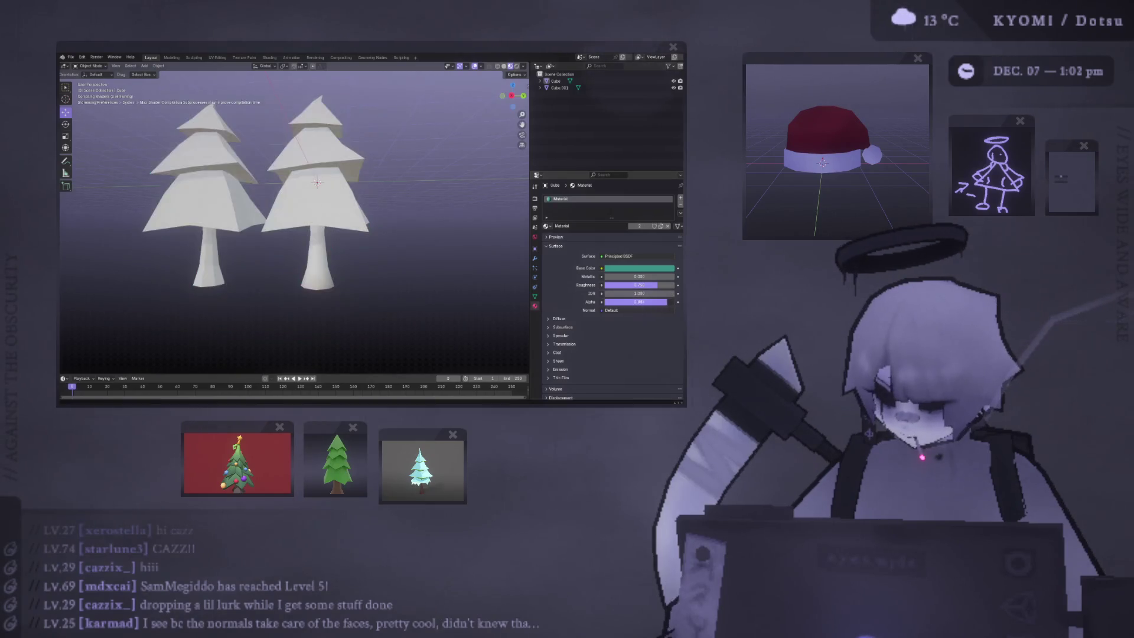
mouse_move(319, 248)
middle_mouse_down()
mouse_move(354, 253)
mouse_move(366, 283)
mouse_move(311, 261)
mouse_move(202, 263)
mouse_move(331, 268)
mouse_move(303, 271)
mouse_move(296, 313)
mouse_move(293, 293)
mouse_move(362, 299)
mouse_move(254, 278)
middle_mouse_up()
scroll(360, 260, "up", 5)
scroll(336, 253, "up", 3)
scroll(302, 284, "down", 5)
scroll(362, 299, "up", 4)
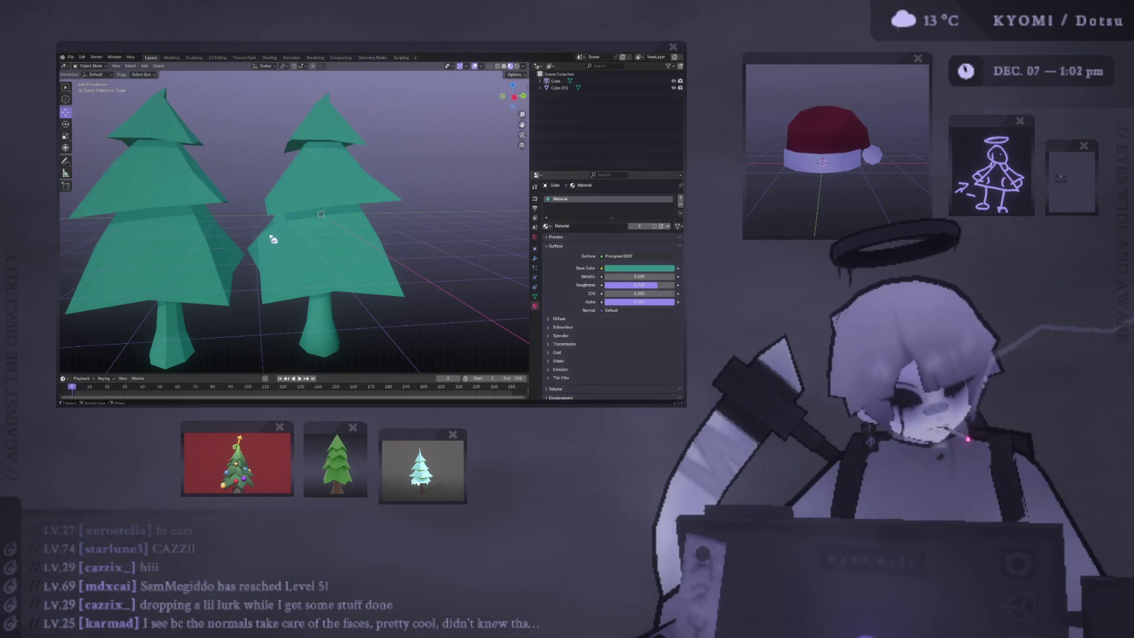
scroll(273, 240, "up", 2)
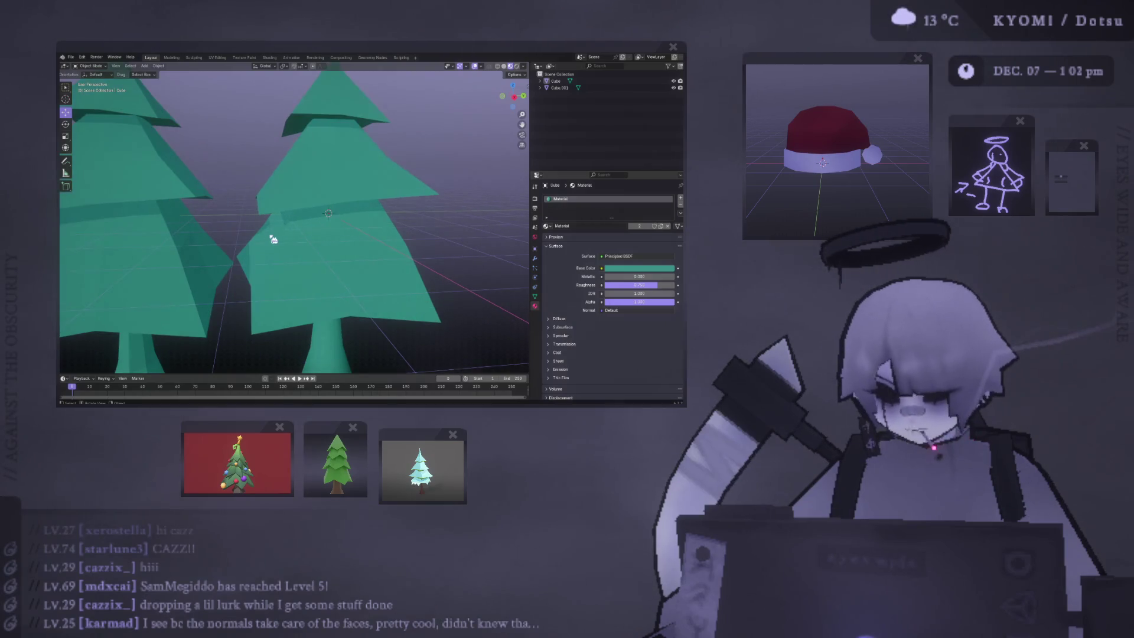
scroll(273, 239, "down", 3)
mouse_move(253, 255)
middle_mouse_down()
mouse_move(245, 304)
mouse_move(210, 240)
mouse_move(279, 267)
mouse_move(185, 263)
mouse_move(185, 233)
mouse_move(183, 249)
mouse_move(258, 233)
mouse_move(238, 215)
mouse_move(218, 260)
mouse_move(166, 269)
mouse_move(342, 294)
mouse_move(432, 288)
mouse_move(279, 211)
middle_mouse_up()
mouse_move(375, 201)
middle_mouse_down()
mouse_move(384, 195)
mouse_move(220, 192)
middle_mouse_up()
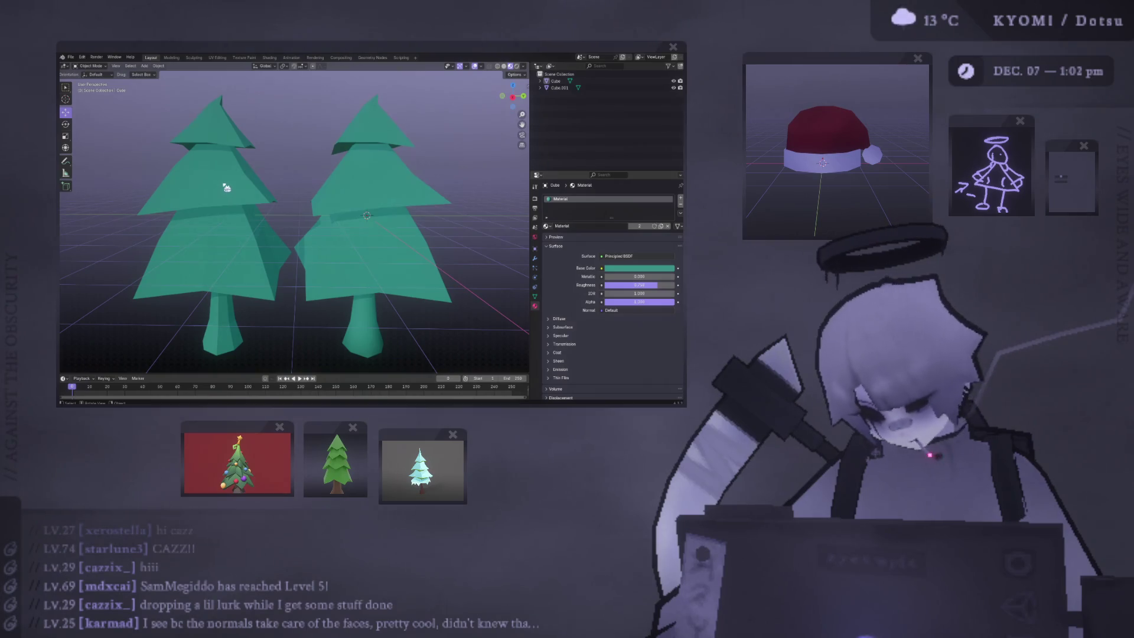
scroll(234, 188, "down", 3)
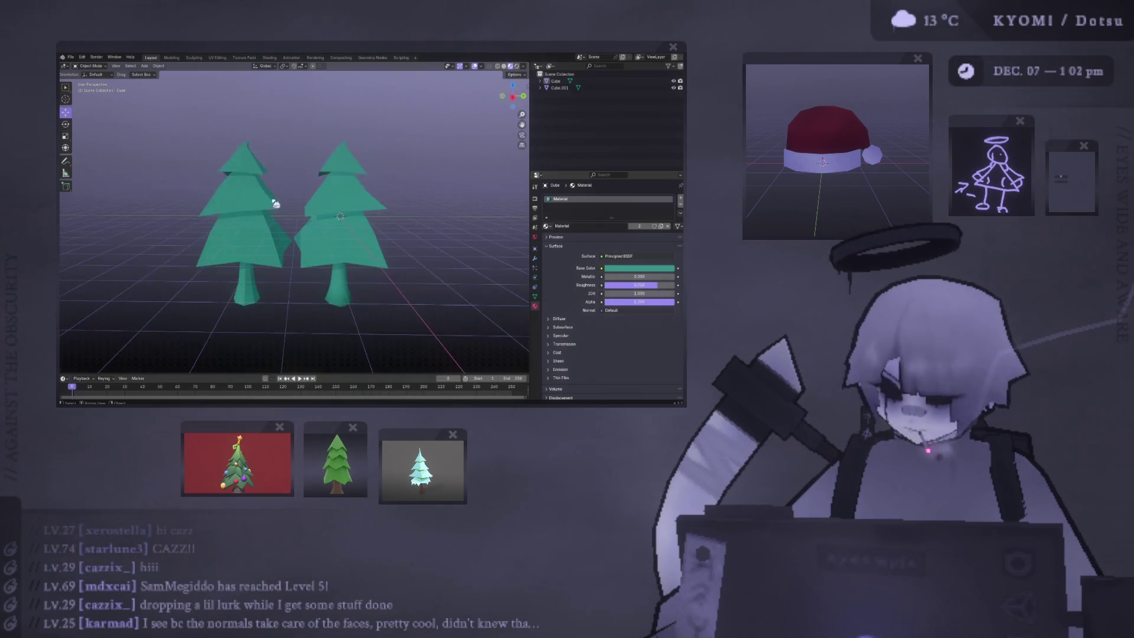
scroll(278, 210, "up", 5)
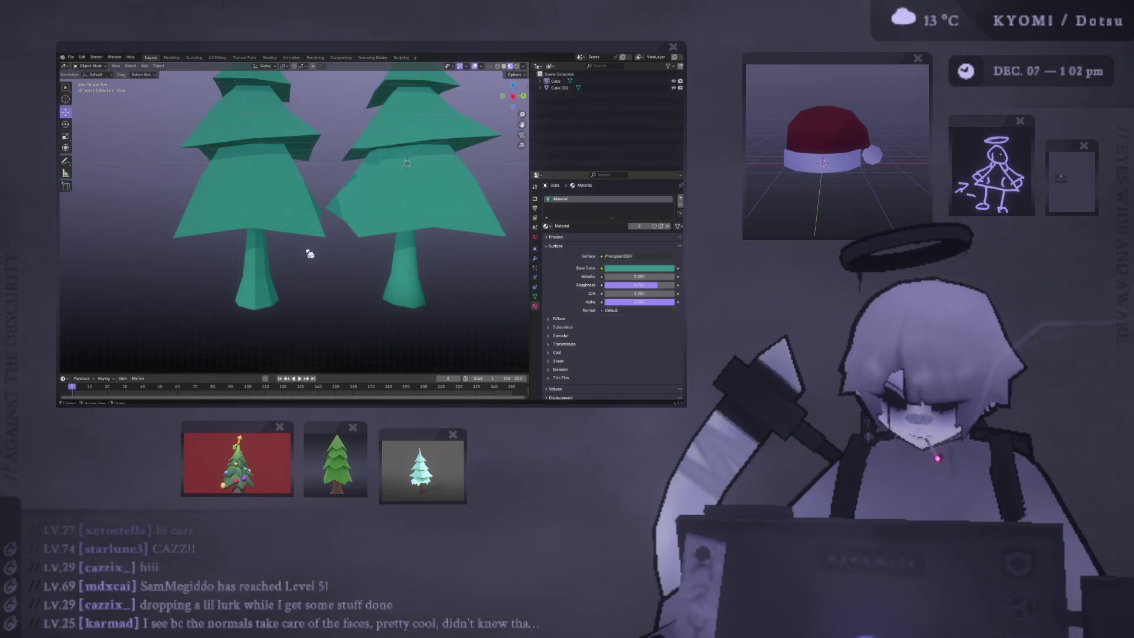
mouse_move(365, 247)
middle_mouse_down()
mouse_move(354, 240)
mouse_move(359, 252)
middle_mouse_up()
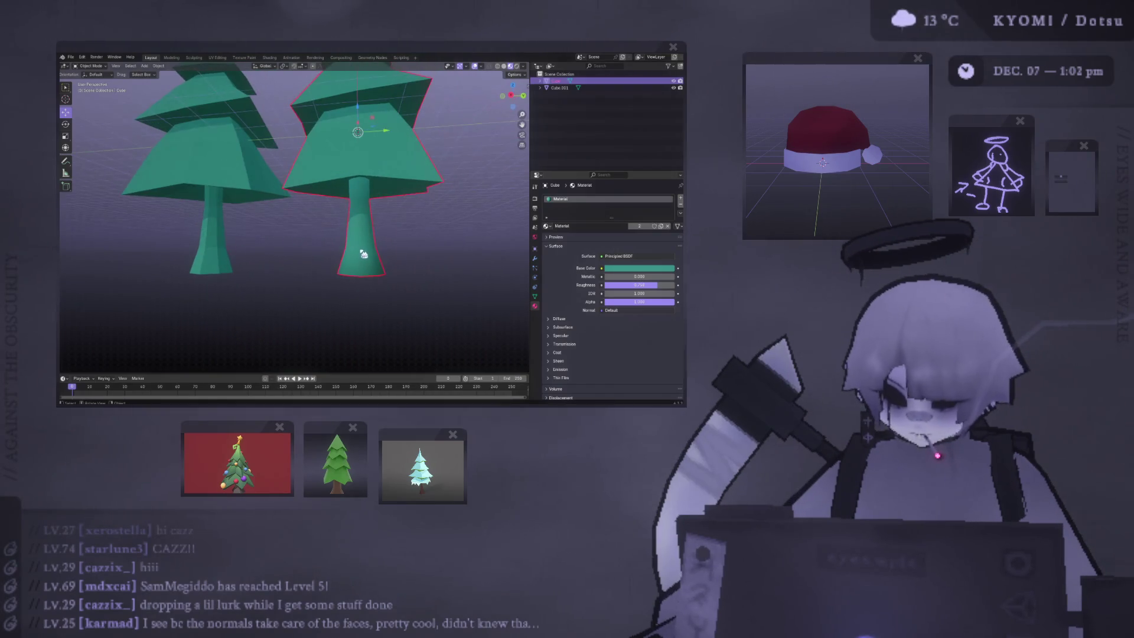
key("Tab")
key("Tab")
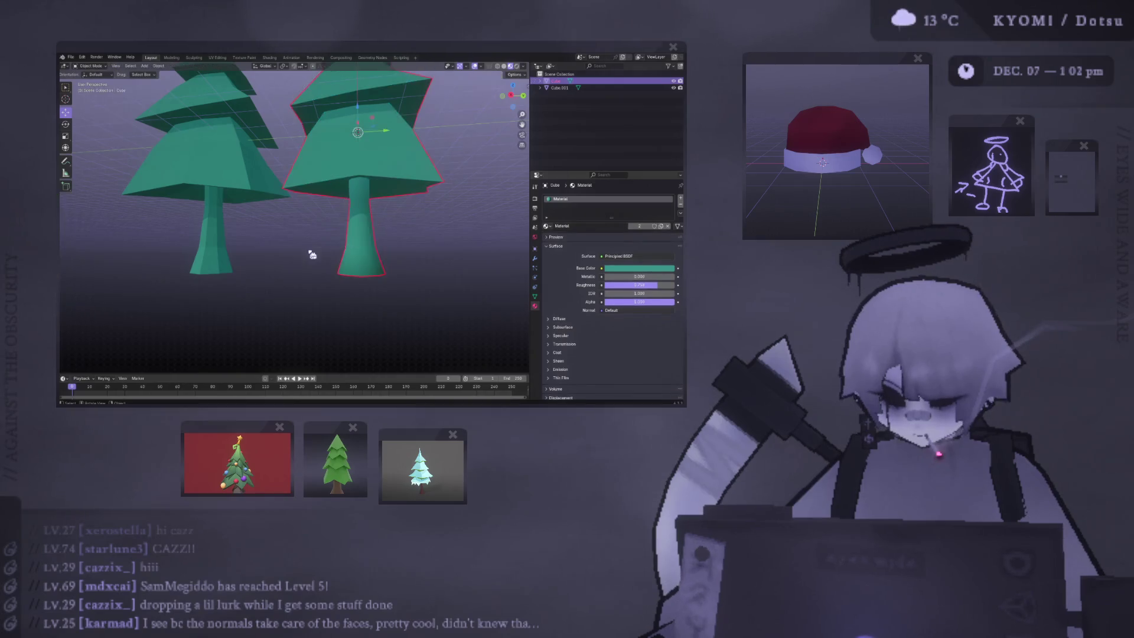
scroll(337, 251, "up", 2)
mouse_move(367, 257)
middle_mouse_down()
mouse_move(347, 298)
mouse_move(372, 321)
mouse_move(337, 307)
mouse_move(295, 250)
mouse_move(220, 203)
middle_mouse_up()
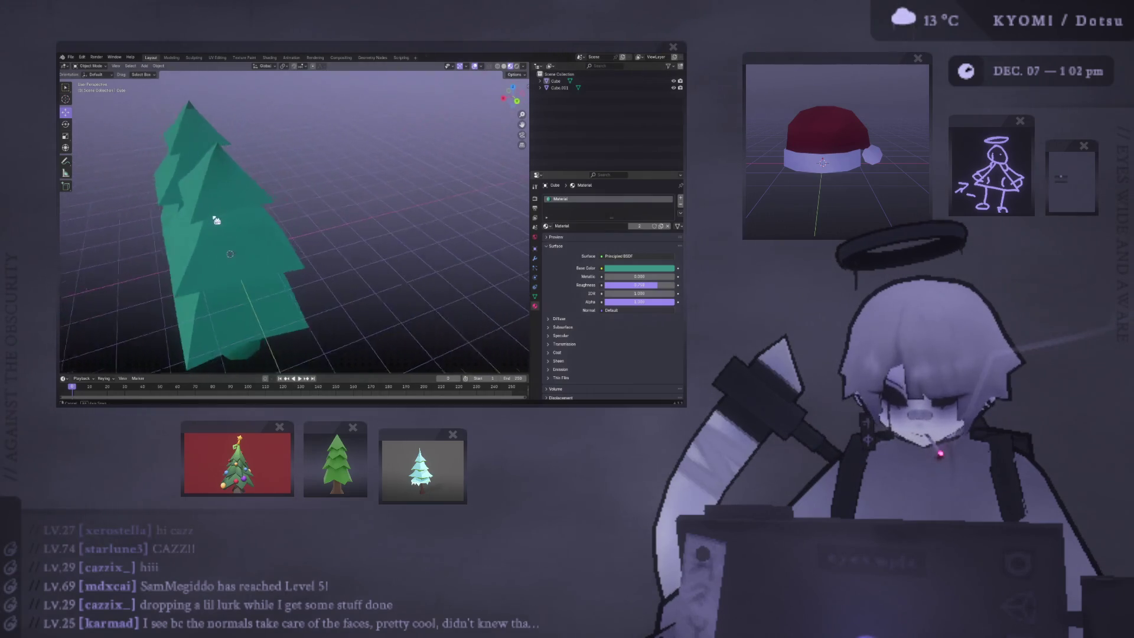
mouse_move(266, 211)
middle_mouse_down()
mouse_move(271, 182)
mouse_move(351, 175)
middle_mouse_up()
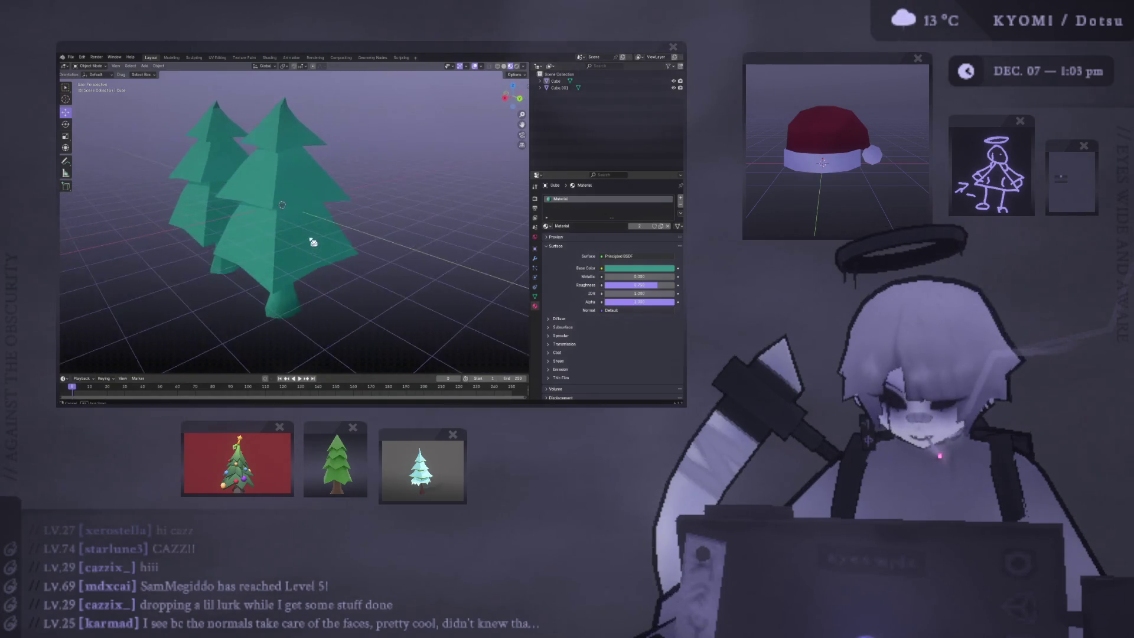
middle_click_drag(313, 242, 274, 143)
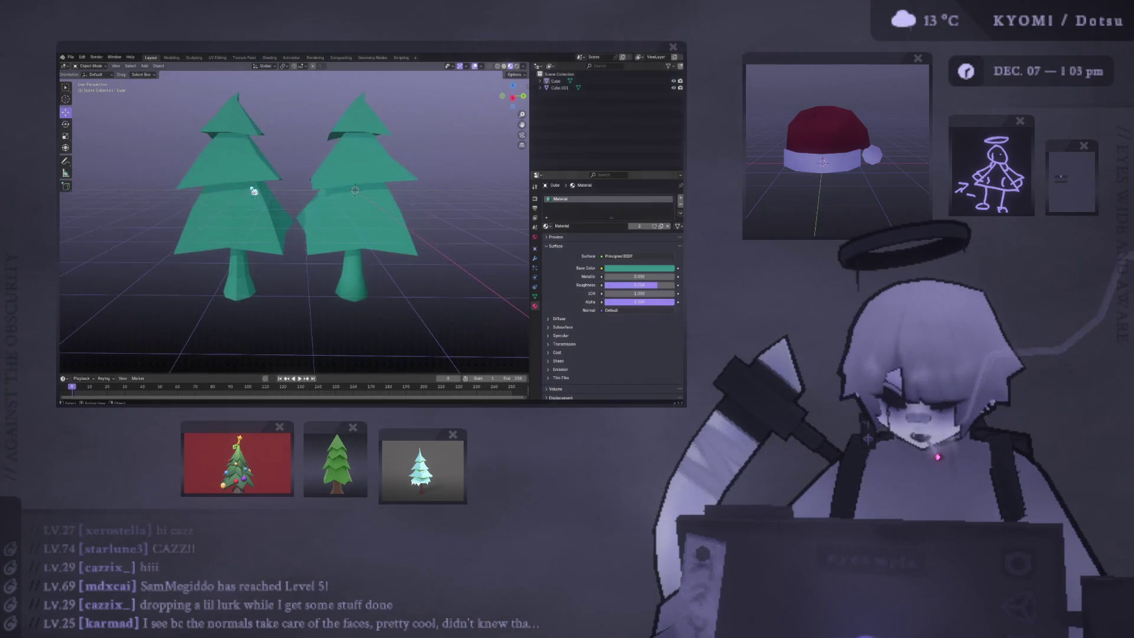
mouse_move(235, 203)
middle_mouse_down()
mouse_move(313, 254)
mouse_move(359, 260)
mouse_move(317, 248)
mouse_move(276, 256)
mouse_move(266, 221)
mouse_move(351, 222)
middle_mouse_up()
mouse_move(418, 224)
middle_mouse_down()
mouse_move(313, 235)
mouse_move(437, 240)
mouse_move(424, 248)
mouse_move(329, 228)
mouse_move(299, 240)
mouse_move(286, 232)
mouse_move(290, 208)
mouse_move(299, 227)
mouse_move(223, 222)
mouse_move(209, 219)
mouse_move(246, 215)
mouse_move(195, 195)
mouse_move(167, 199)
mouse_move(189, 204)
middle_mouse_up()
left_click(253, 215)
key("g")
key("y")
Step: Cancel the pending move and delete the left tree (Cube.001)
right_click(236, 207)
key("alt+a")
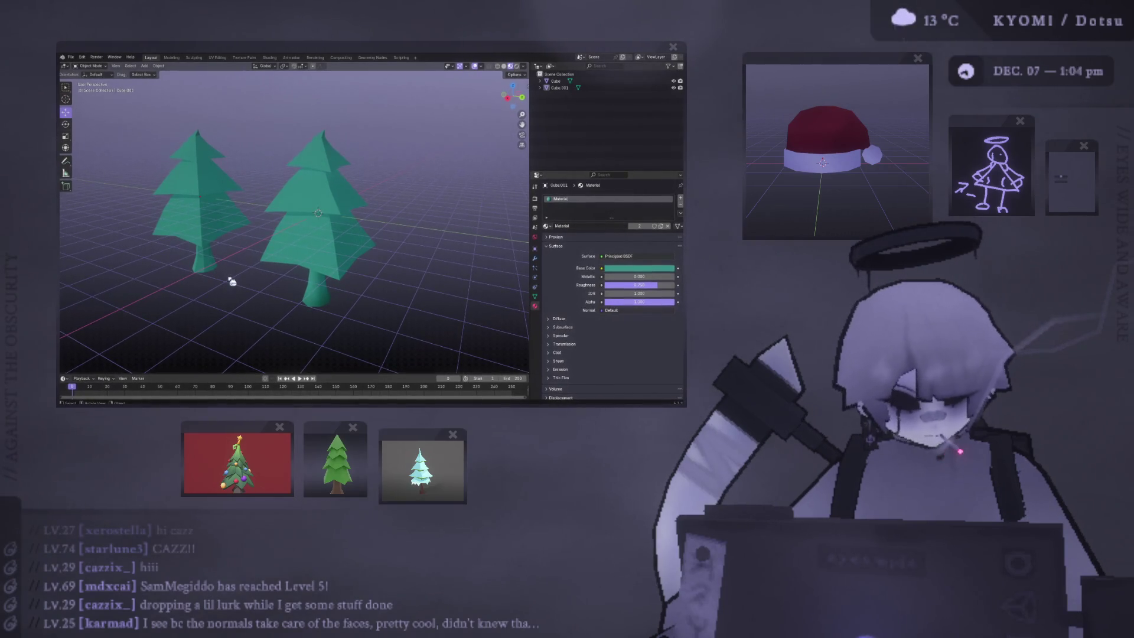
left_click(186, 213)
mouse_move(186, 213)
middle_mouse_down()
mouse_move(204, 222)
mouse_move(133, 228)
mouse_move(215, 236)
mouse_move(222, 219)
mouse_move(221, 236)
mouse_move(218, 213)
mouse_move(228, 239)
mouse_move(179, 245)
mouse_move(286, 261)
mouse_move(269, 270)
mouse_move(234, 259)
mouse_move(510, 398)
middle_mouse_up()
key("Delete")
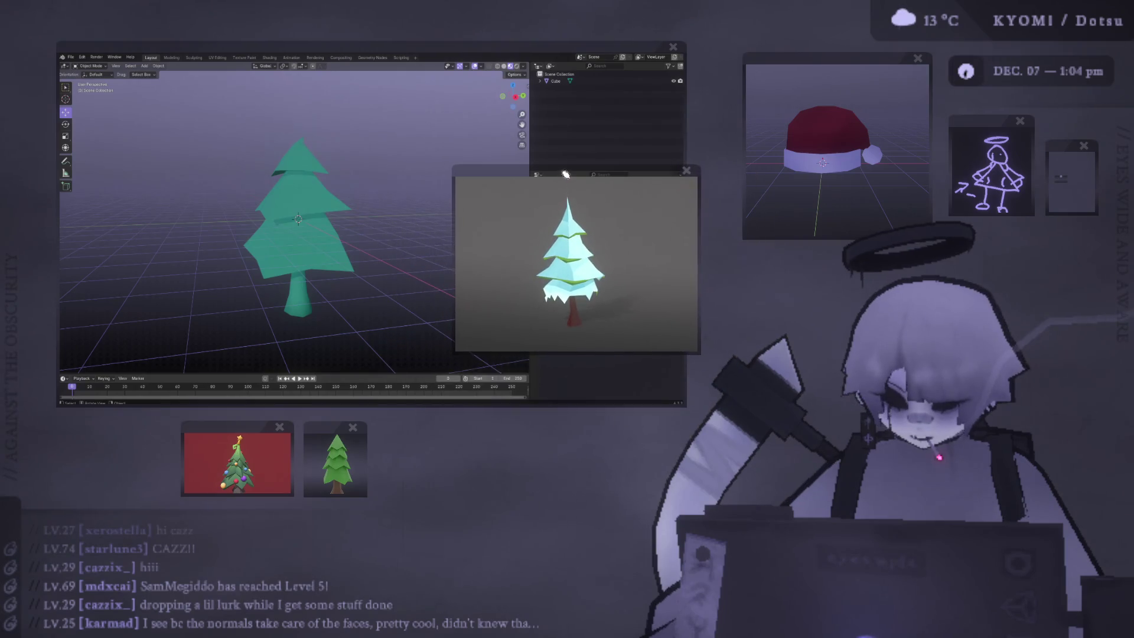
left_click_drag(533, 328, 523, 331)
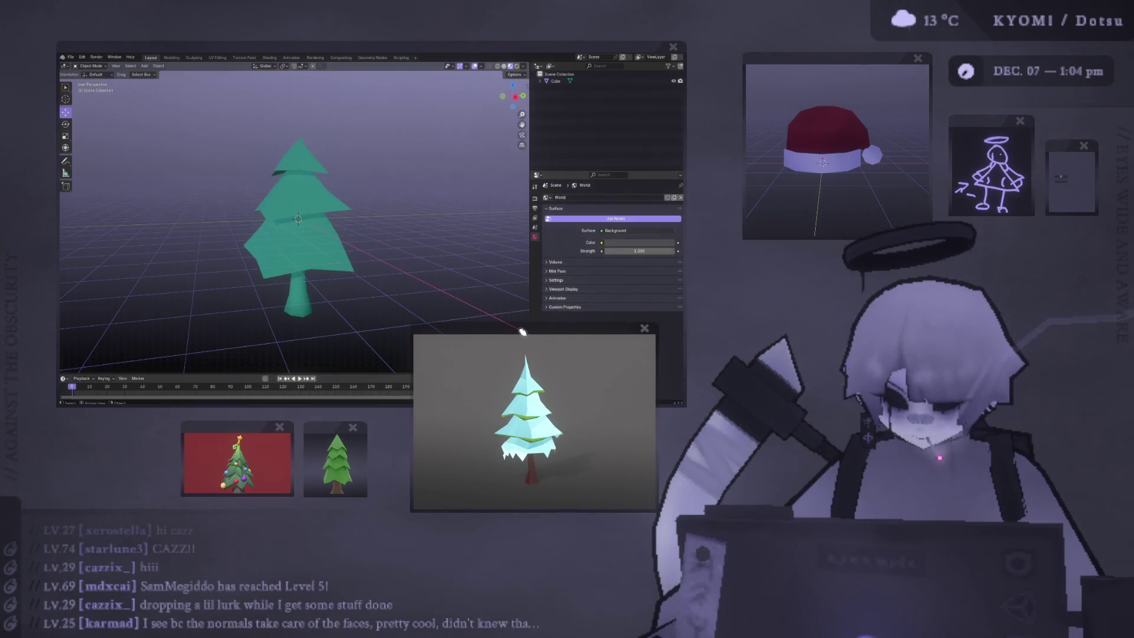
mouse_move(319, 452)
mouse_move(245, 437)
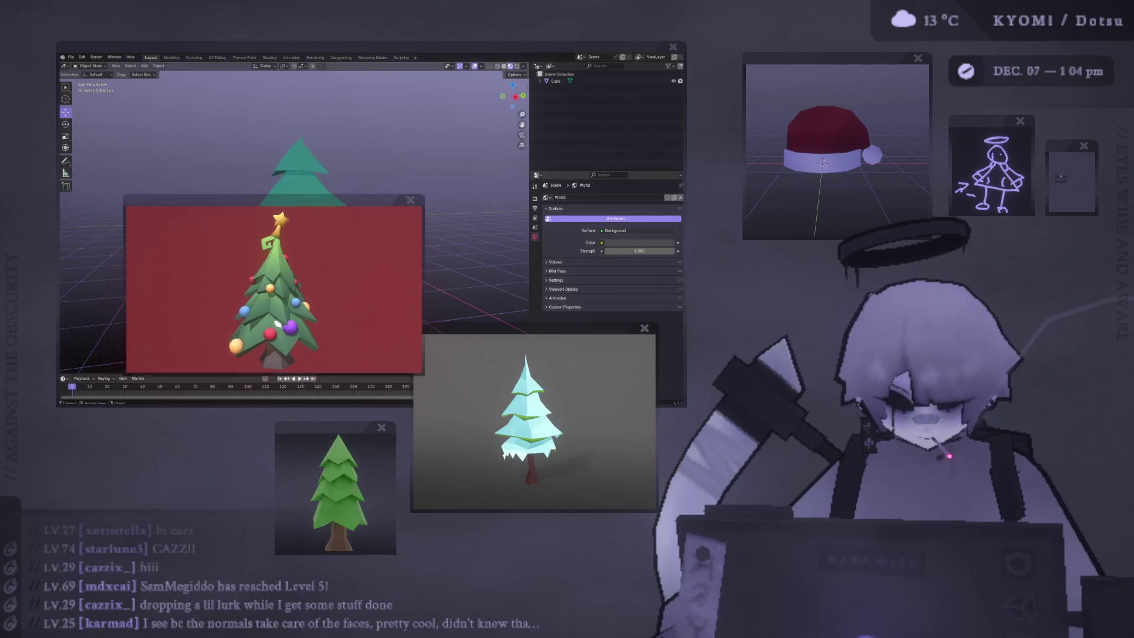
left_click_drag(296, 207, 238, 398)
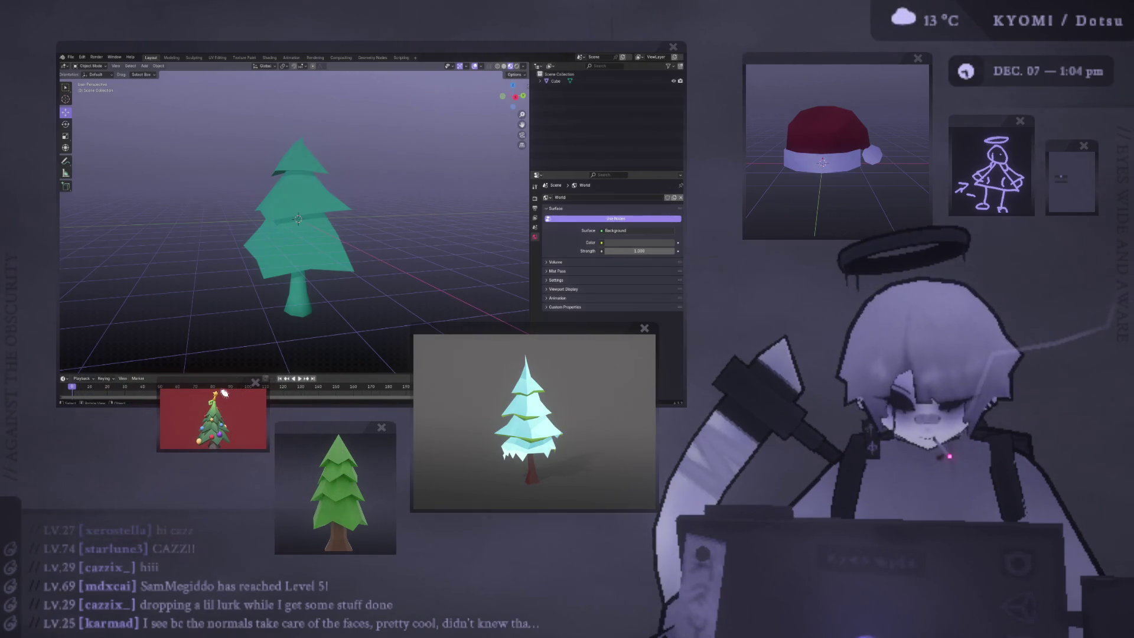
mouse_move(506, 337)
left_mouse_down()
mouse_move(513, 319)
mouse_move(476, 410)
mouse_move(529, 296)
mouse_move(347, 48)
left_mouse_up()
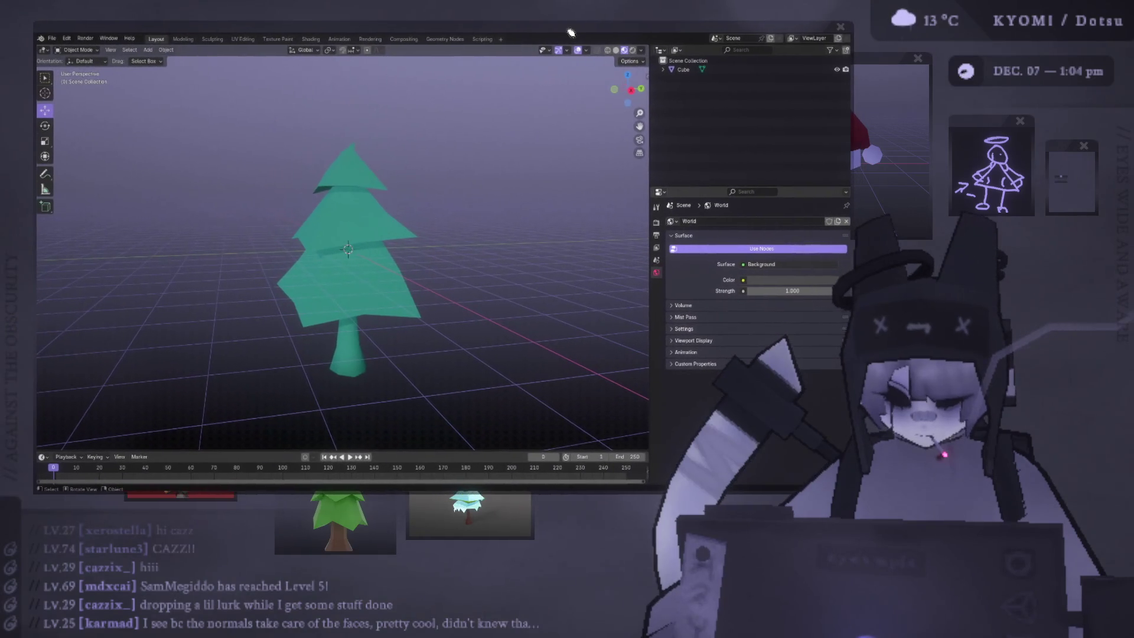
Step: Select the remaining tree and enter Edit Mode on its mesh
mouse_move(379, 273)
middle_mouse_down()
mouse_move(367, 233)
mouse_move(347, 220)
mouse_move(372, 296)
middle_mouse_up()
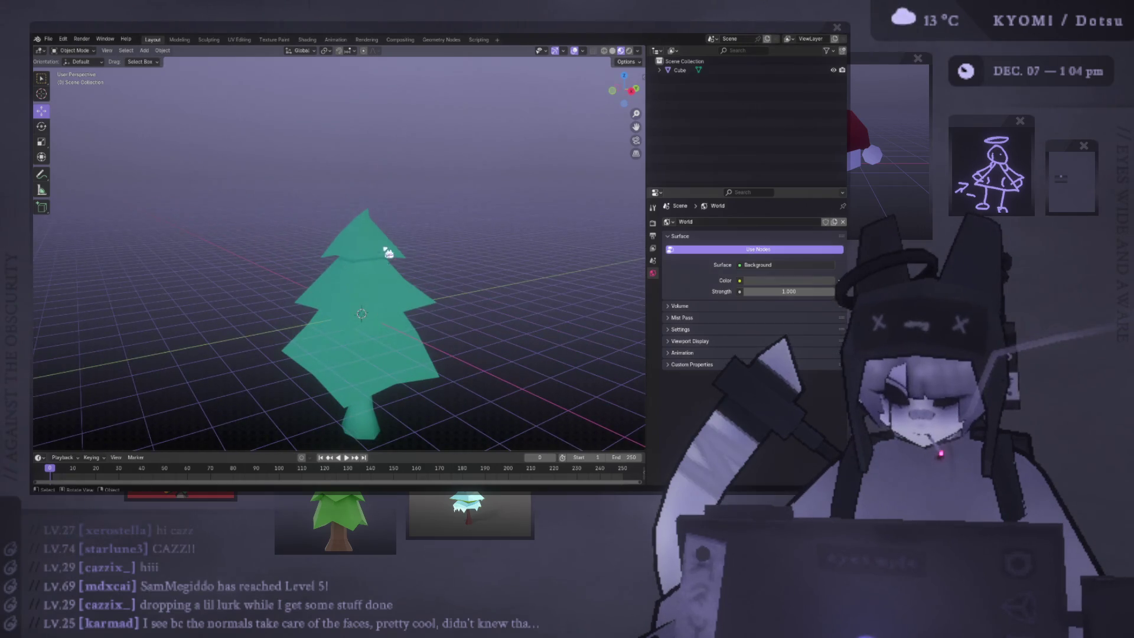
scroll(405, 253, "up", 2)
left_click(405, 253)
mouse_move(405, 253)
middle_mouse_down()
mouse_move(347, 228)
mouse_move(347, 246)
mouse_move(312, 214)
middle_mouse_up()
key("Tab")
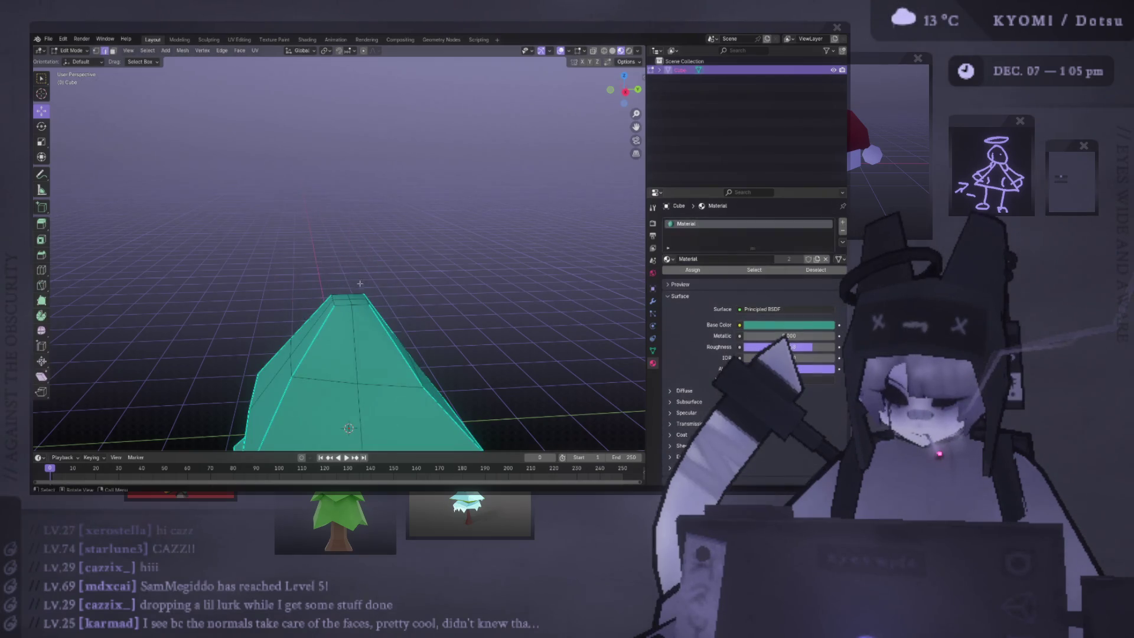
key("Tab")
middle_click_drag(362, 291, 348, 260)
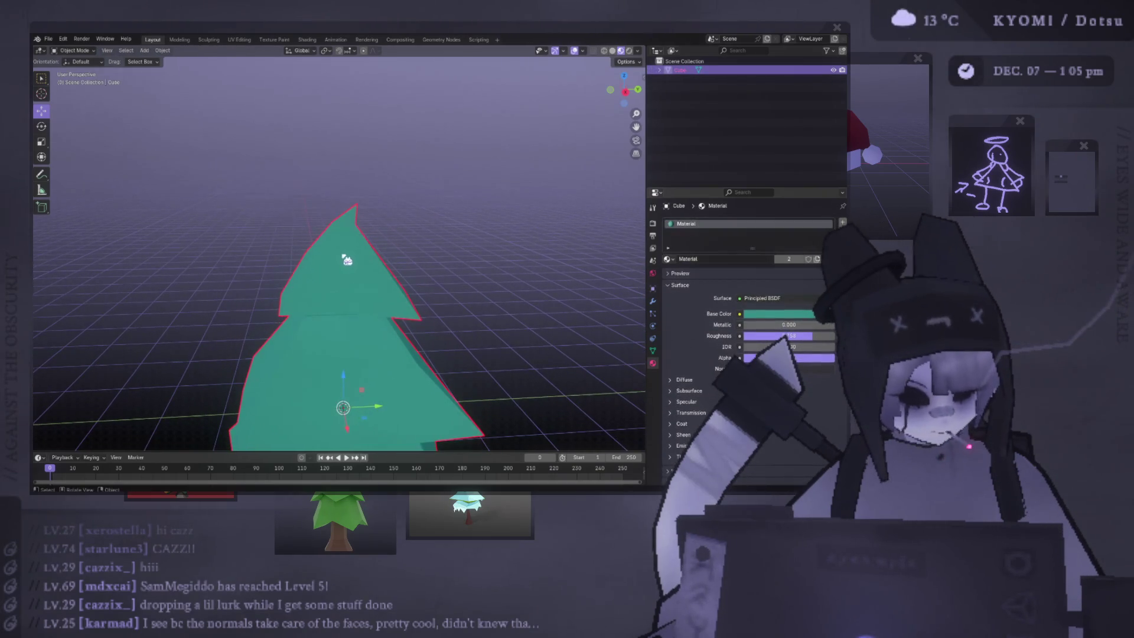
key("Tab")
mouse_move(328, 209)
middle_mouse_down()
mouse_move(441, 240)
mouse_move(321, 212)
mouse_move(397, 223)
mouse_move(387, 206)
middle_mouse_up()
Step: Raise the apex vertex straight up along Z to lengthen the point
left_click(334, 203)
key("g")
key("z")
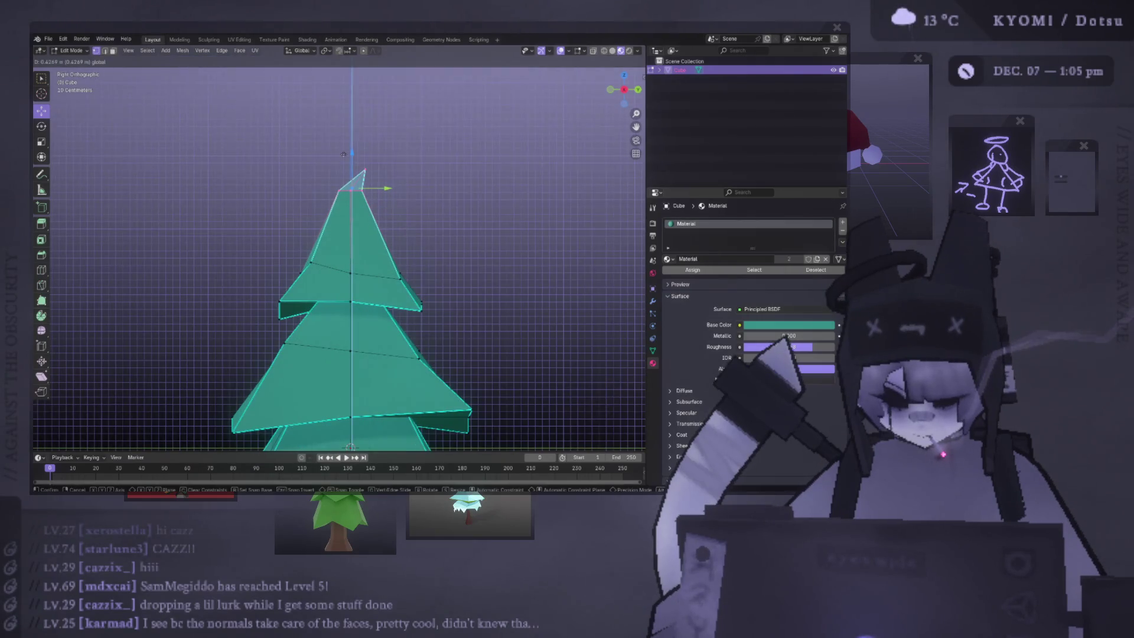
left_click(383, 176)
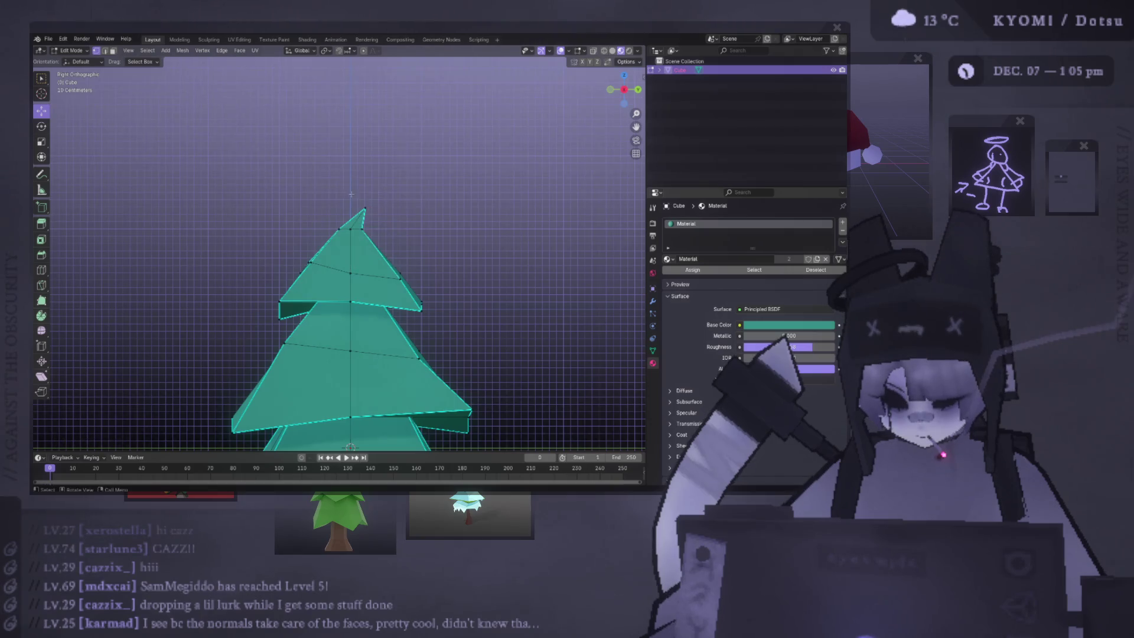
left_click_drag(352, 227, 378, 155)
key("Tab")
mouse_move(378, 155)
middle_mouse_down()
mouse_move(420, 283)
mouse_move(230, 325)
mouse_move(273, 246)
mouse_move(266, 147)
middle_mouse_up()
Step: Scale the selected tip geometry from a straight side view
key("Tab")
scroll(266, 146, "up", 3)
key("ctrl+KP_1")
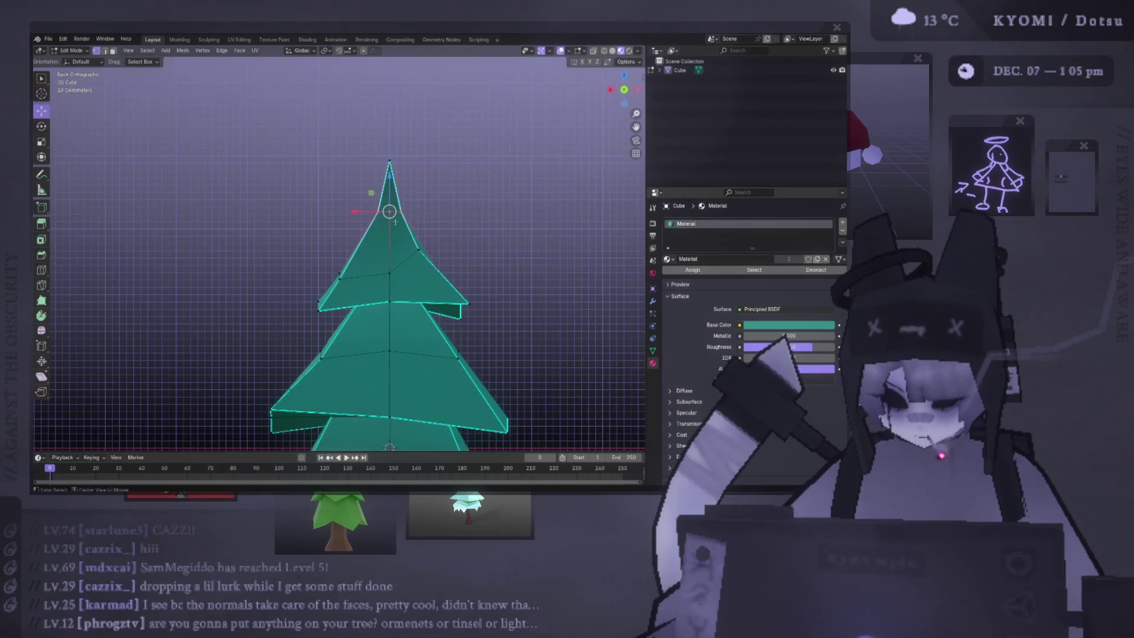
key("KP_3")
key("s")
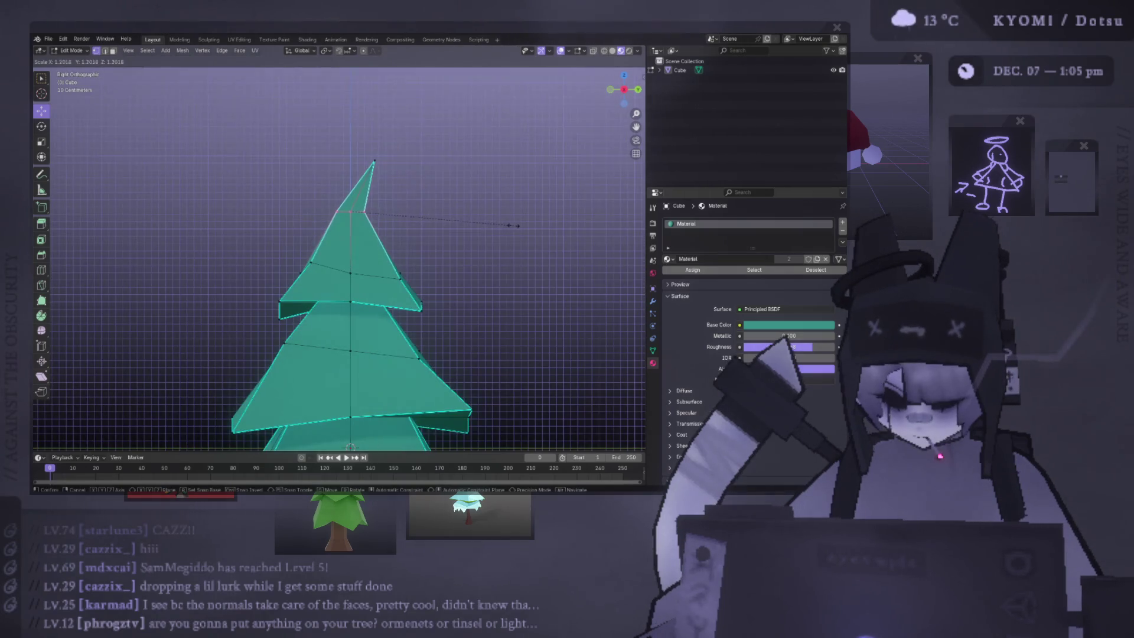
left_click(518, 225)
key("Tab")
scroll(469, 253, "down", 3)
mouse_move(468, 253)
middle_mouse_down()
mouse_move(228, 278)
mouse_move(274, 255)
mouse_move(445, 256)
middle_mouse_up()
Step: Select the top tier with L, scale it up and reposition it
key("Tab")
scroll(354, 242, "up", 4)
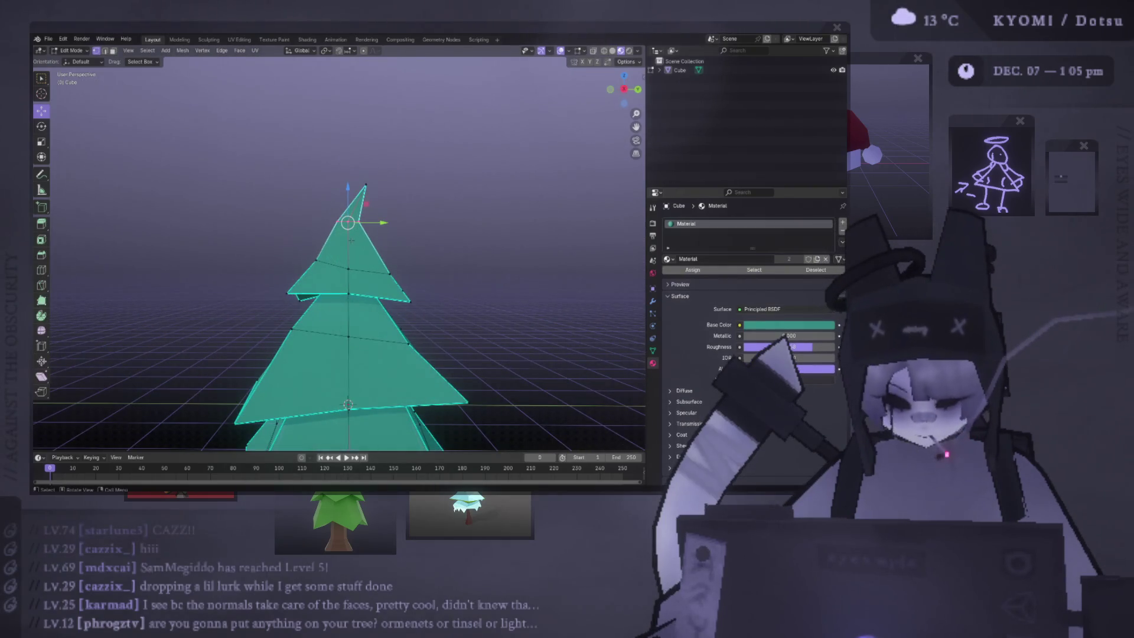
key("l")
key("s")
left_click(363, 213)
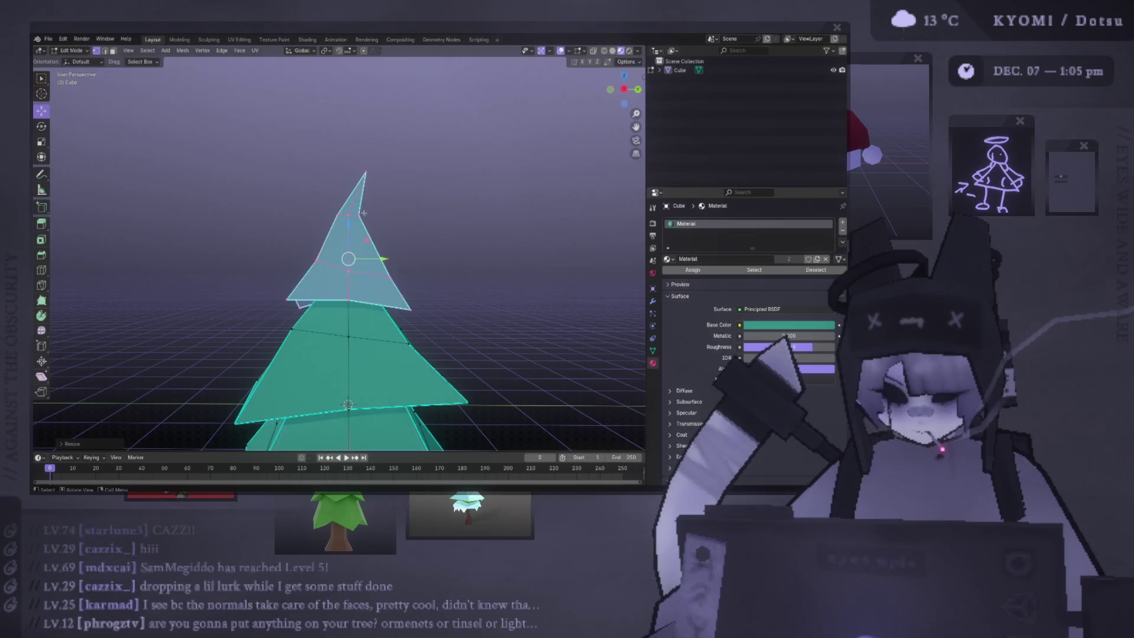
key("g")
left_click(380, 240)
key("Tab")
scroll(402, 266, "down", 3)
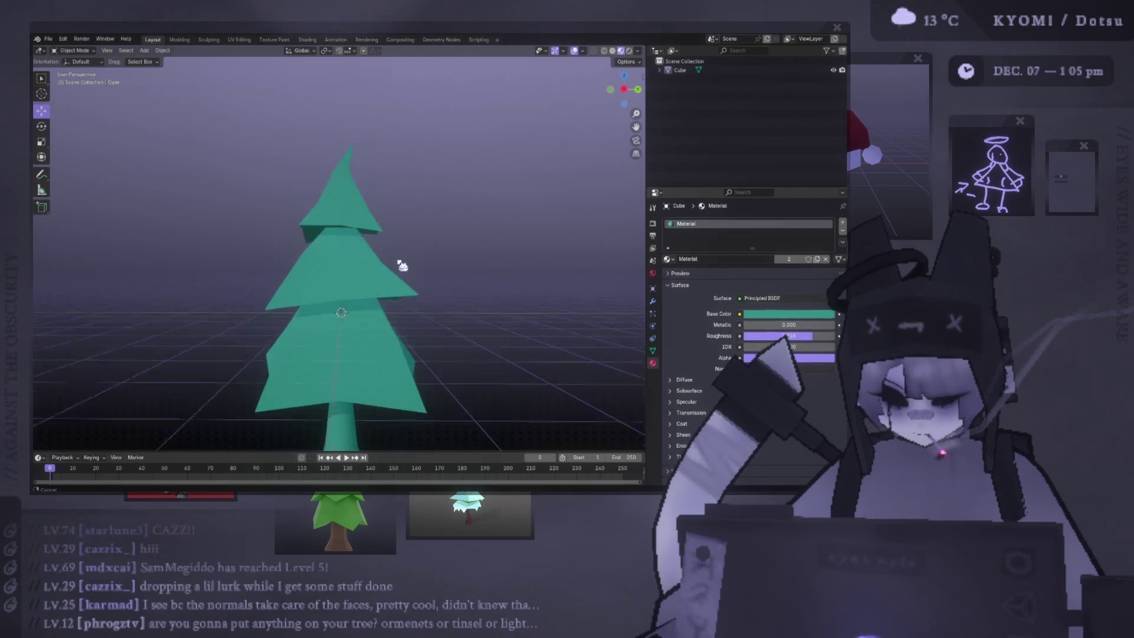
middle_click_drag(402, 266, 414, 248)
key("Tab")
key("Tab")
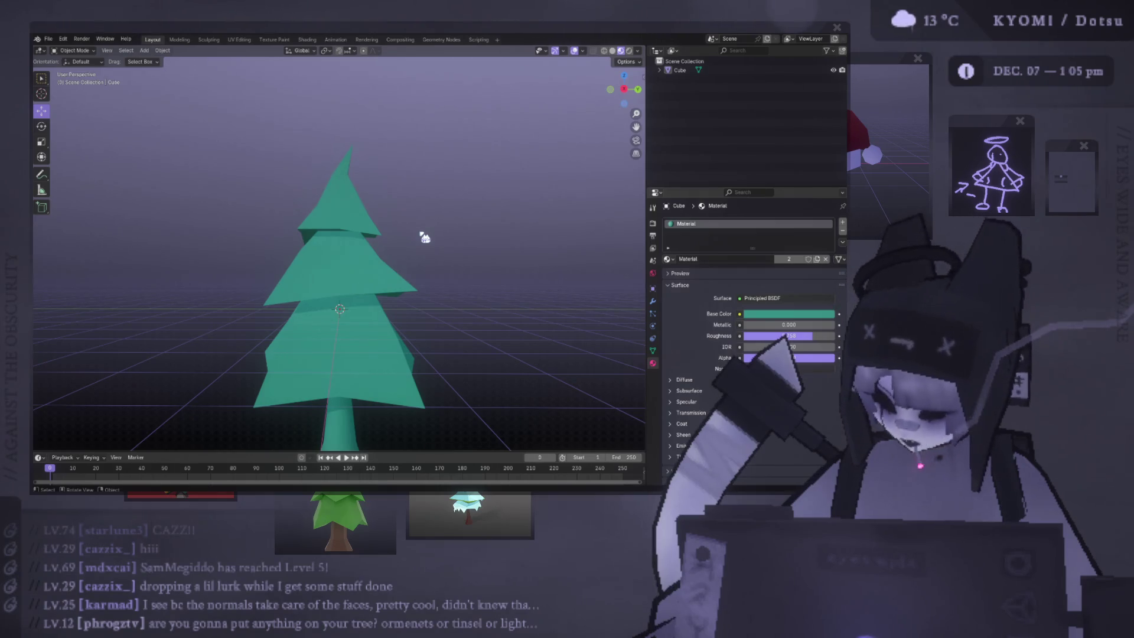
mouse_move(423, 236)
middle_mouse_down()
mouse_move(354, 266)
mouse_move(97, 243)
middle_mouse_up()
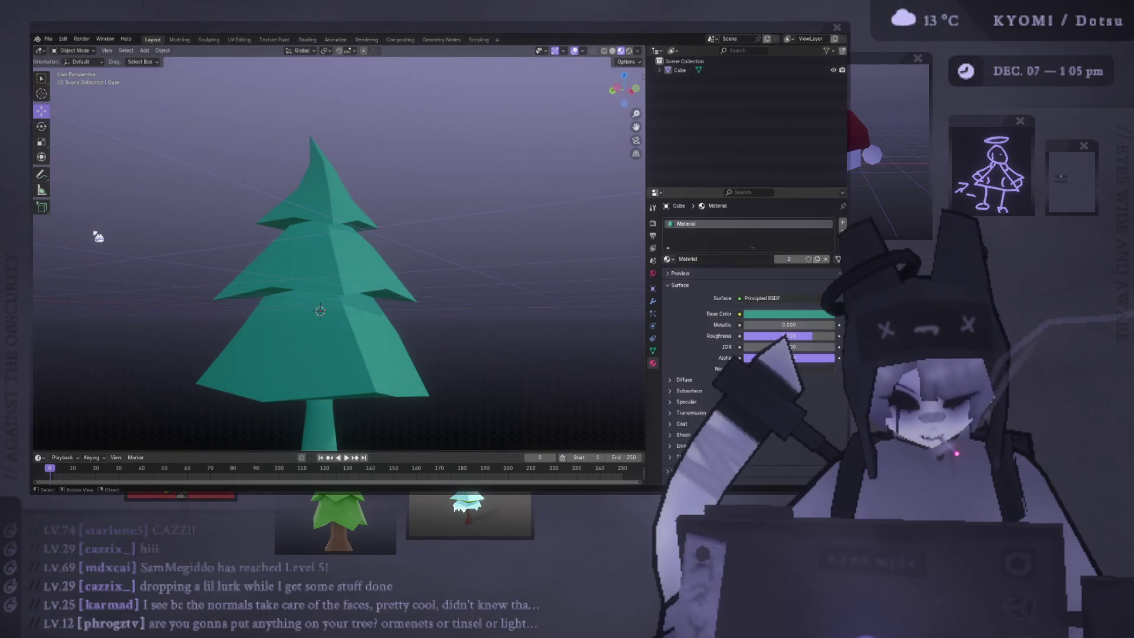
middle_click_drag(208, 258, 494, 304)
scroll(478, 232, "down", 3)
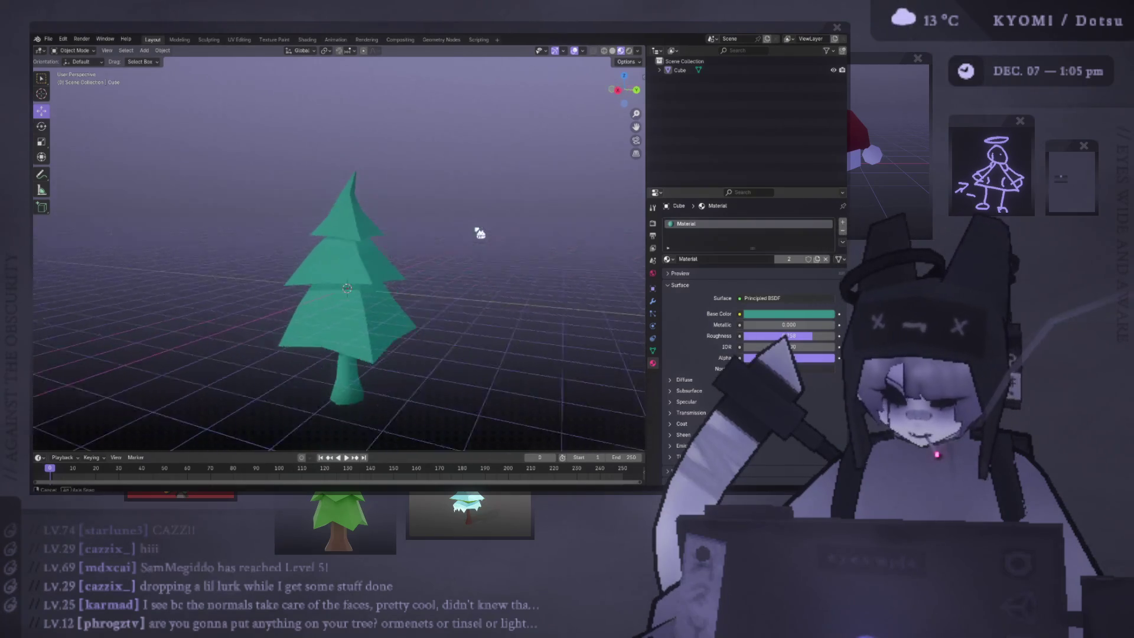
middle_click_drag(479, 233, 349, 185)
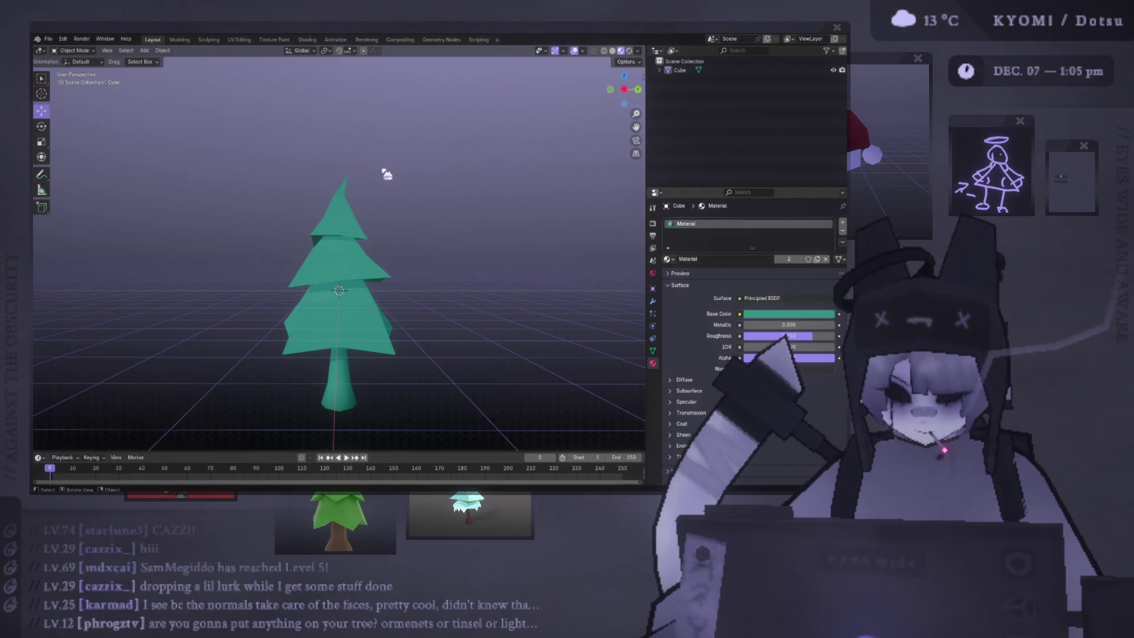
mouse_move(388, 171)
middle_mouse_down()
mouse_move(253, 177)
mouse_move(122, 157)
mouse_move(127, 173)
middle_mouse_up()
scroll(304, 309, "up", 3)
mouse_move(304, 309)
middle_mouse_down()
mouse_move(311, 253)
mouse_move(299, 307)
mouse_move(417, 303)
mouse_move(437, 251)
mouse_move(299, 329)
mouse_move(303, 260)
middle_mouse_up()
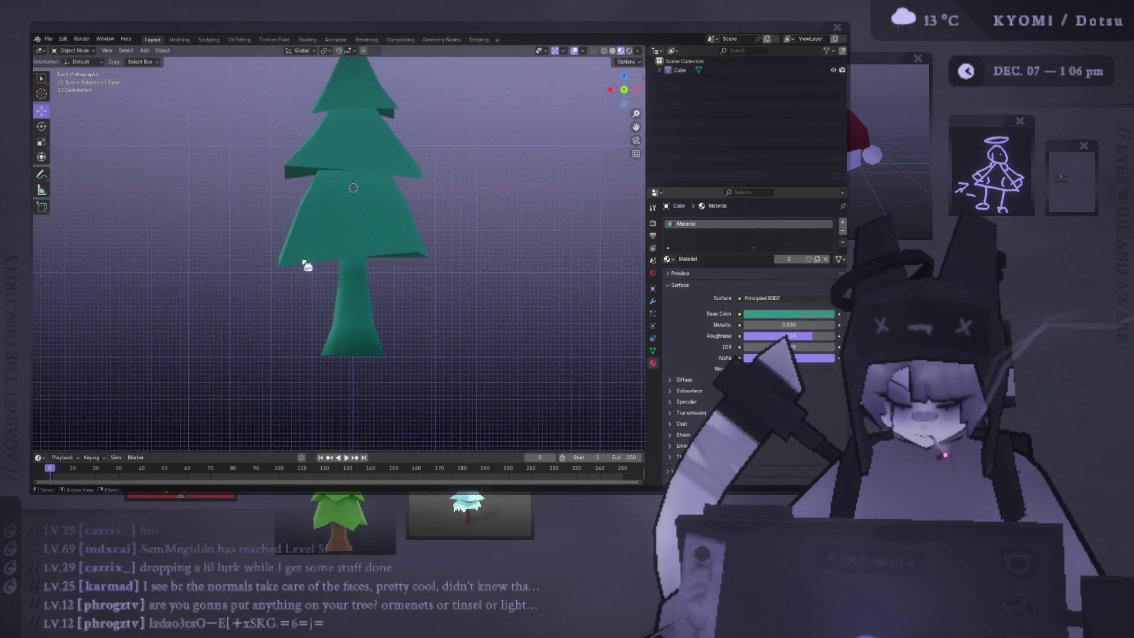
Step: Select the trunk's bottom vertex ring to flare out the trunk base
left_click(354, 349)
key("Tab")
left_click(344, 358)
right_click(350, 358)
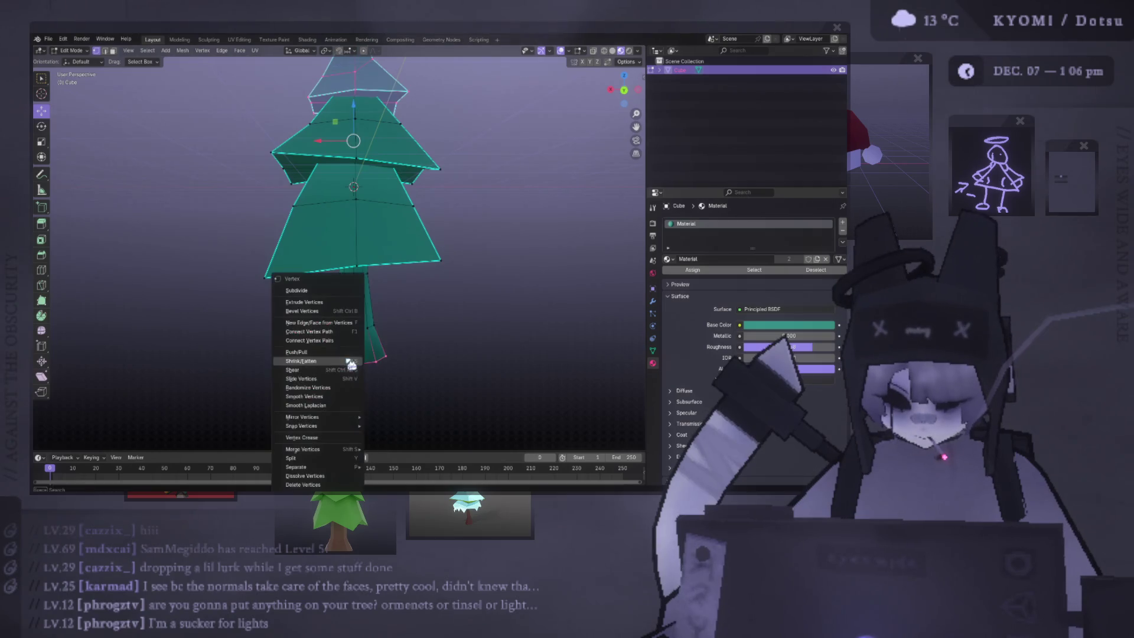
mouse_move(332, 421)
key("Escape")
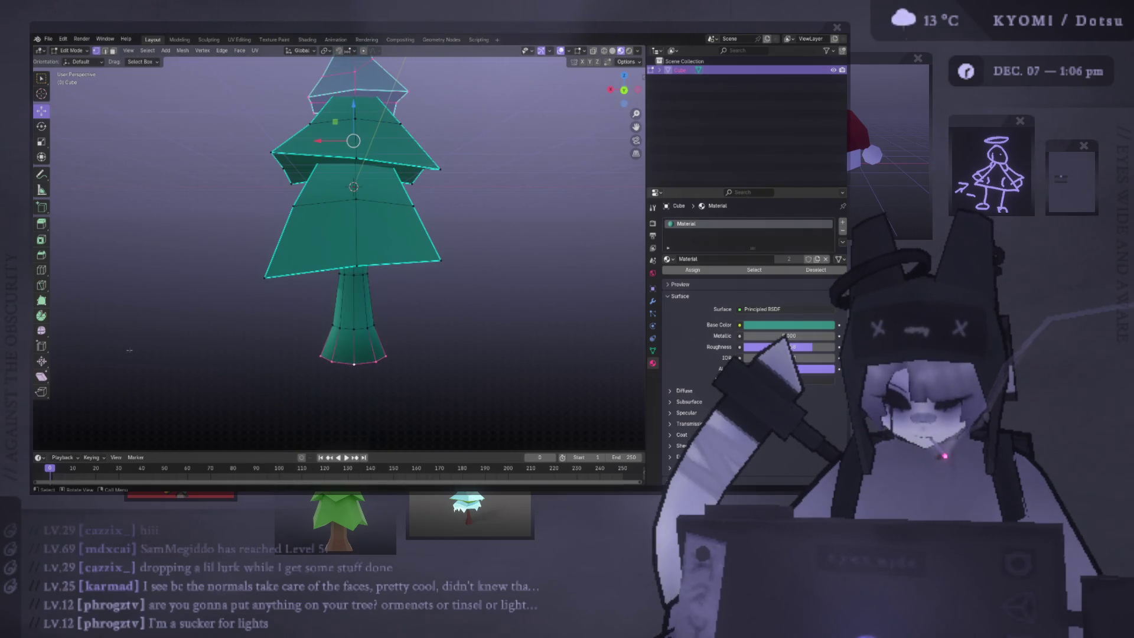
key("3")
right_click(124, 328)
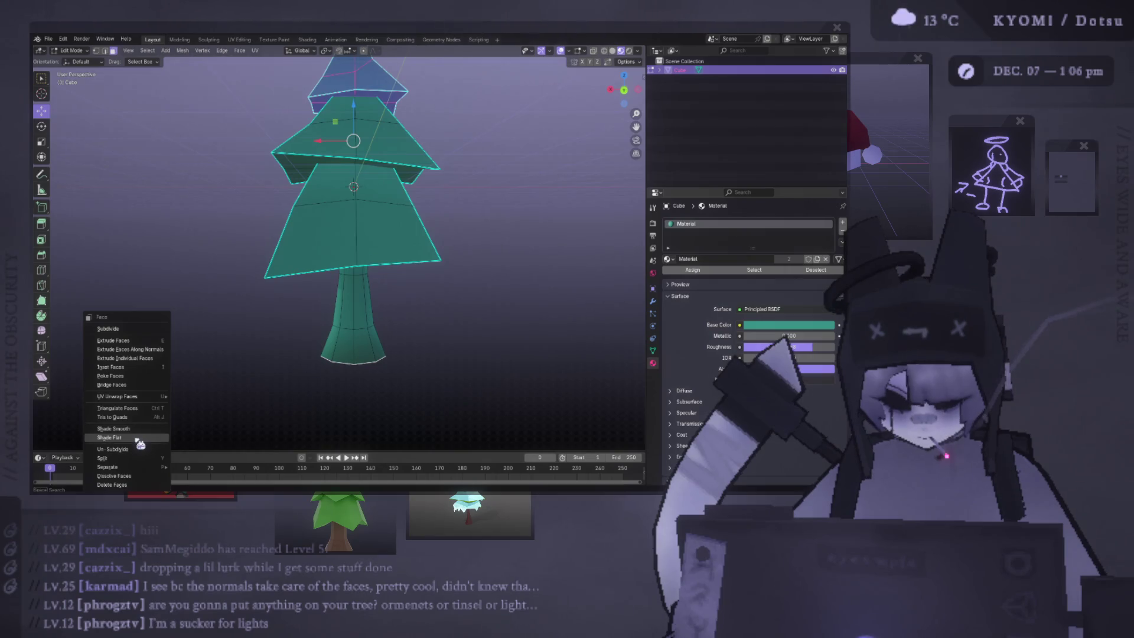
key("Tab")
Step: Shade all the tree's faces flat and mark its edges sharp
middle_click_drag(274, 396, 317, 313)
scroll(329, 317, "up", 3)
key("ctrl+f")
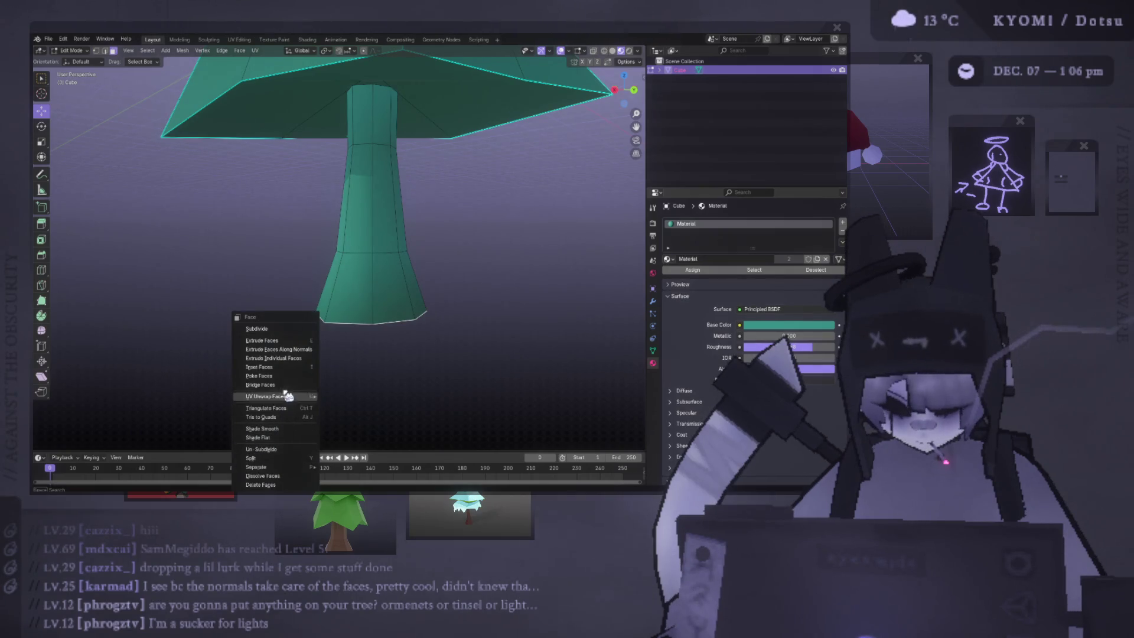
key("2")
key("ctrl+e")
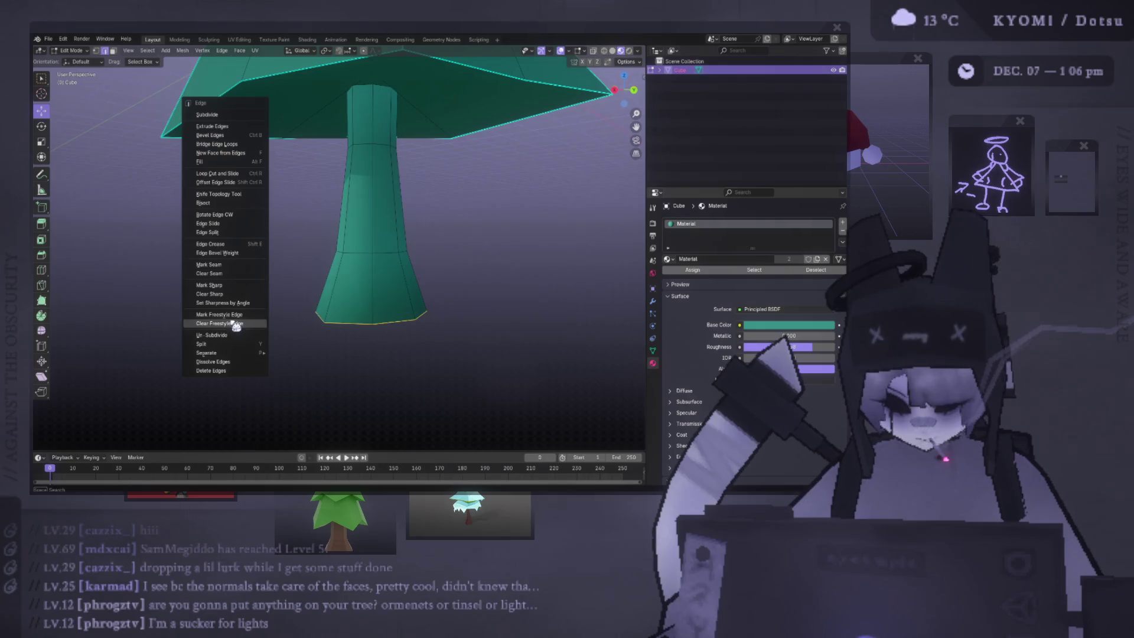
left_click(244, 287)
key("Tab")
mouse_move(260, 316)
middle_mouse_down()
mouse_move(284, 278)
mouse_move(411, 328)
mouse_move(366, 298)
mouse_move(488, 313)
mouse_move(418, 260)
mouse_move(376, 346)
mouse_move(400, 350)
middle_mouse_up()
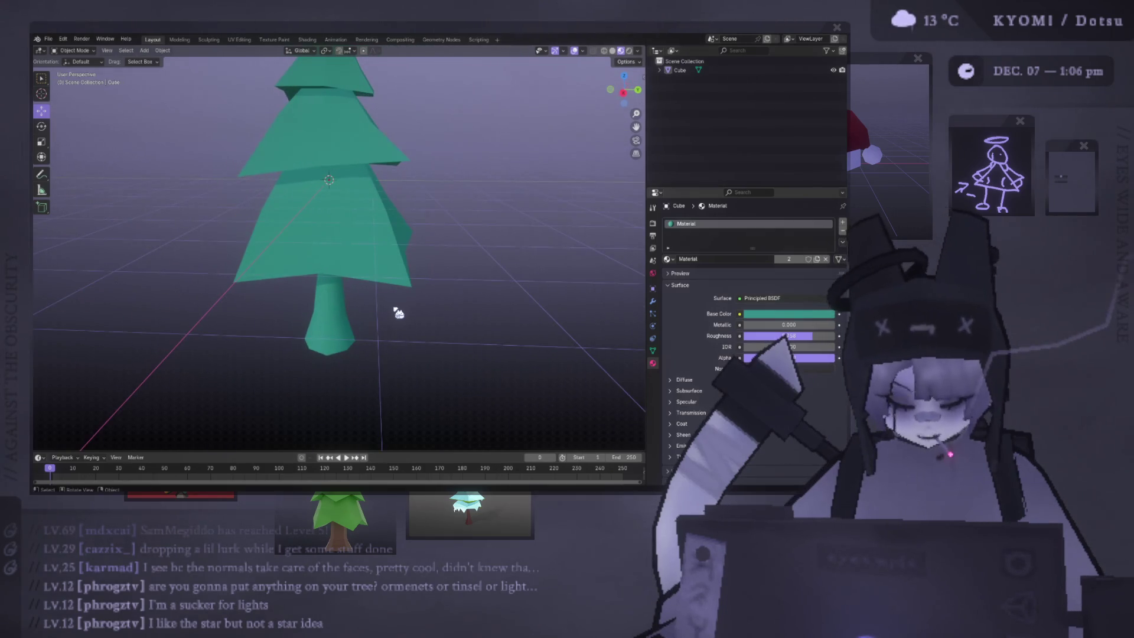
Step: In Edit Mode, select the whole bottom tier and move it down along Z
mouse_move(349, 265)
middle_mouse_down()
mouse_move(342, 308)
mouse_move(342, 277)
middle_mouse_up()
mouse_move(114, 254)
middle_mouse_down()
mouse_move(524, 225)
mouse_move(640, 243)
mouse_move(228, 223)
mouse_move(278, 207)
middle_mouse_up()
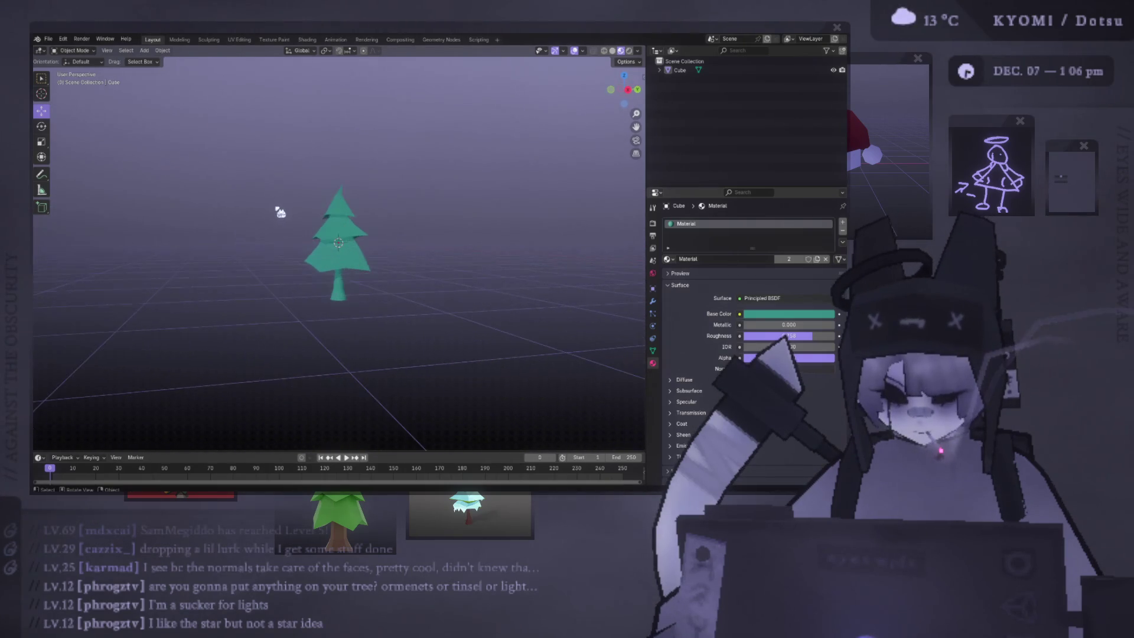
scroll(283, 218, "up", 5)
left_click(353, 274)
key("Tab")
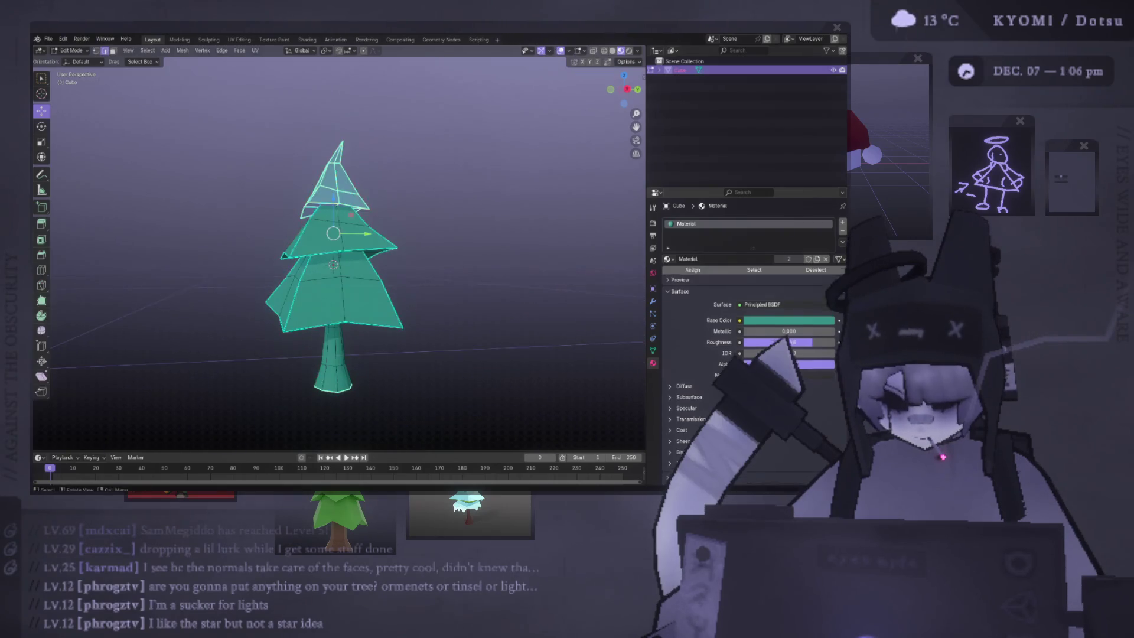
key("ctrl+l")
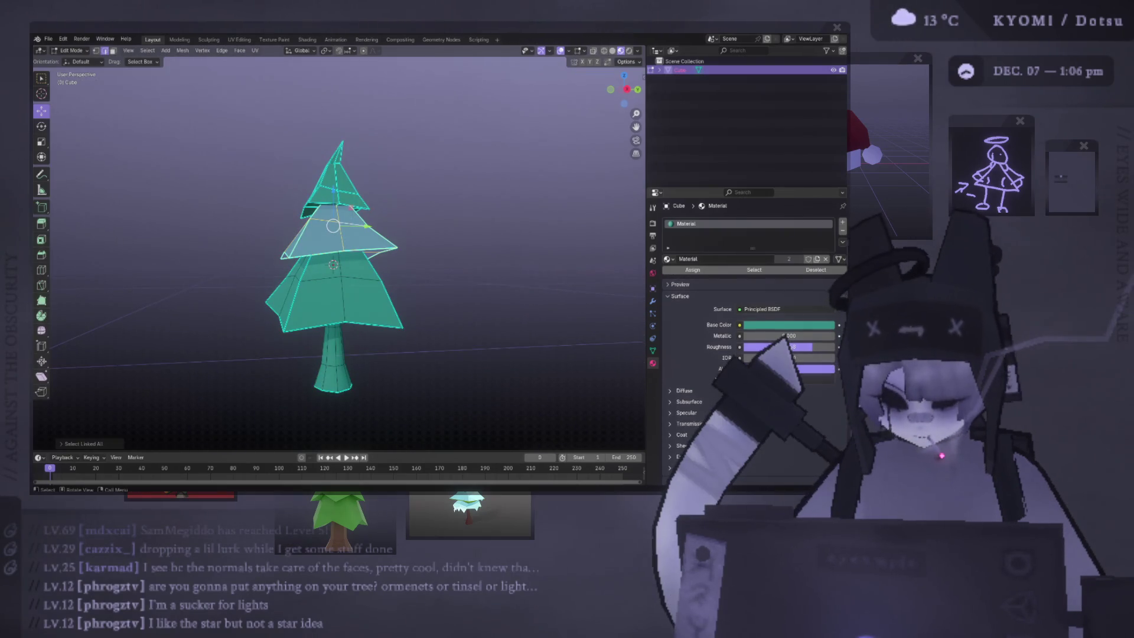
left_click(333, 307)
key("ctrl+l")
key("g")
key("z")
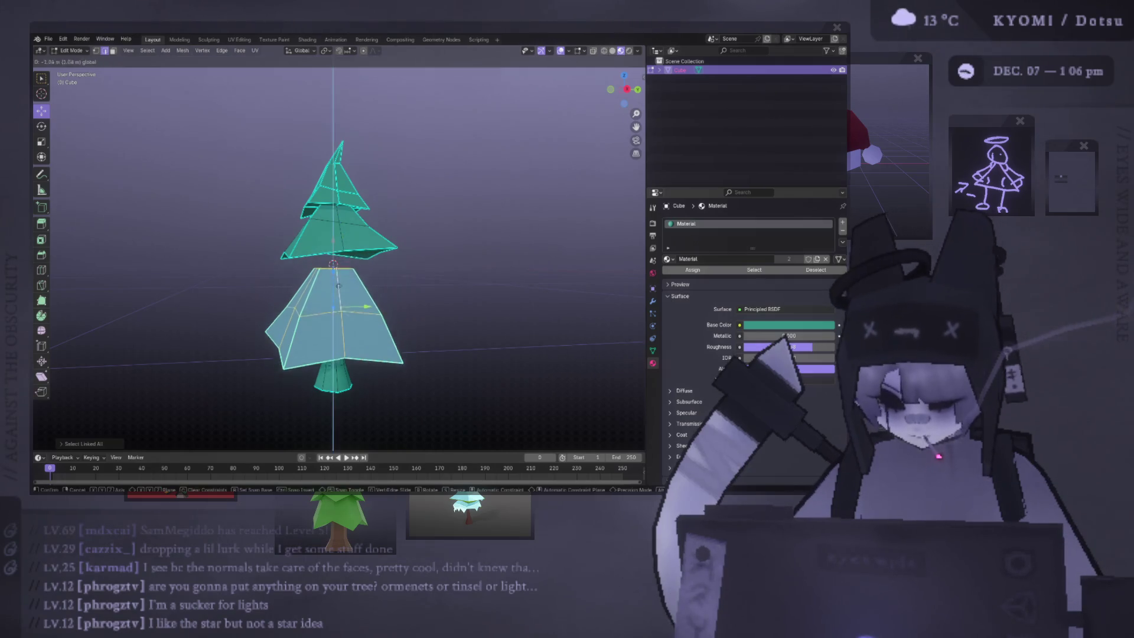
left_click(354, 236)
Step: Duplicate the middle tier and move the copy straight down beneath it
key("ctrl+l")
key("shift+d")
key("Escape")
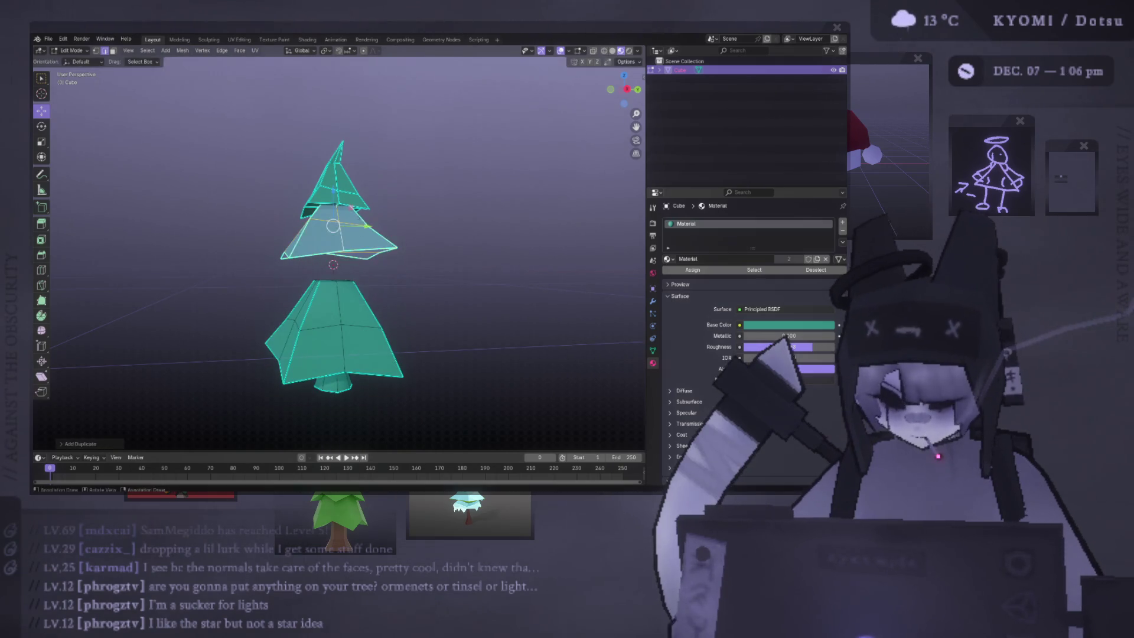
key("g")
key("z")
left_click(341, 238)
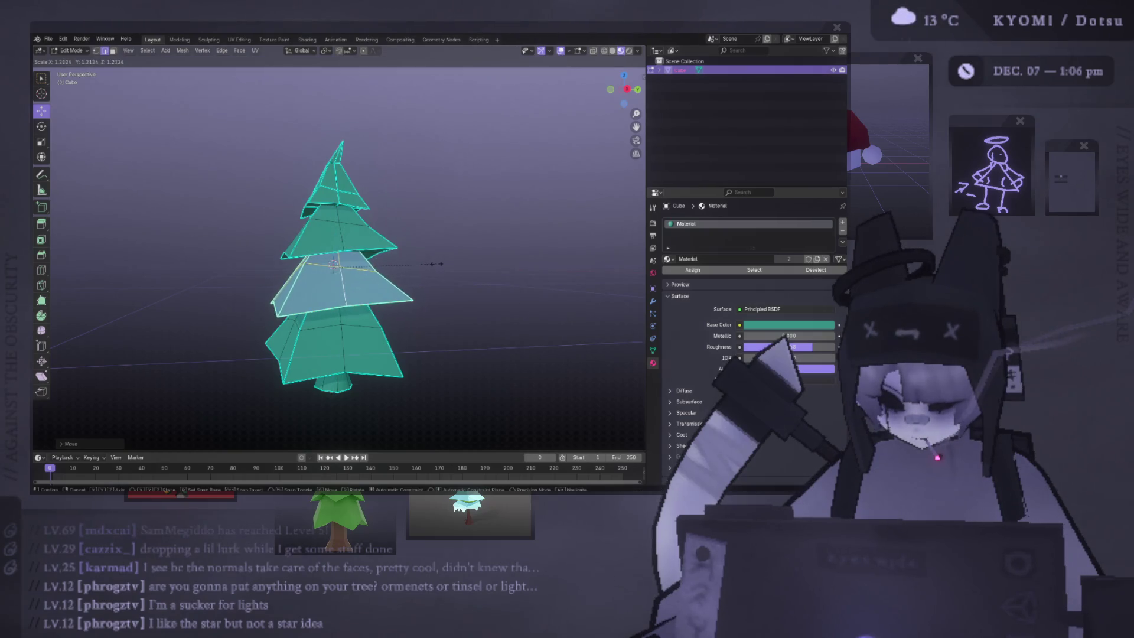
key("Tab")
scroll(447, 282, "down", 3)
Step: Rotate the new tier in top view so its corners are offset
key("Tab")
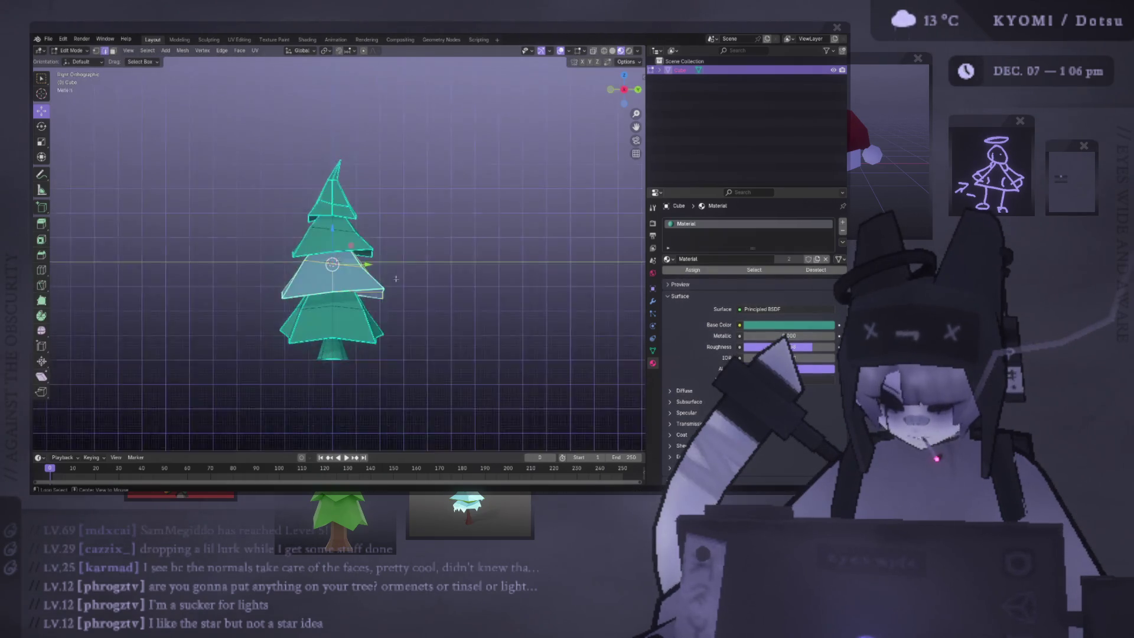
key("KP_7")
key("r")
left_click(467, 212)
mouse_move(466, 212)
middle_mouse_down()
mouse_move(437, 278)
mouse_move(430, 243)
middle_mouse_up()
key("Tab")
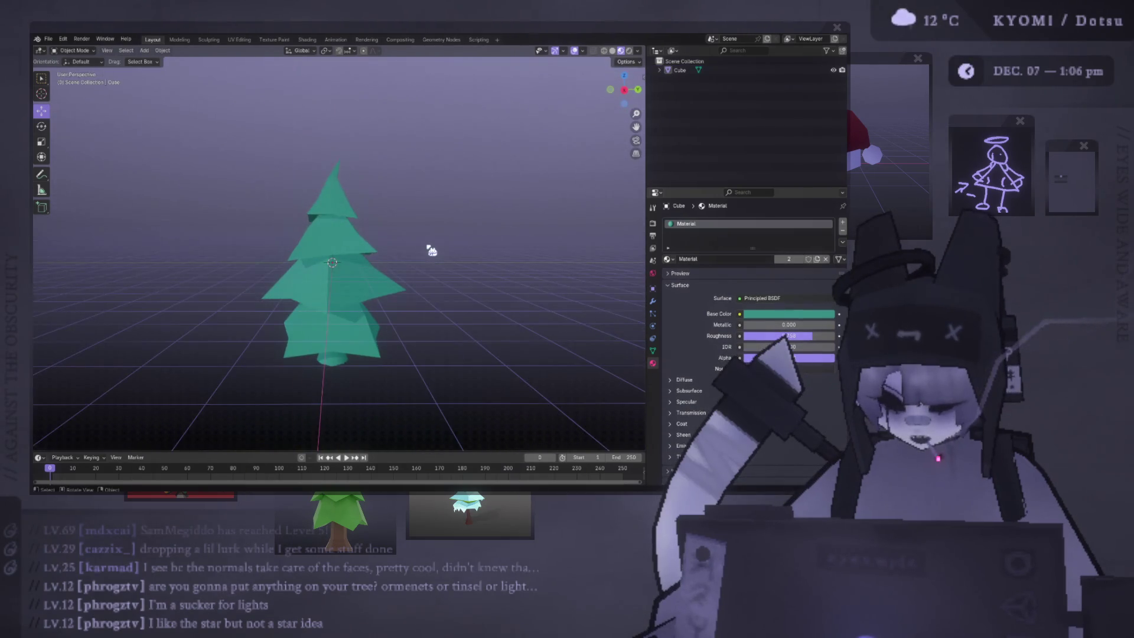
Step: Select the whole middle tier again and switch to an orthographic view
key("a")
key("Tab")
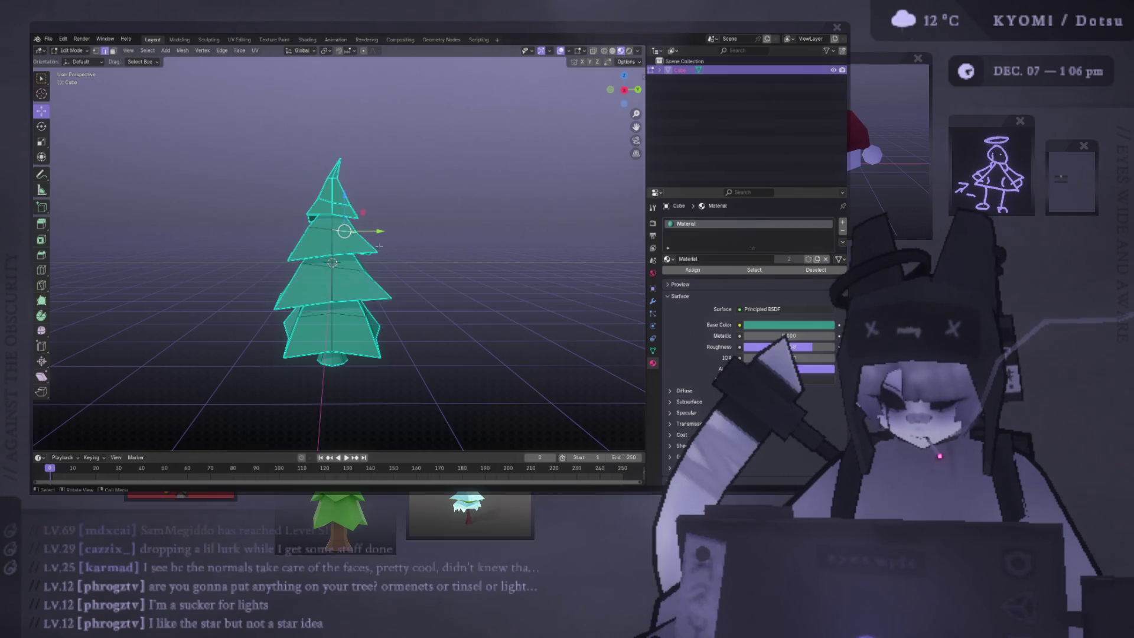
key("ctrl+l")
key("KP_5")
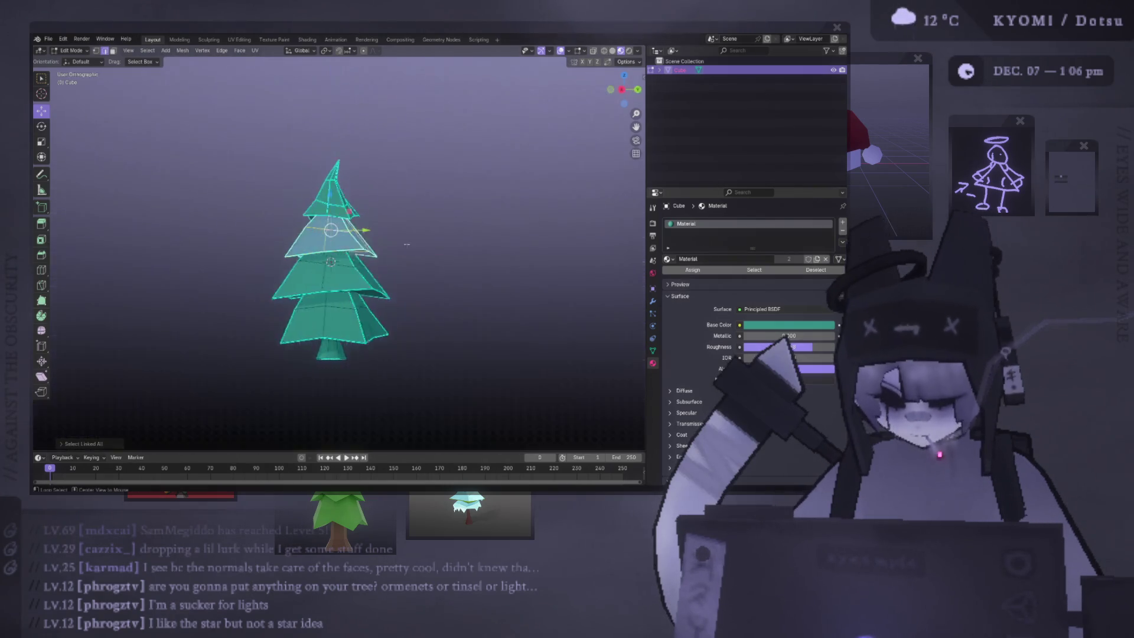
Step: Rotate the middle tier and one more tier from top view so their corners alternate
key("KP_7")
key("r")
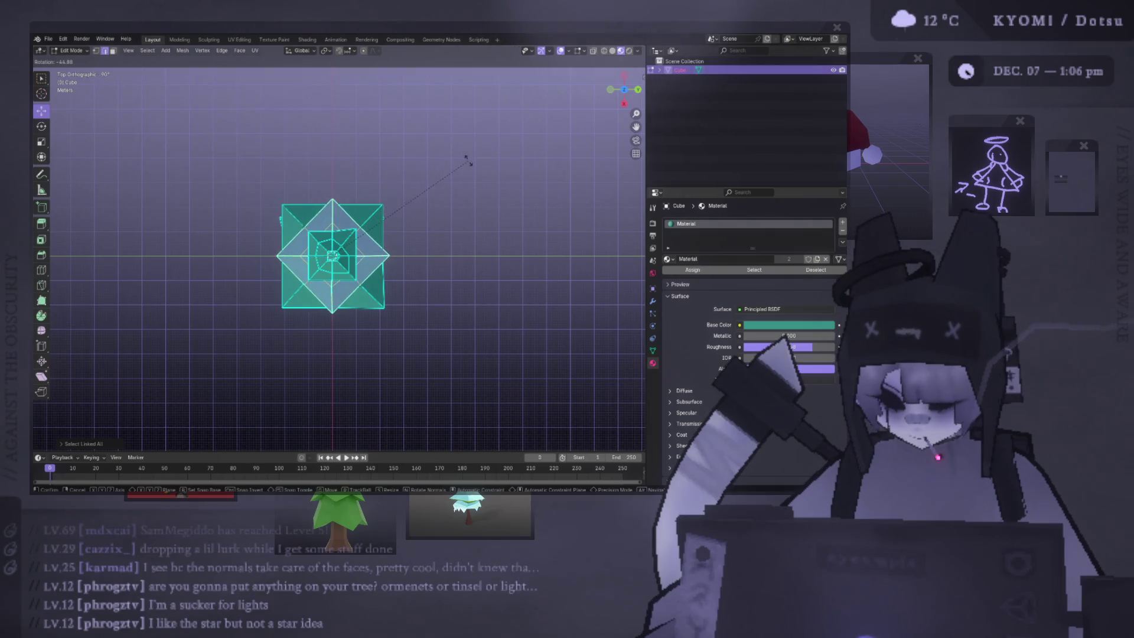
left_click(476, 173)
mouse_move(455, 246)
middle_mouse_down()
mouse_move(452, 260)
mouse_move(423, 182)
mouse_move(389, 336)
middle_mouse_up()
key("Tab")
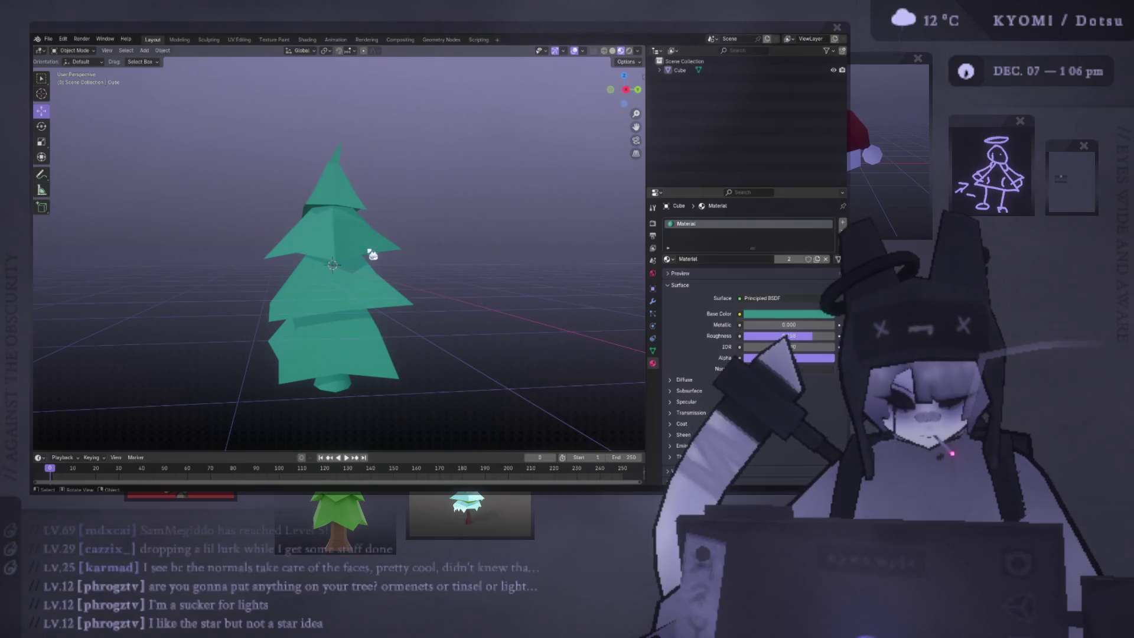
key("Tab")
key("KP_7")
key("r")
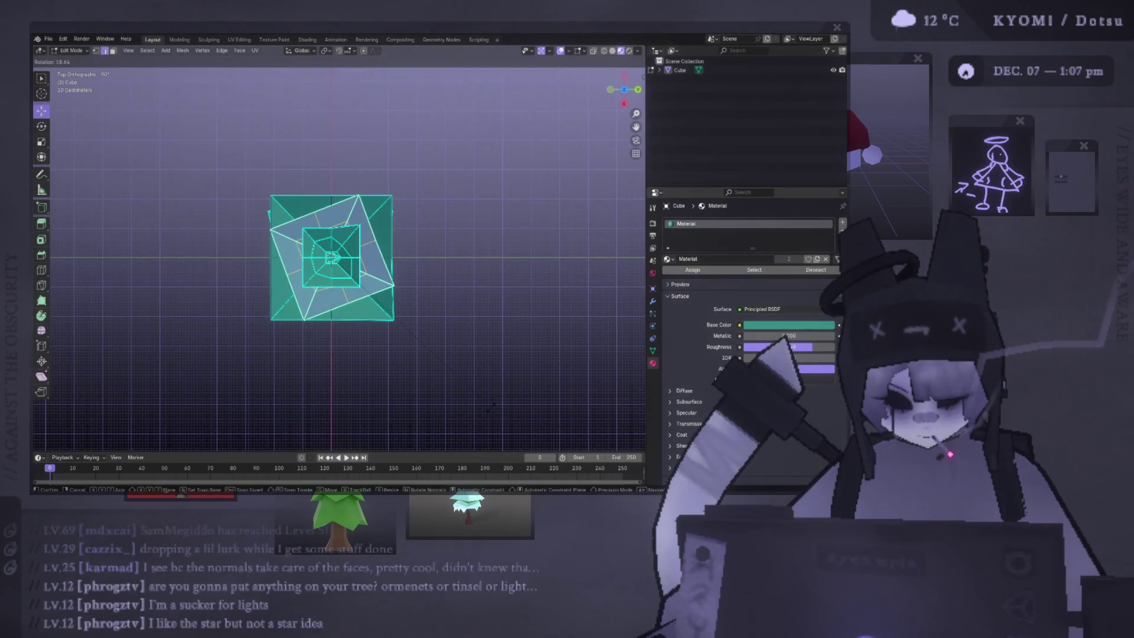
left_click(490, 407)
middle_click_drag(413, 266, 472, 200)
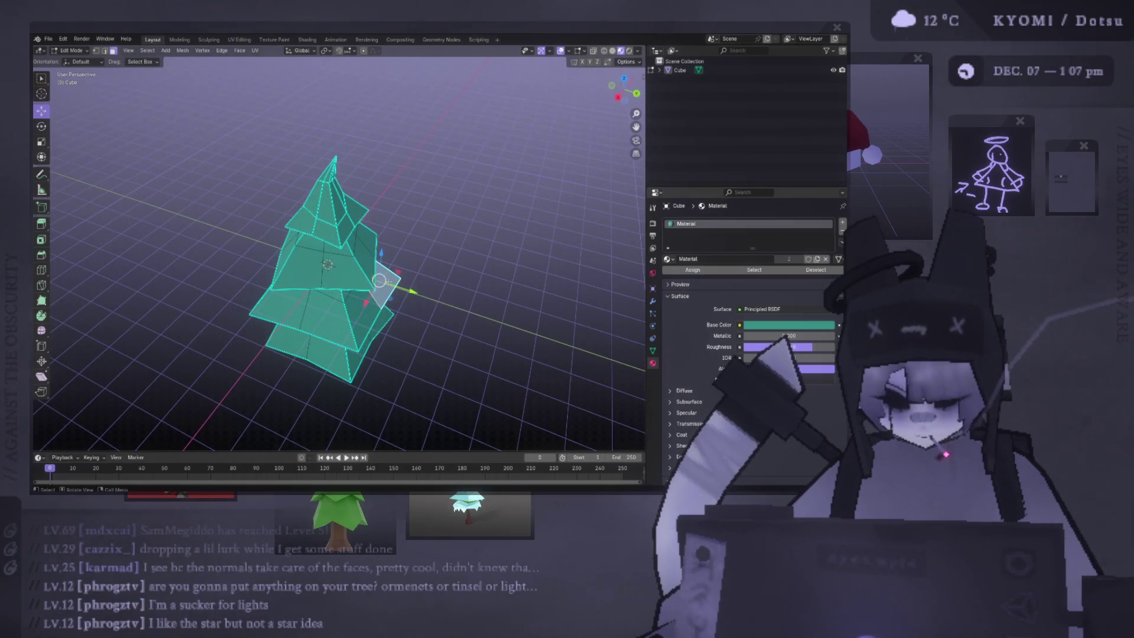
Step: Select another whole tier and give it a slight extra rotation from top view
key("ctrl+l")
key("KP_3")
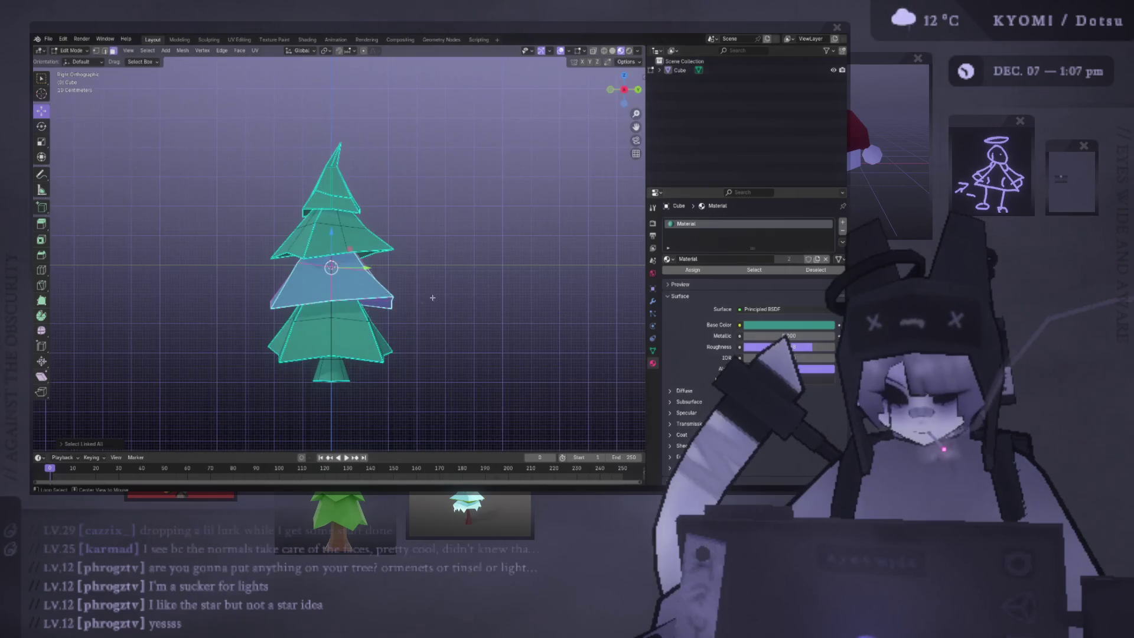
key("KP_7")
key("r")
left_click(479, 345)
key("Tab")
mouse_move(478, 346)
middle_mouse_down()
mouse_move(468, 298)
mouse_move(404, 264)
middle_mouse_up()
mouse_move(198, 267)
middle_mouse_down()
mouse_move(145, 303)
mouse_move(256, 286)
middle_mouse_up()
Step: Scale the lower tier's height along Z
key("Tab")
scroll(367, 265, "up", 4)
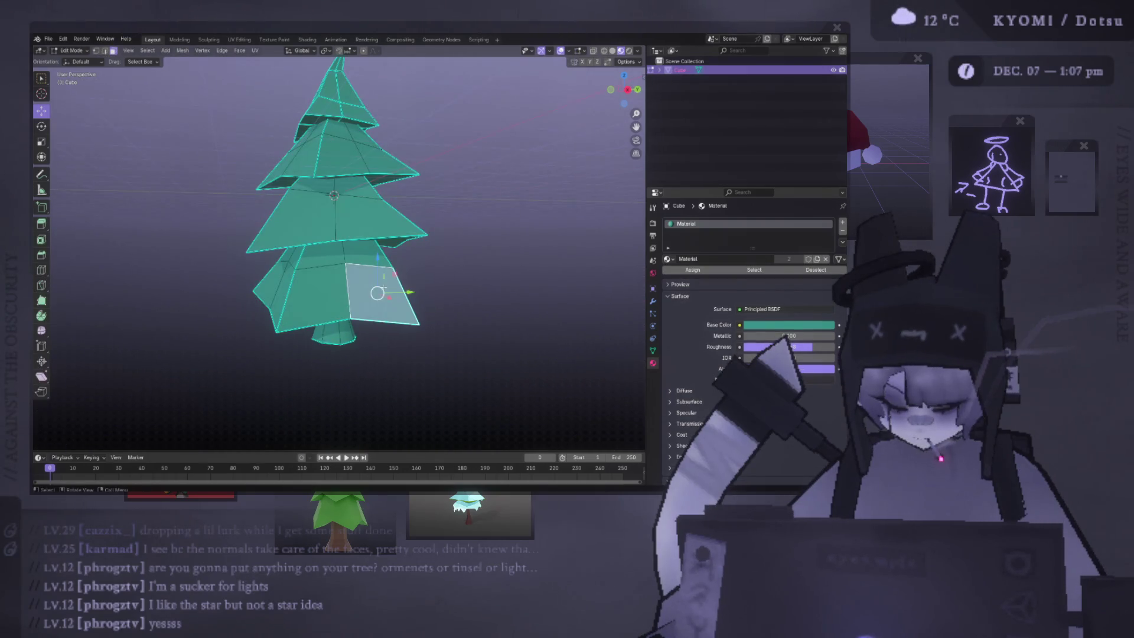
key("ctrl+l")
key("s")
key("z")
left_click(455, 277)
middle_click_drag(378, 284, 332, 303)
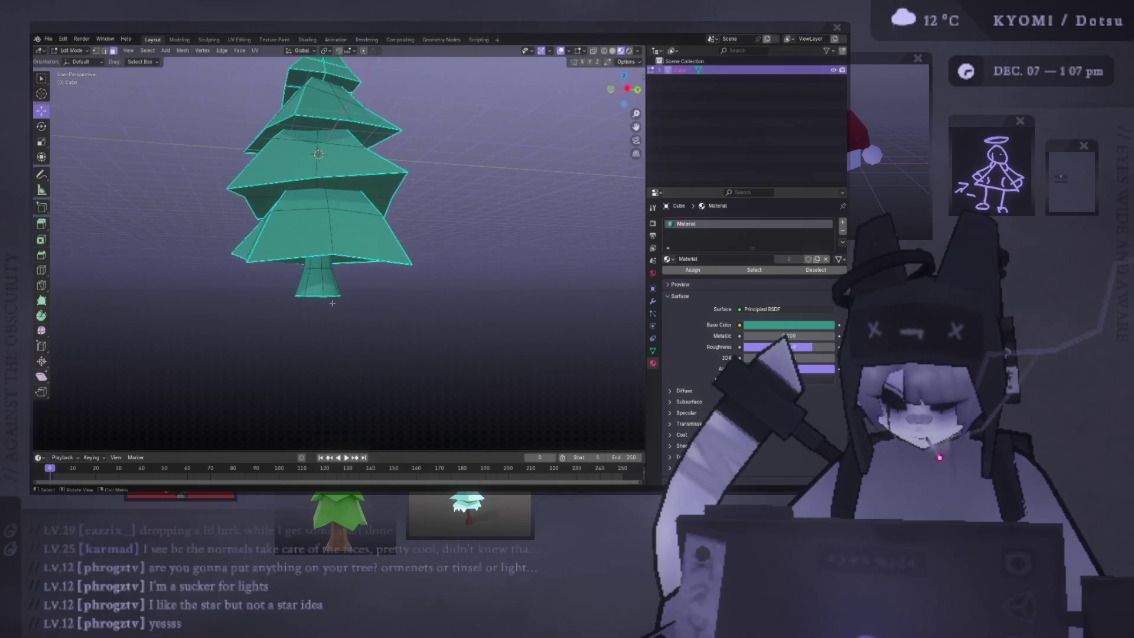
Step: Select the trunk and drag it lower to lengthen it
key("ctrl+l")
mouse_move(323, 219)
left_mouse_down()
mouse_move(324, 264)
mouse_move(359, 286)
left_mouse_up()
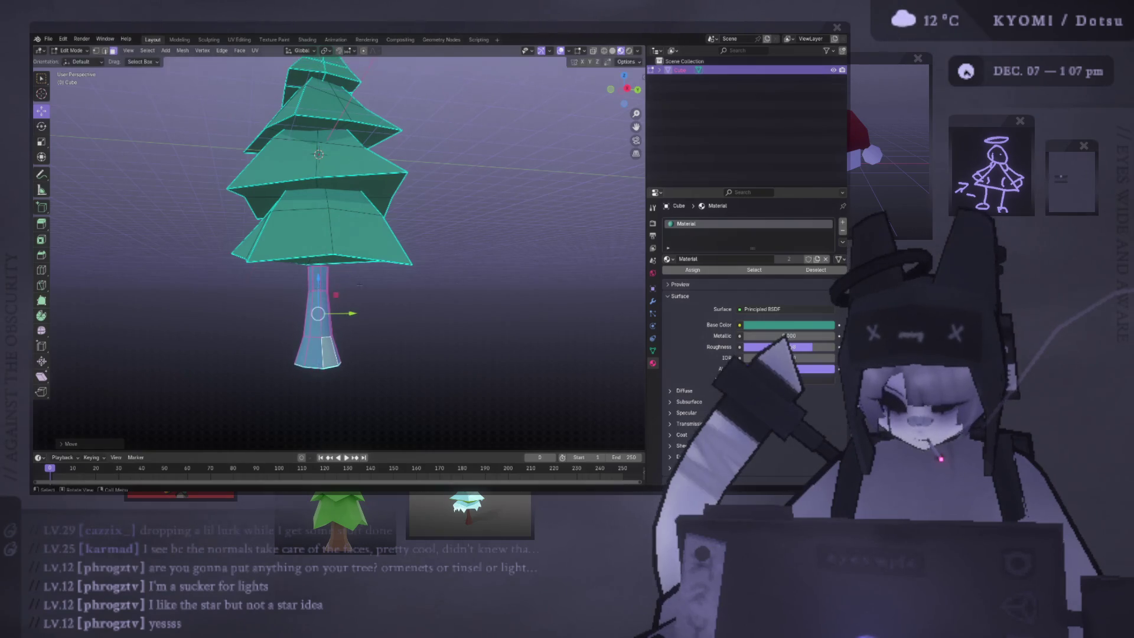
key("Tab")
mouse_move(359, 286)
middle_mouse_down()
mouse_move(236, 340)
mouse_move(519, 318)
mouse_move(43, 321)
mouse_move(61, 337)
middle_mouse_up()
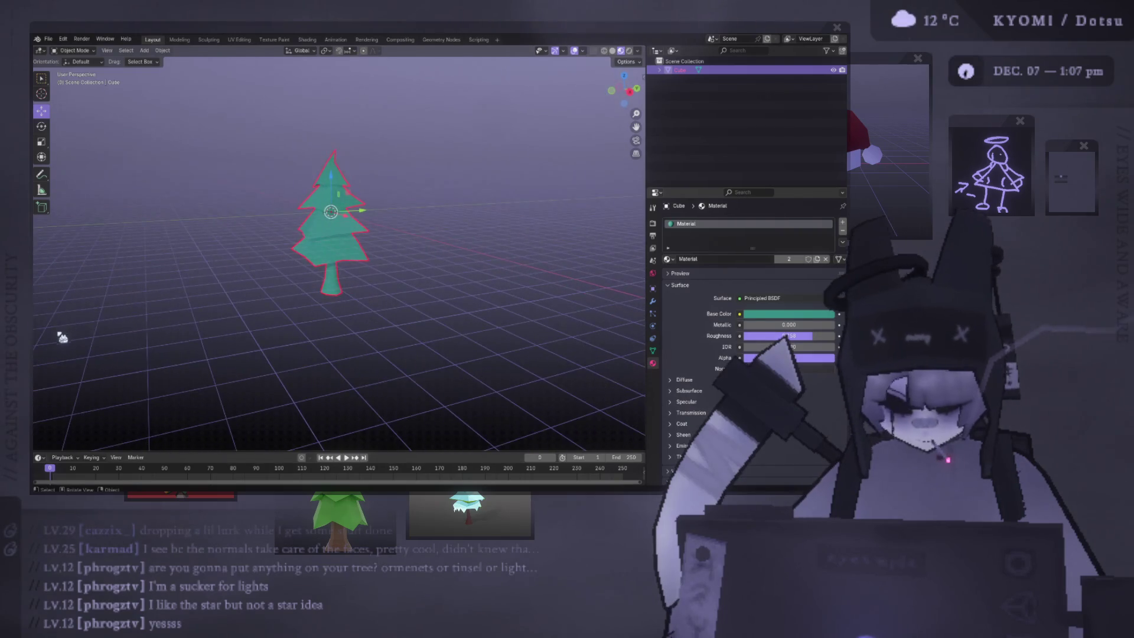
scroll(319, 303, "up", 3)
left_click(224, 254)
mouse_move(224, 254)
middle_mouse_down()
mouse_move(166, 240)
mouse_move(577, 256)
mouse_move(392, 260)
mouse_move(398, 243)
middle_mouse_up()
Step: Select the middle tier and reposition it in the right-side view
key("Tab")
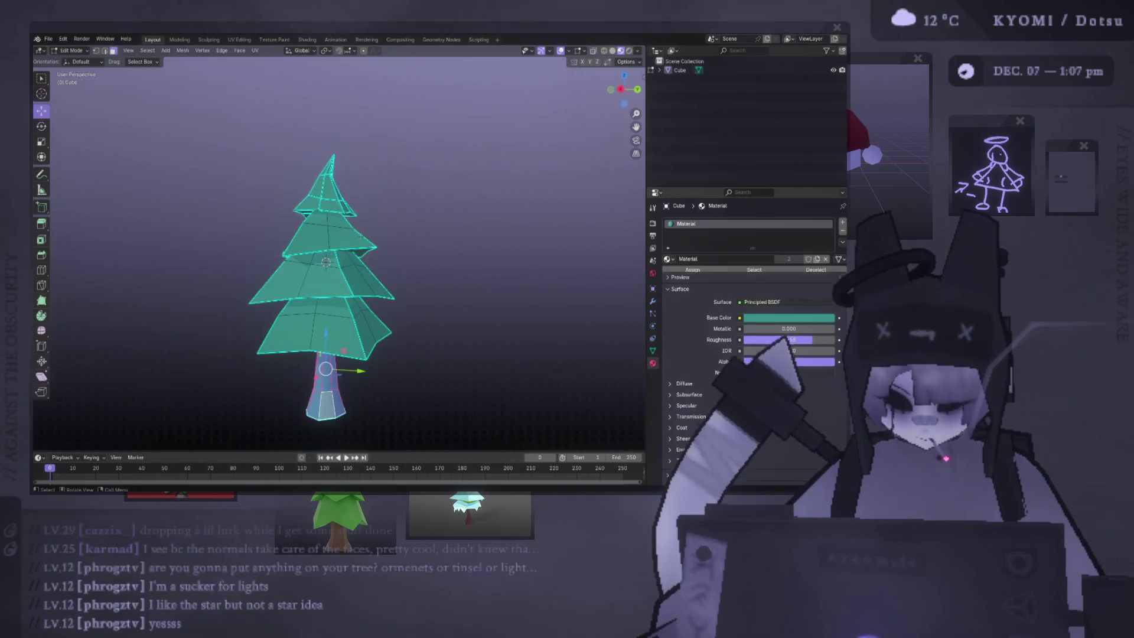
left_click(363, 239)
key("ctrl+l")
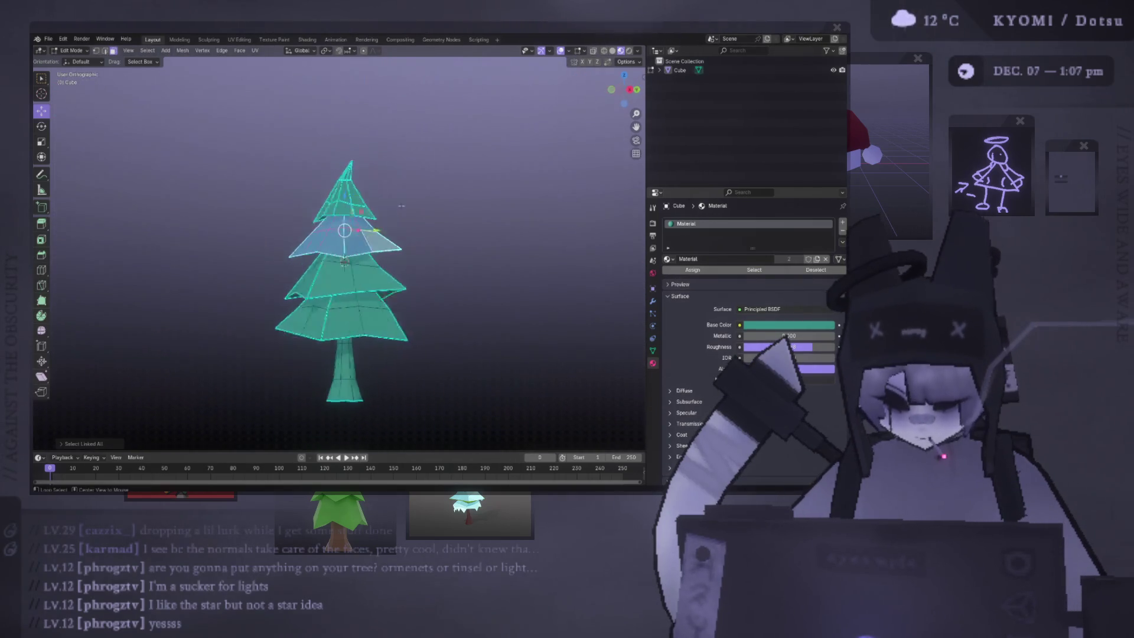
key("KP_3")
key("g")
left_click(356, 278)
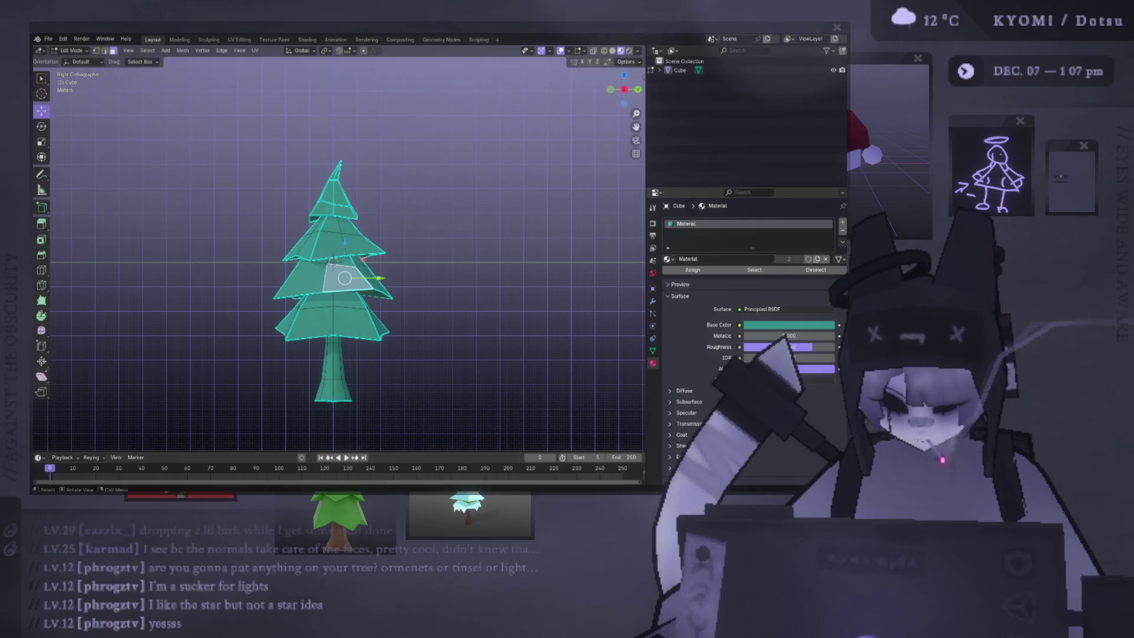
Step: Lower the middle tier vertically along Z
key("ctrl+l")
key("g")
key("z")
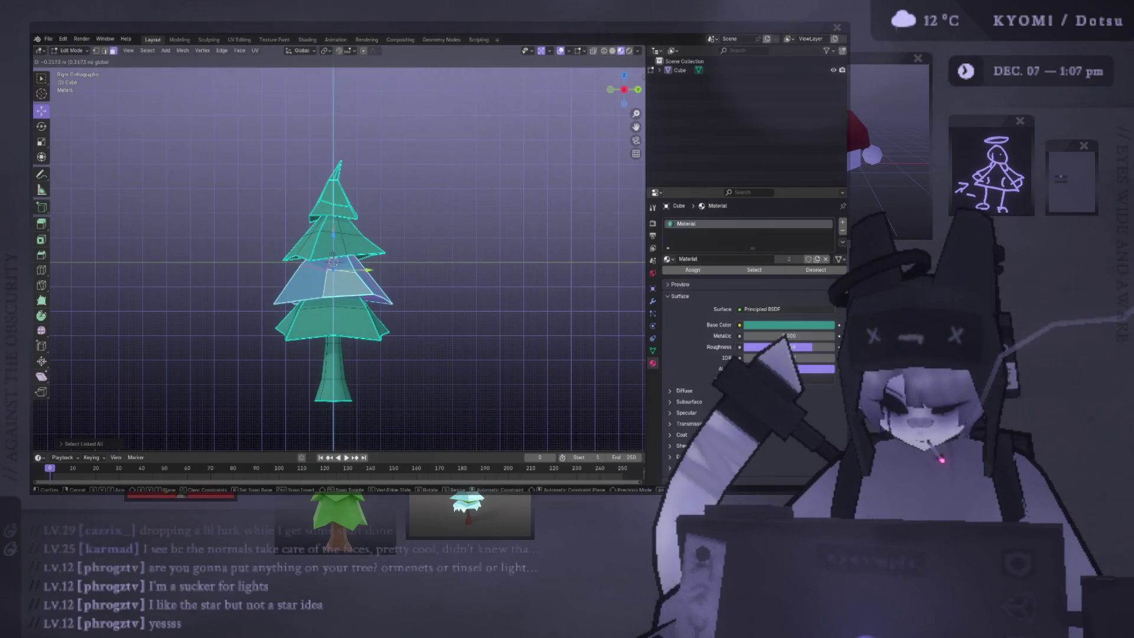
key("Return")
key("Tab")
mouse_move(445, 304)
middle_mouse_down()
mouse_move(328, 362)
mouse_move(141, 337)
mouse_move(225, 309)
mouse_move(351, 331)
middle_mouse_up()
scroll(456, 341, "up", 4)
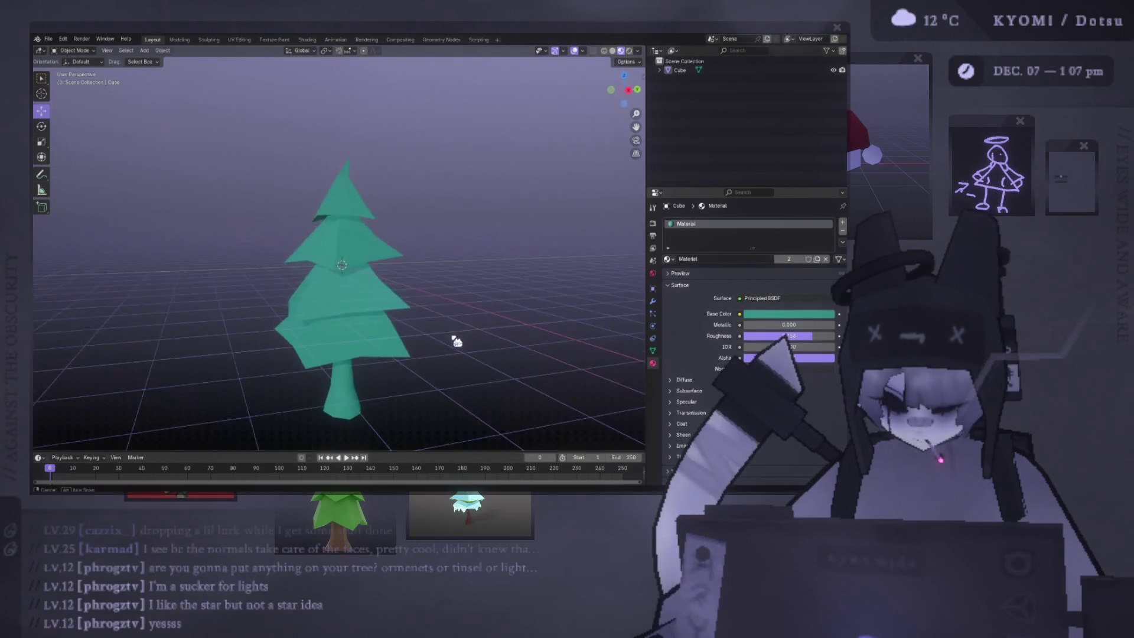
Step: Scale the middle tier to fit between its neighbours and return to Object Mode
key("Tab")
key("ctrl+l")
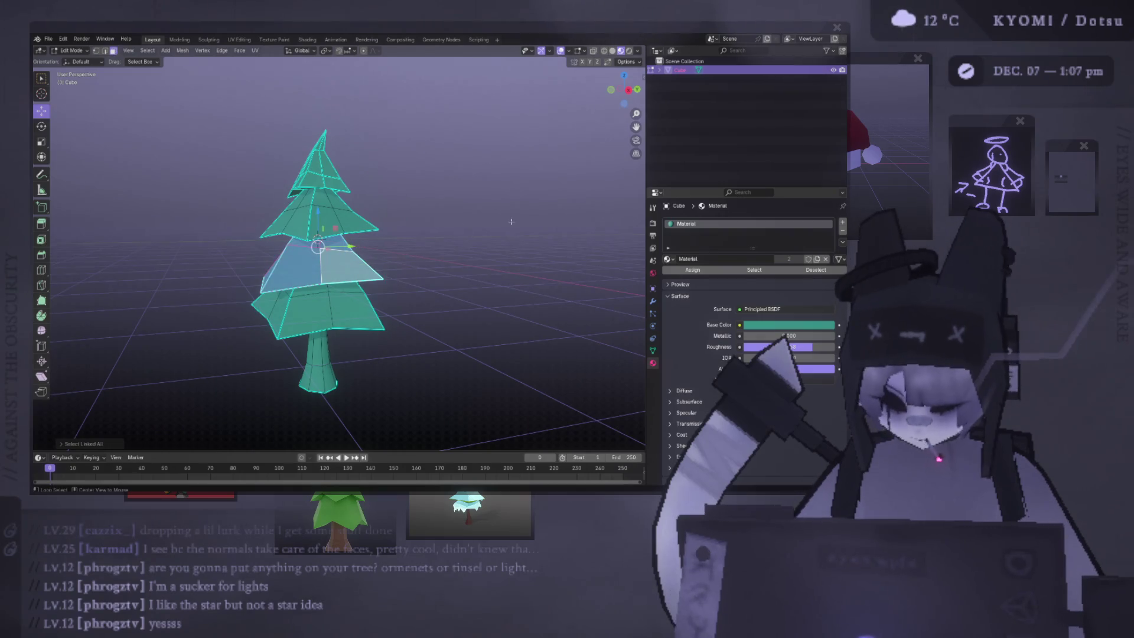
middle_click_drag(512, 221, 502, 243, "alt")
key("s")
left_click(495, 256)
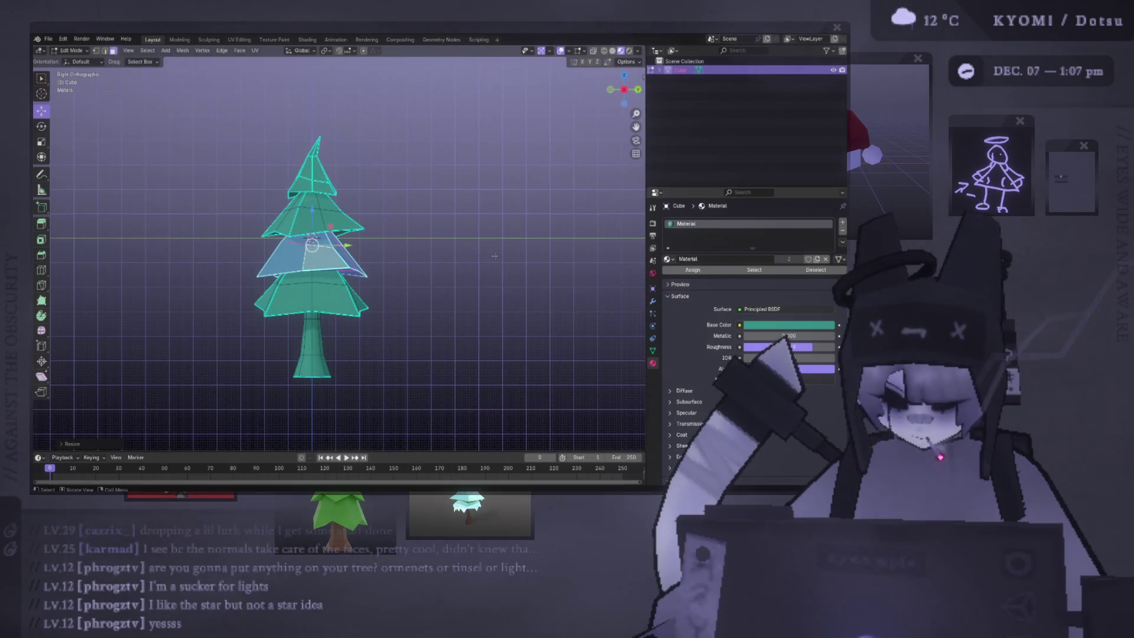
key("Tab")
scroll(435, 266, "down", 3)
left_click(435, 266)
middle_click_drag(435, 266, 346, 278)
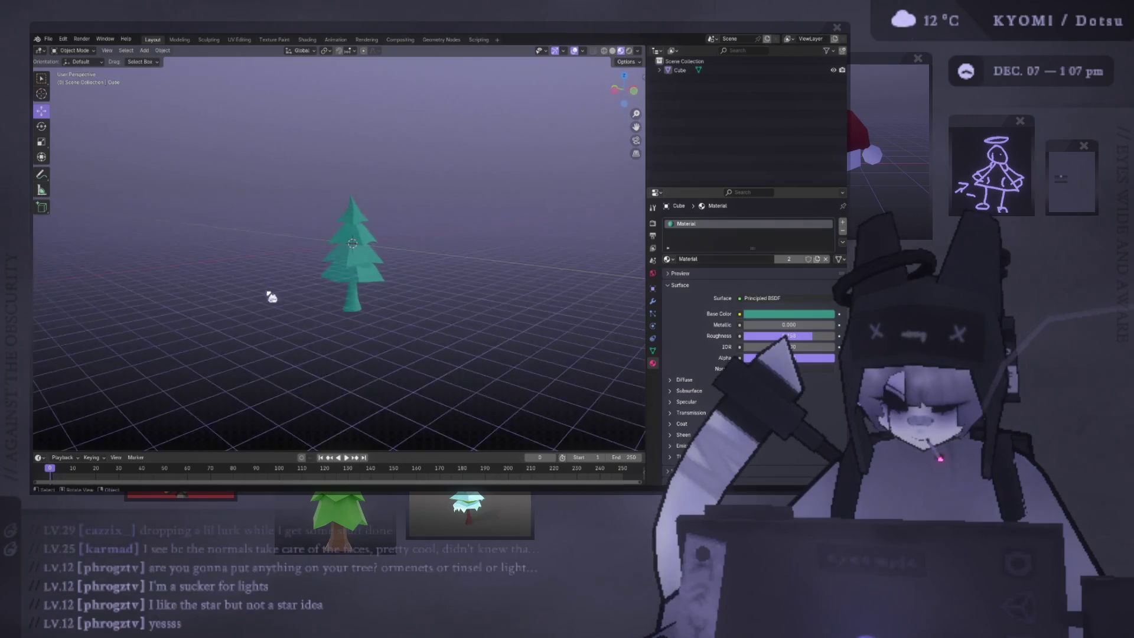
scroll(271, 297, "up", 4)
middle_click_drag(271, 297, 321, 235)
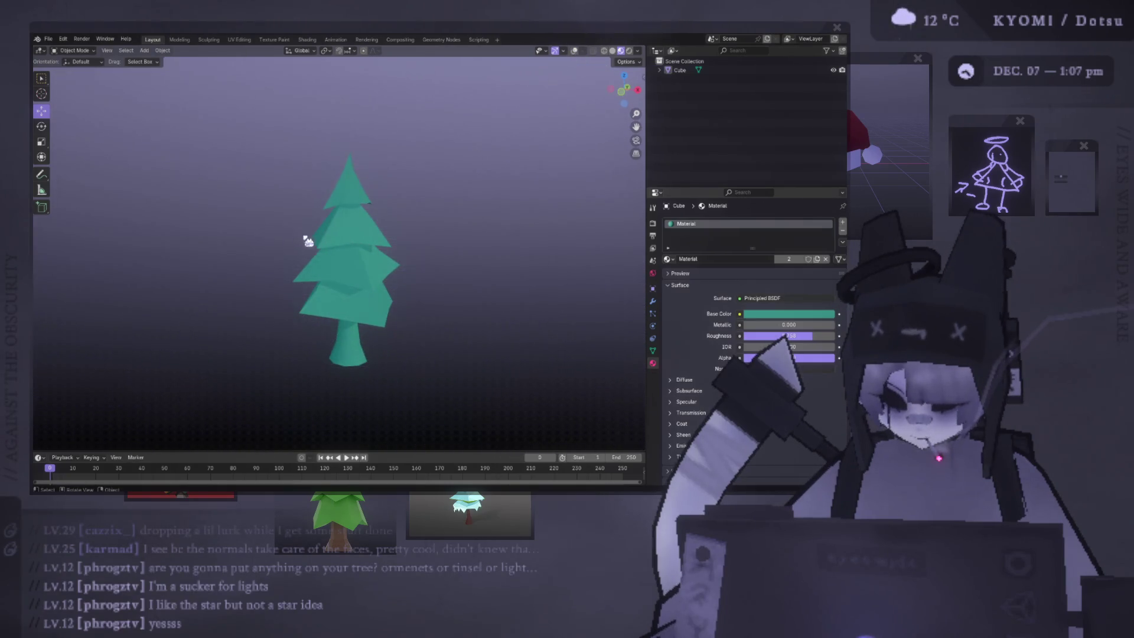
Step: Orbit around the tree to inspect the resized tiers
left_click(331, 253)
key("Tab")
scroll(343, 158, "down", 2)
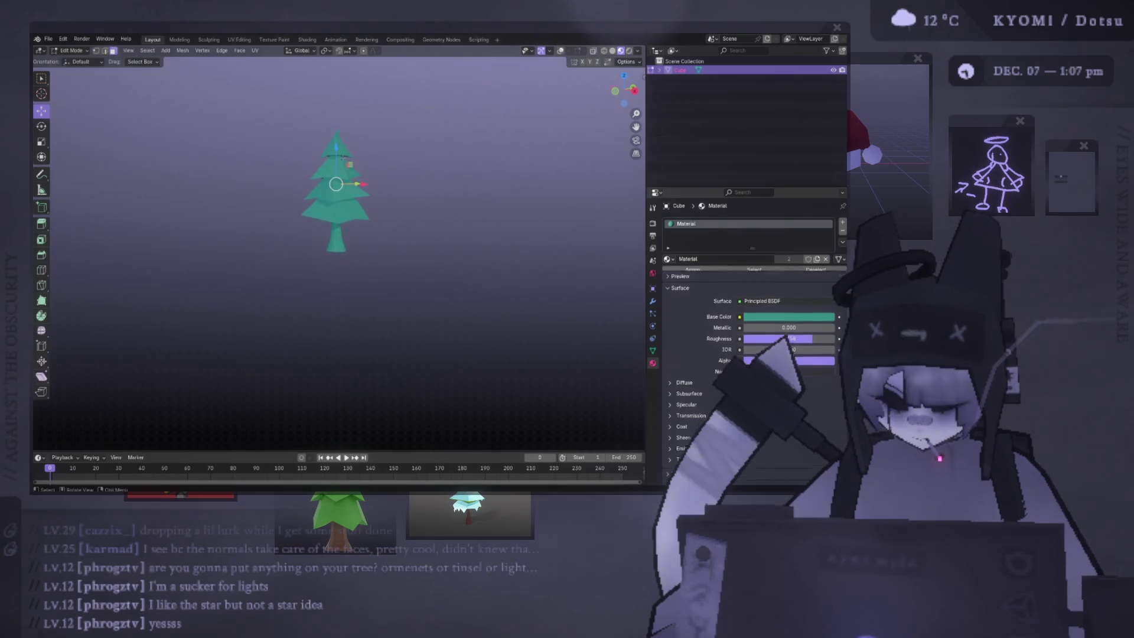
middle_click_drag(343, 157, 502, 118)
scroll(546, 75, "up", 2)
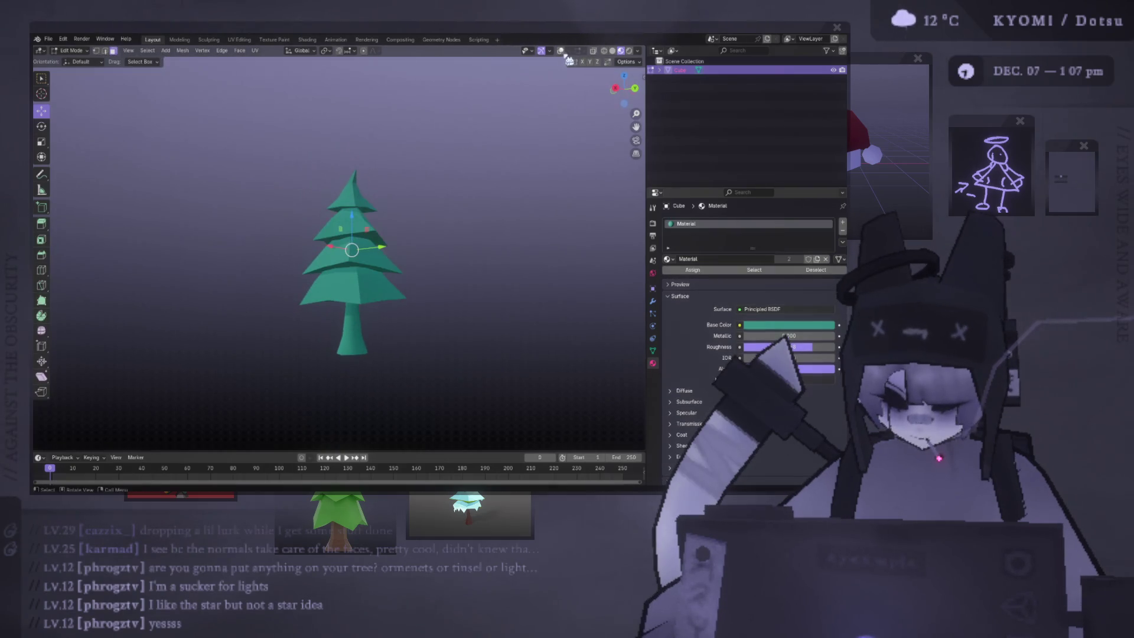
key("Tab")
mouse_move(402, 195)
middle_mouse_down()
mouse_move(303, 245)
mouse_move(354, 210)
mouse_move(373, 221)
middle_mouse_up()
left_click(303, 246)
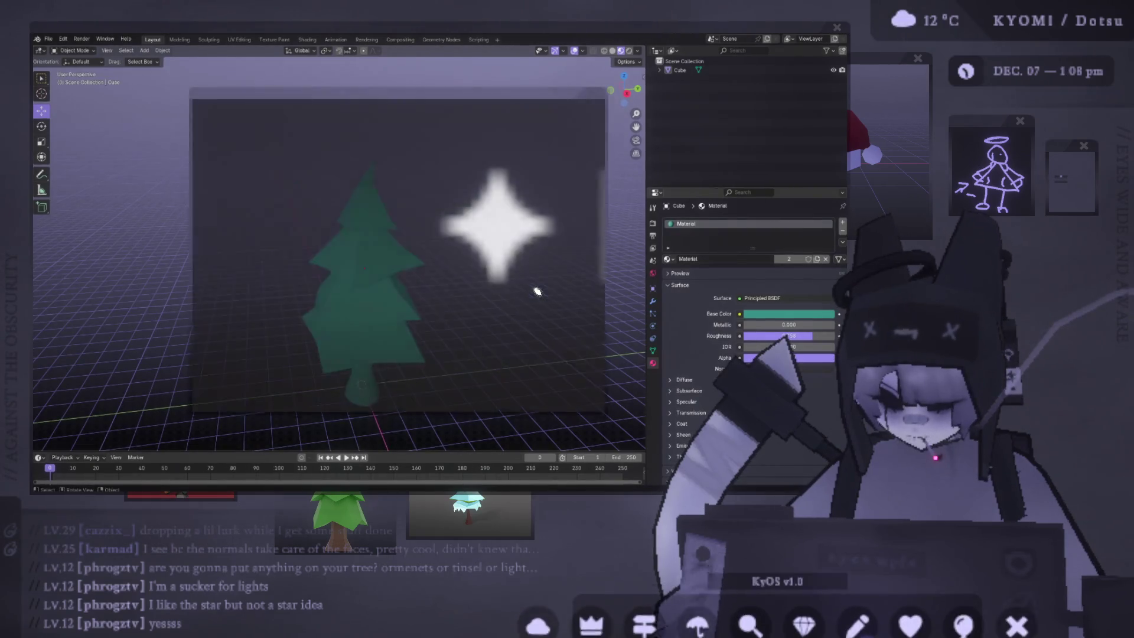
mouse_move(440, 102)
left_mouse_down()
mouse_move(329, 150)
mouse_move(281, 137)
mouse_move(347, 120)
left_mouse_up()
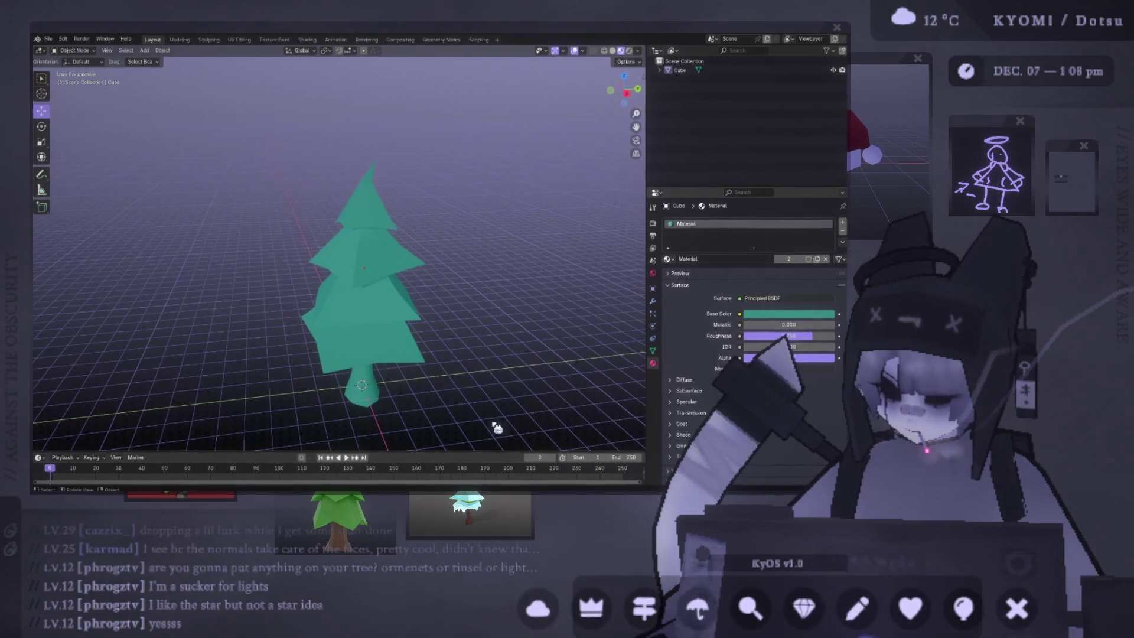
middle_click_drag(497, 427, 342, 291)
left_click(342, 291)
Step: Select the whole bottom tier and scale it slightly smaller in side view
key("Tab")
left_click(380, 342)
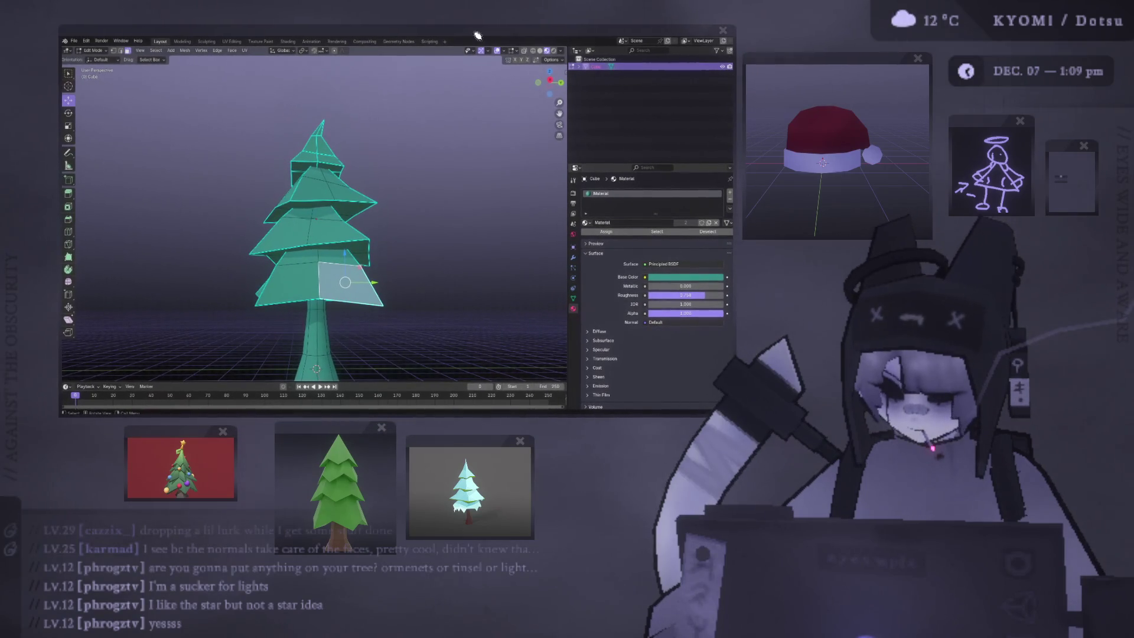
middle_click_drag(533, 271, 513, 275)
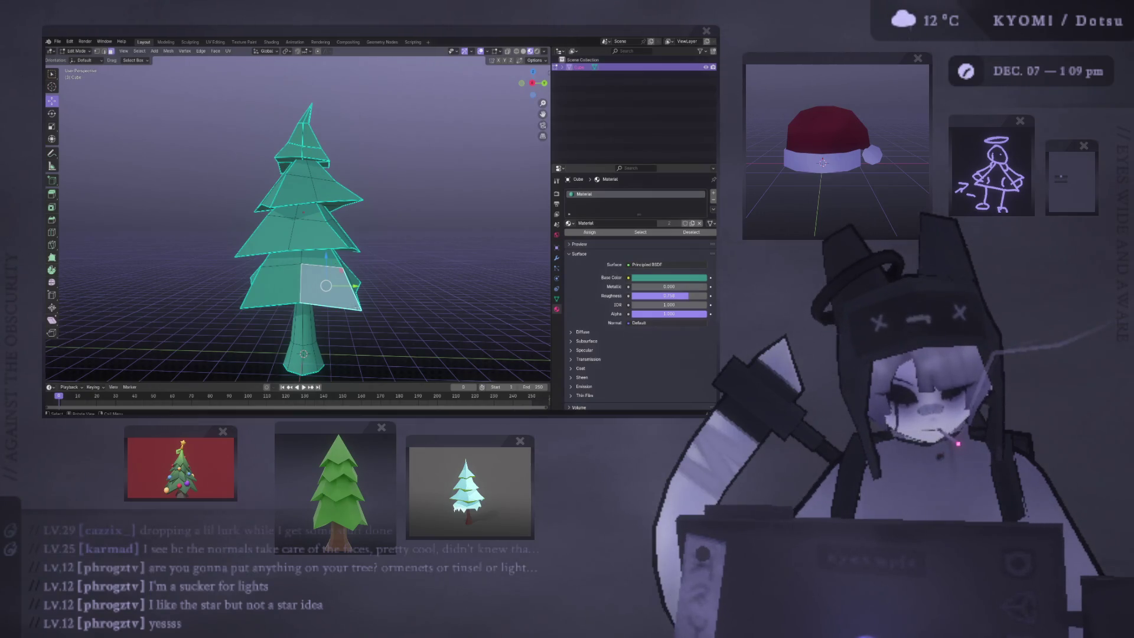
key("ctrl+l")
key("KP_3")
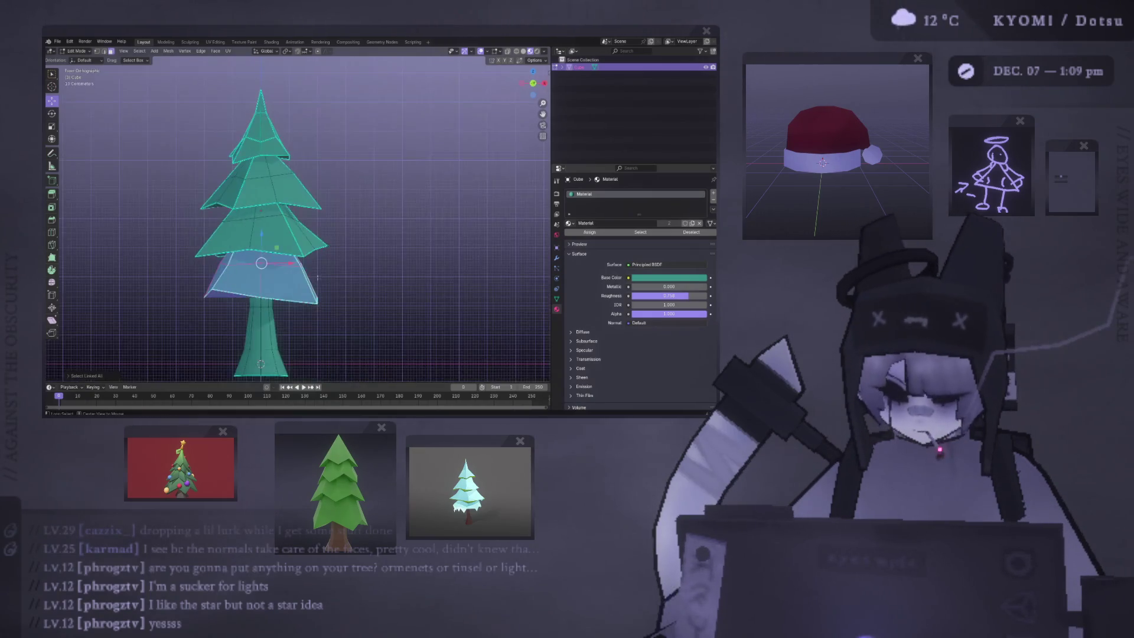
key("s")
left_click(387, 289)
Step: Scale up the third tier and return to Object Mode
left_click(301, 236)
key("ctrl+l")
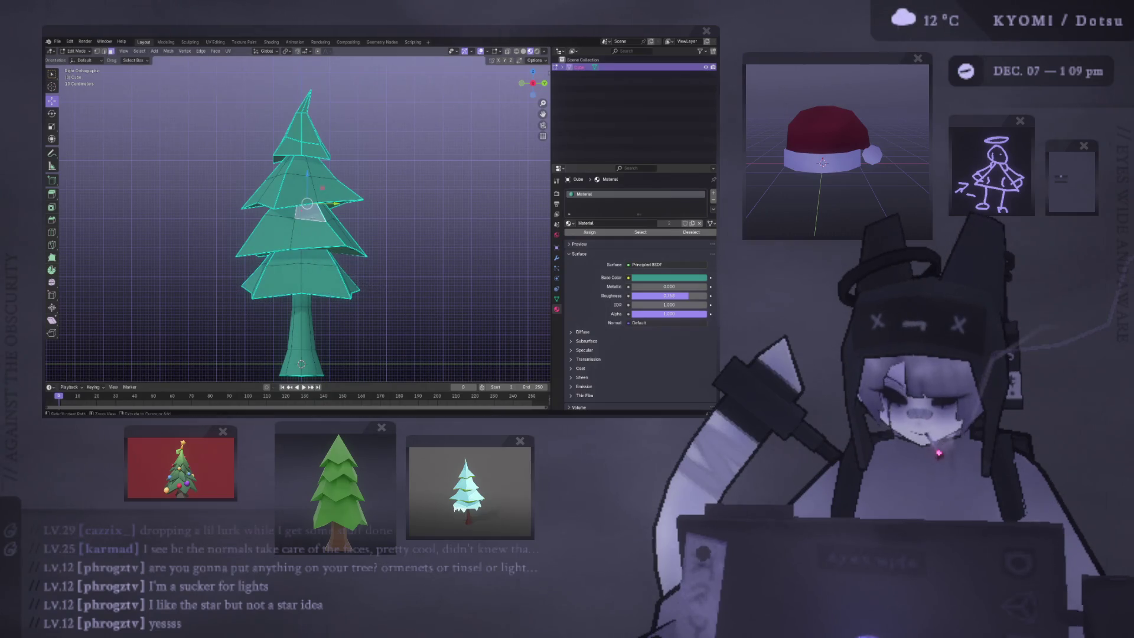
key("s")
left_click(412, 240)
key("Tab")
mouse_move(411, 241)
middle_mouse_down()
mouse_move(409, 260)
mouse_move(134, 268)
mouse_move(223, 296)
mouse_move(148, 299)
mouse_move(228, 263)
mouse_move(189, 248)
mouse_move(96, 255)
mouse_move(89, 236)
mouse_move(91, 248)
middle_mouse_up()
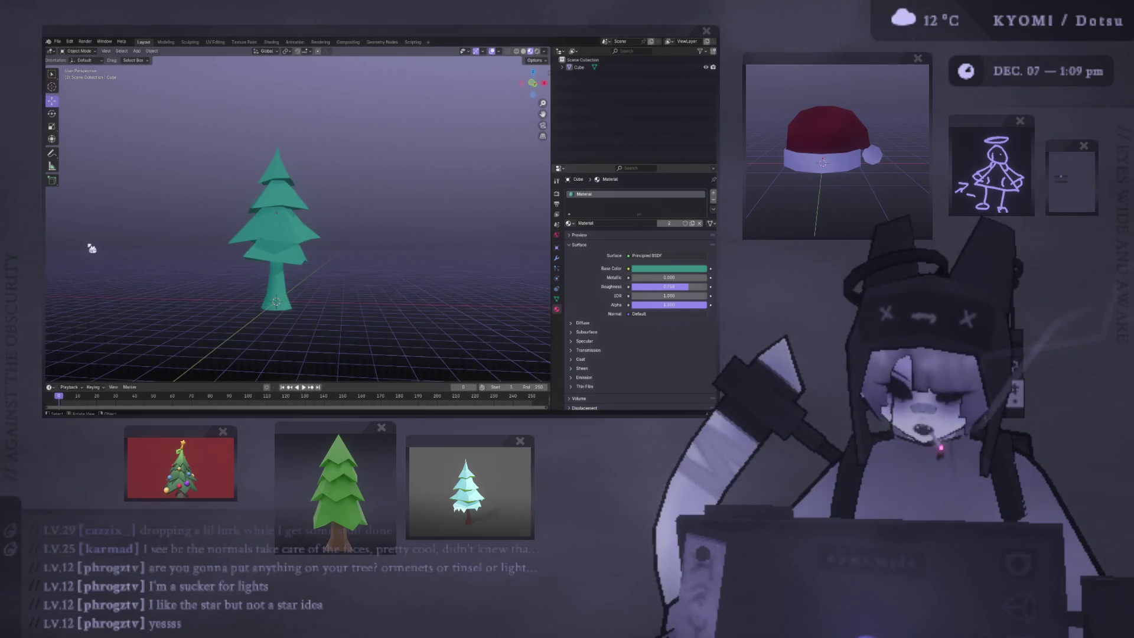
scroll(222, 274, "up", 3)
mouse_move(218, 271)
middle_mouse_down()
mouse_move(124, 263)
mouse_move(258, 263)
middle_mouse_up()
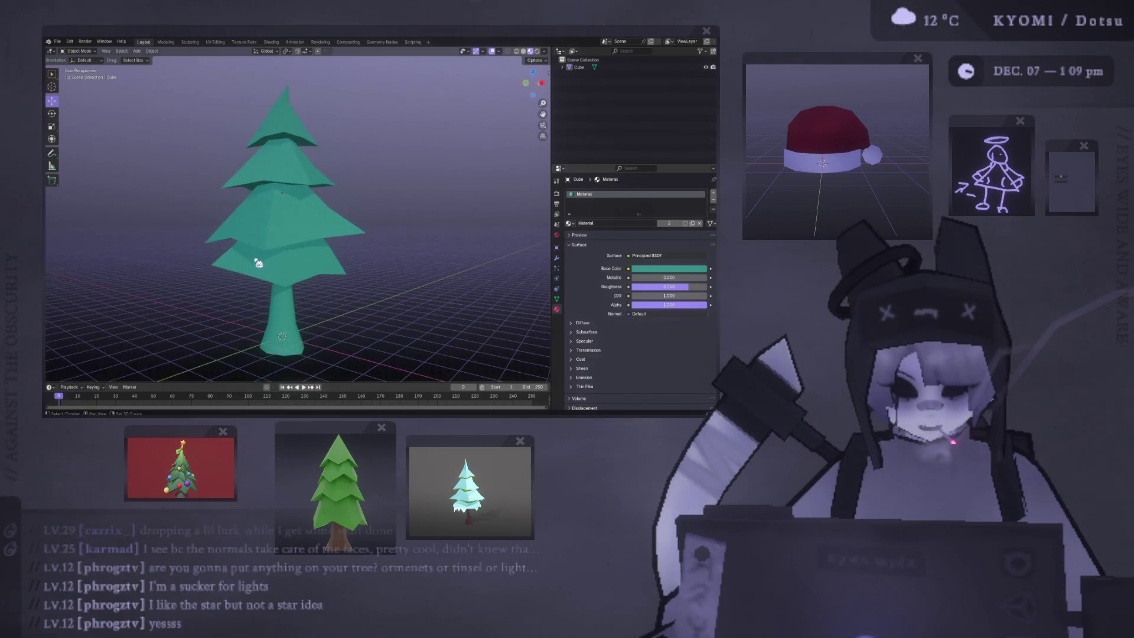
left_click(258, 263)
key("Tab")
key("ctrl+l")
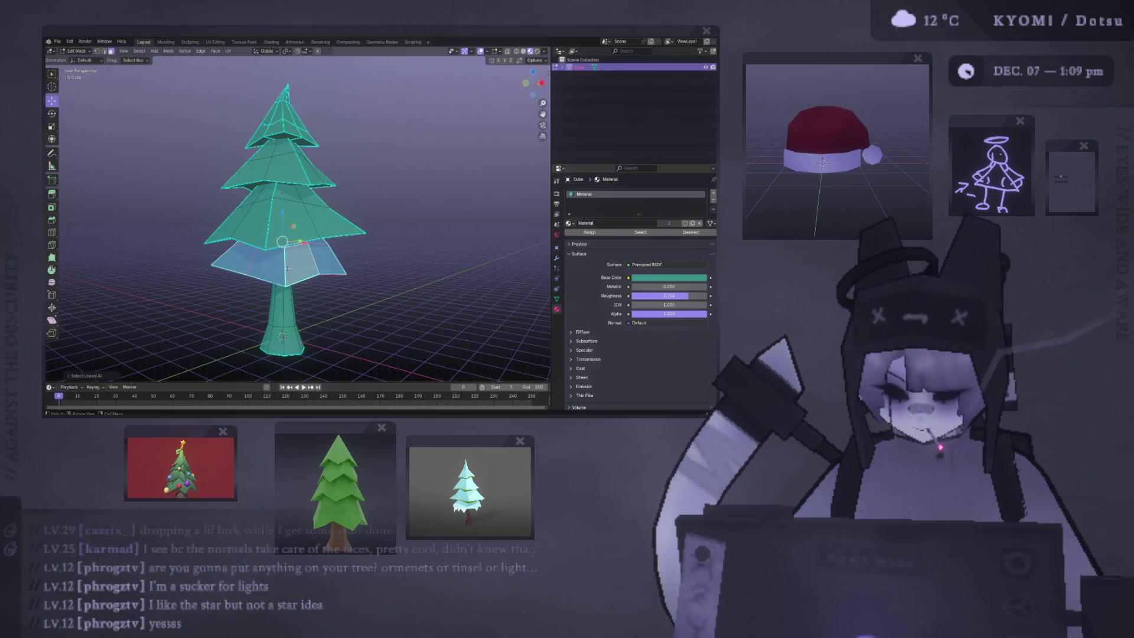
key("Tab")
key("KP_1")
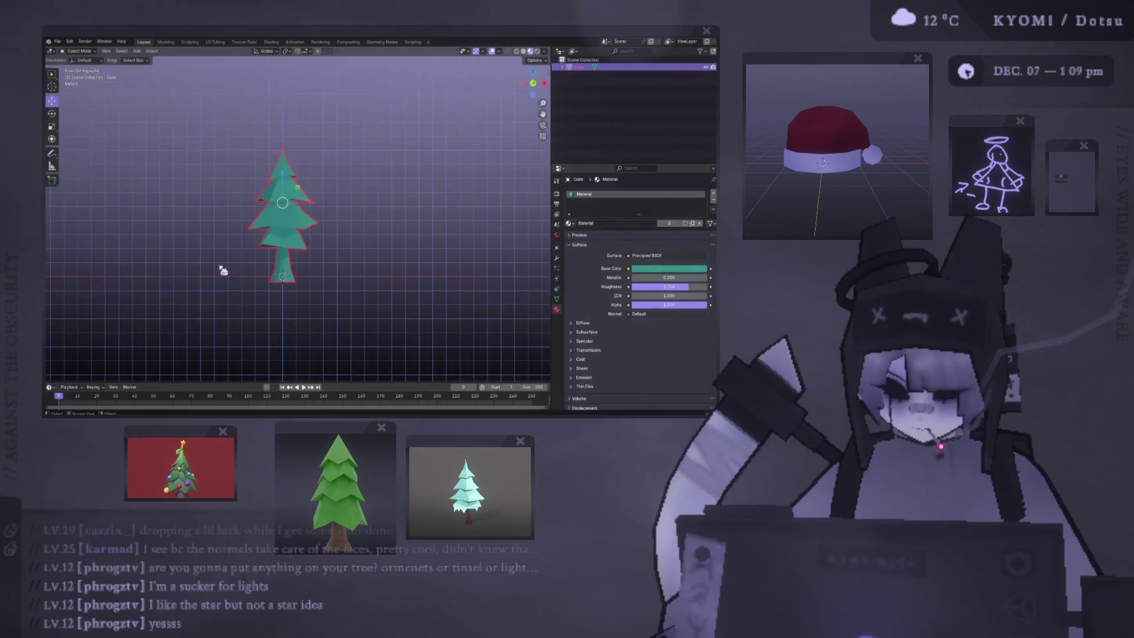
left_click(223, 270)
middle_click_drag(223, 270, 274, 280)
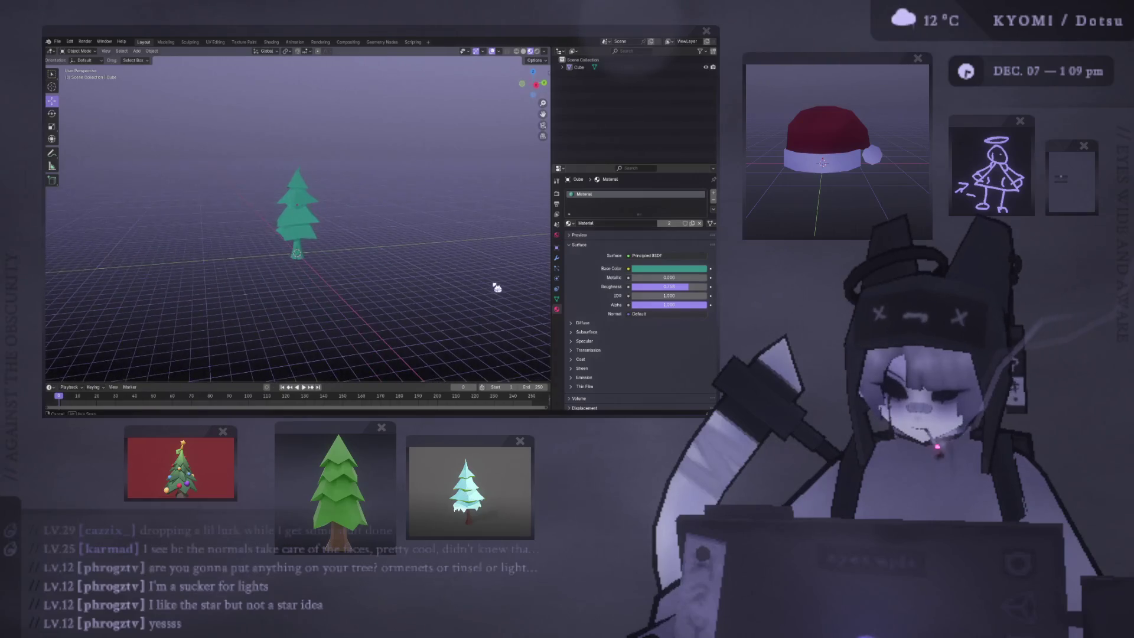
mouse_move(208, 286)
middle_mouse_down()
mouse_move(246, 248)
mouse_move(223, 298)
middle_mouse_up()
scroll(236, 286, "up", 3)
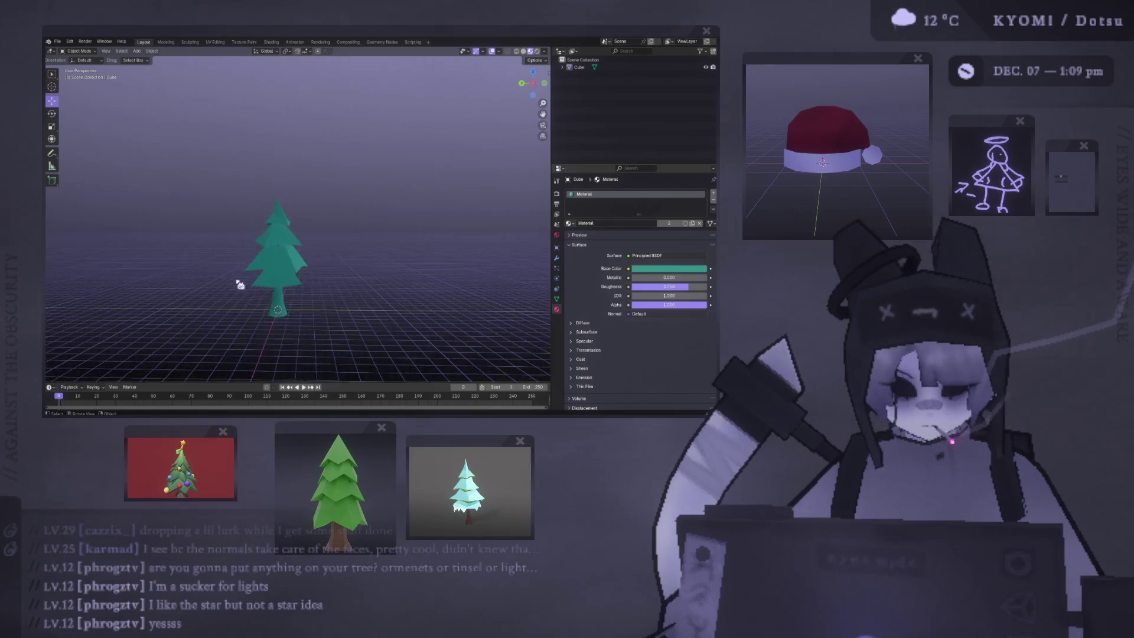
middle_click_drag(270, 278, 145, 256)
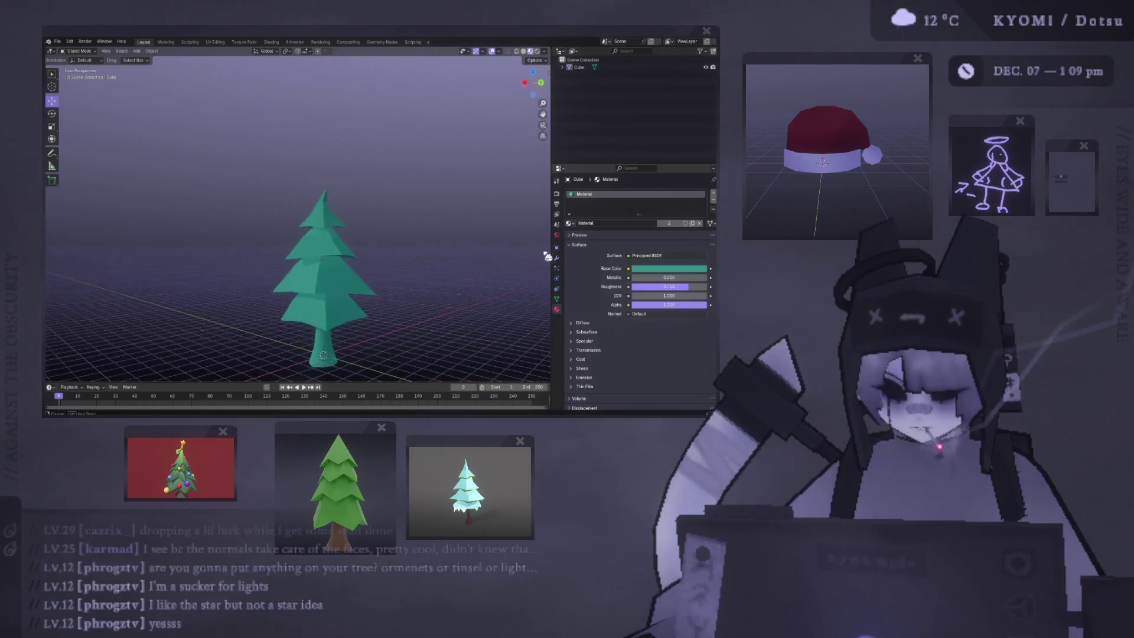
scroll(314, 183, "up", 5)
mouse_move(314, 183)
middle_mouse_down()
mouse_move(251, 224)
mouse_move(218, 220)
mouse_move(278, 240)
mouse_move(283, 182)
mouse_move(311, 152)
mouse_move(350, 183)
mouse_move(301, 245)
mouse_move(313, 225)
mouse_move(301, 203)
middle_mouse_up()
left_click(301, 246)
Step: Select the whole top tier and apply Set Sharpness by Angle to its edges
key("Tab")
left_click(298, 208)
scroll(295, 205, "down", 5)
scroll(301, 203, "up", 5)
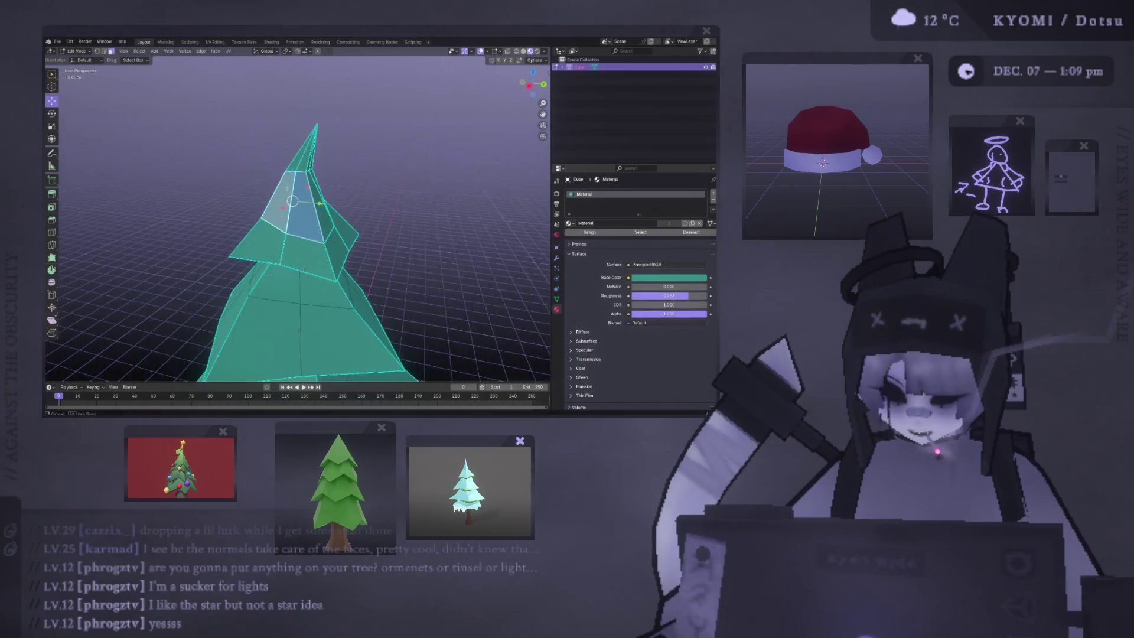
left_click(310, 202, "shift")
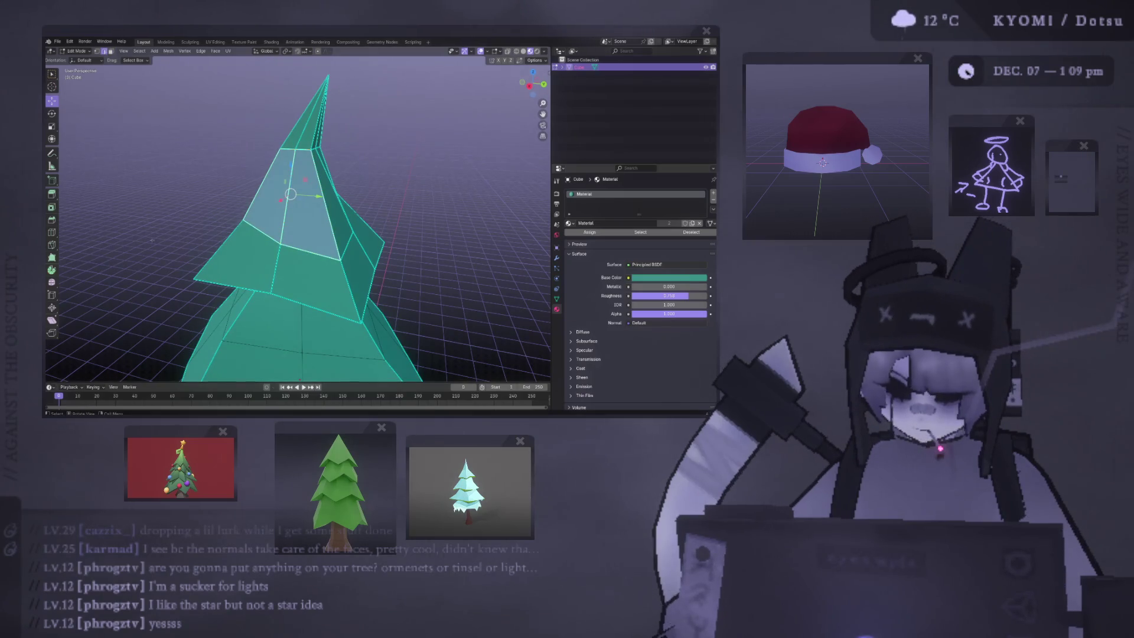
key("ctrl+l")
key("ctrl+e")
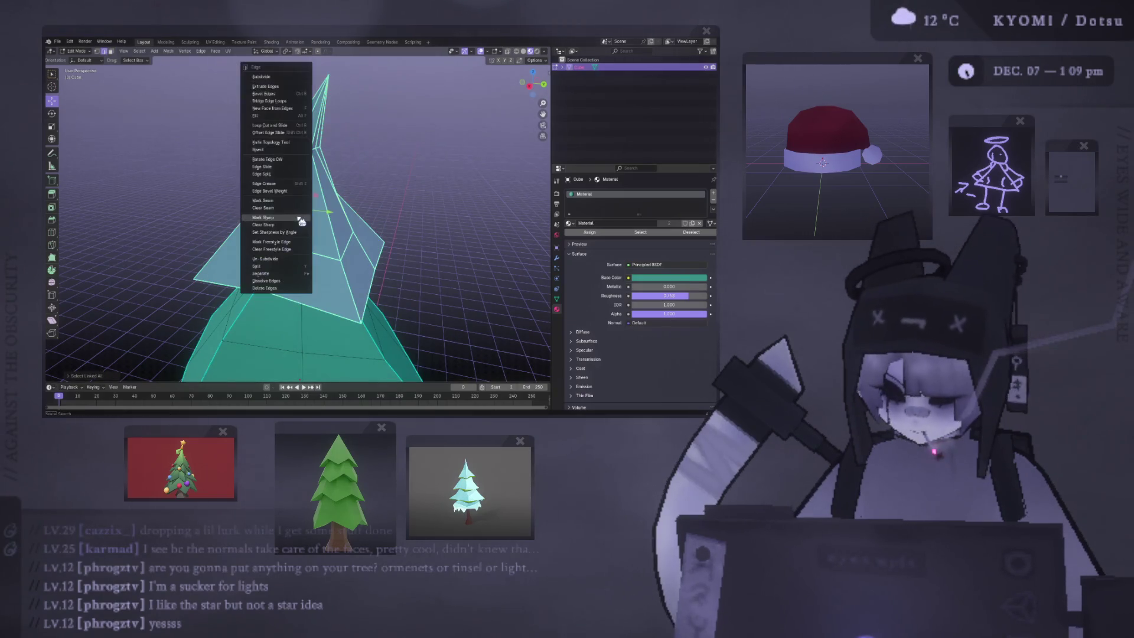
left_click(303, 236)
Step: Select two vertical edge loops on the top tier and Mark Sharp
mouse_move(265, 170)
middle_mouse_down()
mouse_move(285, 221)
mouse_move(251, 260)
middle_mouse_up()
key("alt+a")
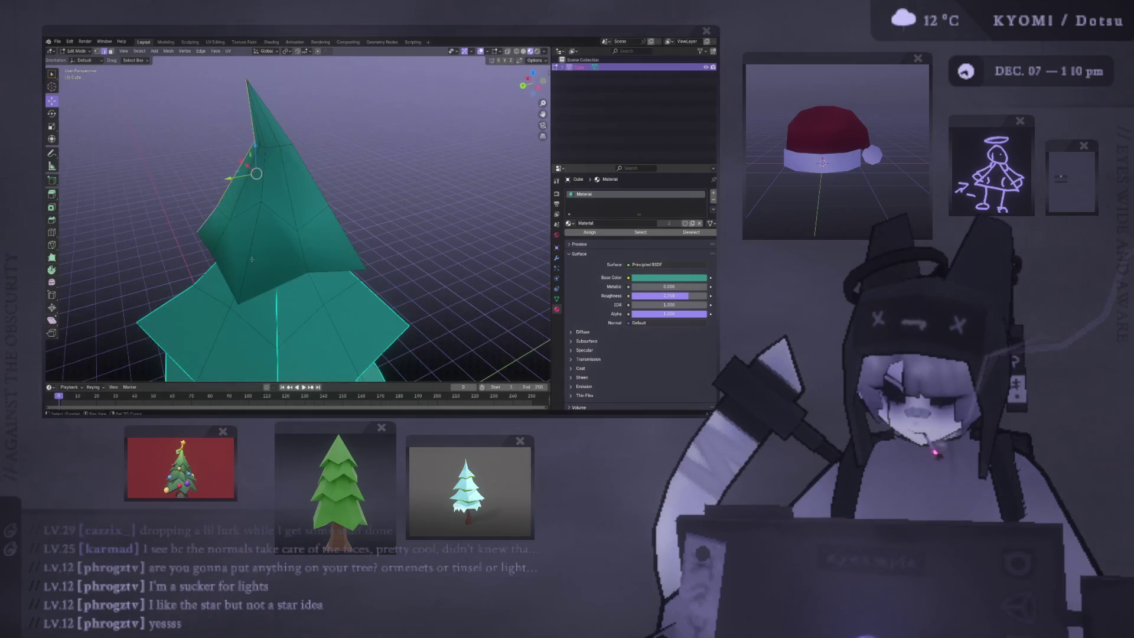
left_click(270, 186, "alt")
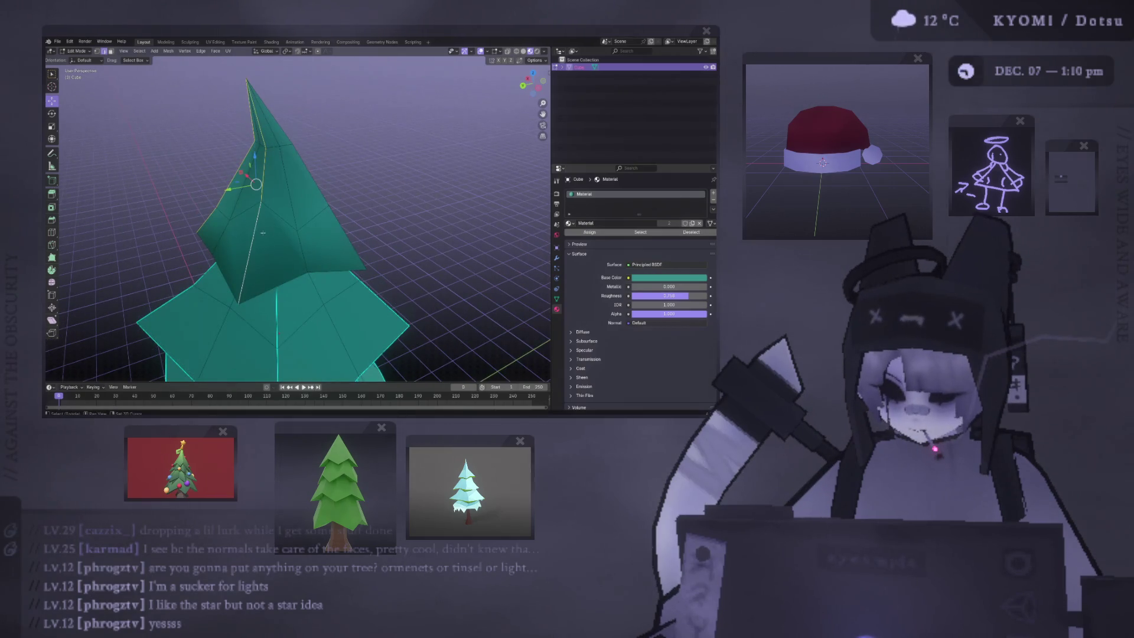
middle_click_drag(270, 186, 295, 142)
left_click(299, 135, "alt")
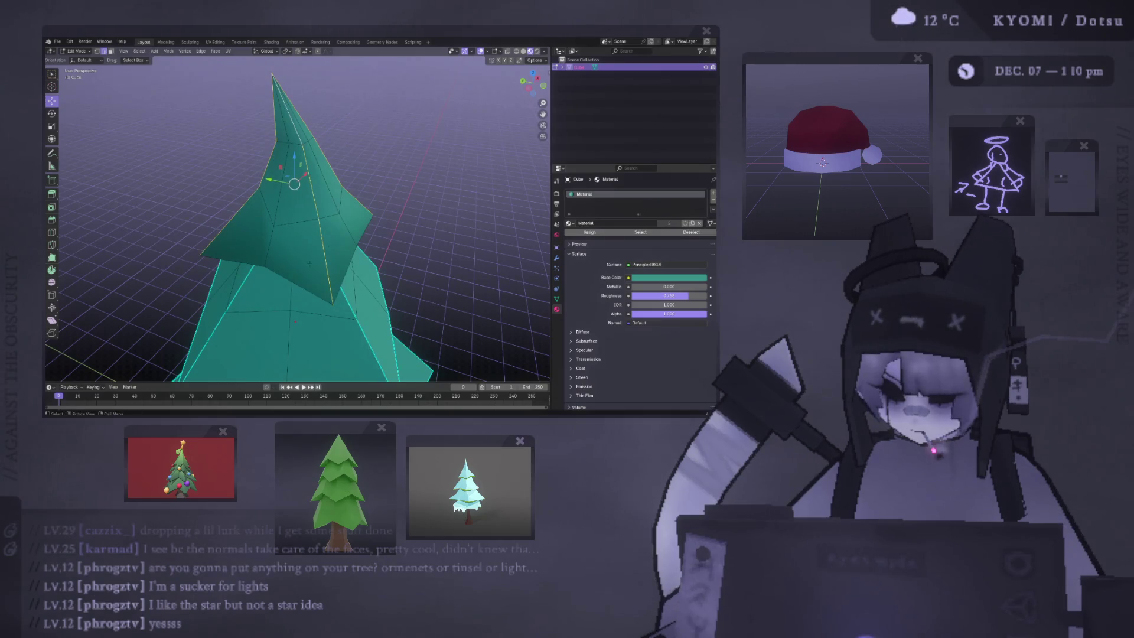
mouse_move(309, 263)
middle_mouse_down()
mouse_move(337, 301)
mouse_move(362, 280)
middle_mouse_up()
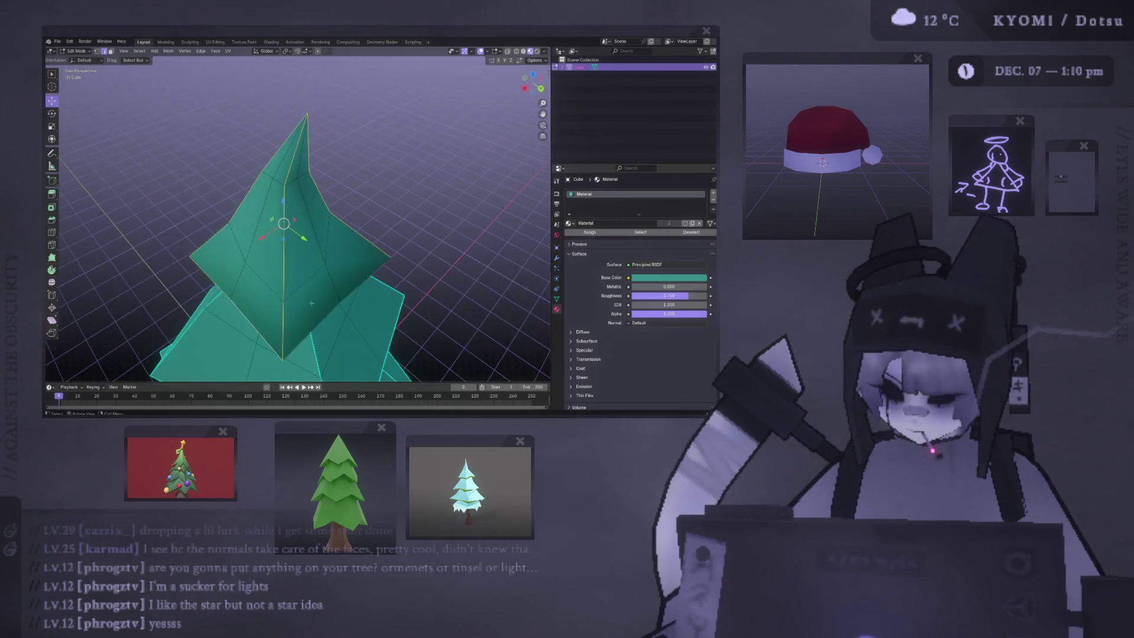
right_click(361, 282)
left_click(357, 278)
Step: Return to Object Mode and deselect the tree
mouse_move(356, 279)
middle_mouse_down()
mouse_move(354, 235)
mouse_move(215, 210)
mouse_move(287, 293)
mouse_move(263, 177)
mouse_move(218, 232)
mouse_move(513, 240)
mouse_move(446, 269)
mouse_move(397, 235)
mouse_move(408, 236)
mouse_move(230, 238)
mouse_move(256, 285)
mouse_move(238, 286)
mouse_move(337, 284)
mouse_move(316, 286)
middle_mouse_up()
key("Tab")
scroll(354, 236, "down", 3)
key("alt+a")
scroll(447, 268, "down", 2)
scroll(444, 260, "up", 2)
scroll(445, 254, "up", 2)
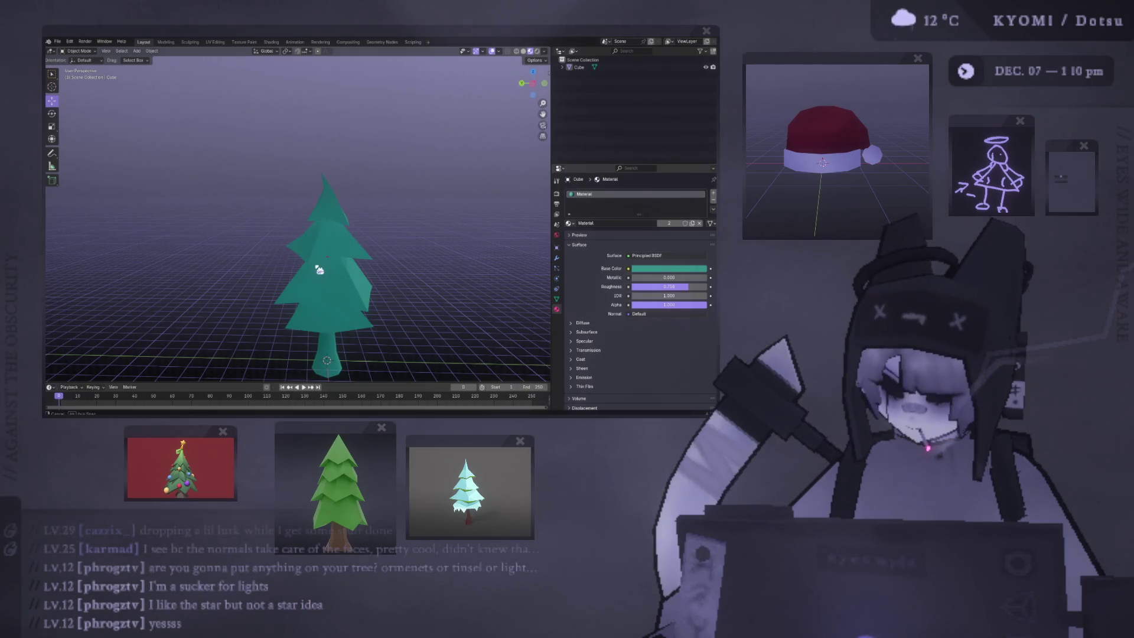
middle_click_drag(319, 270, 441, 266)
scroll(264, 213, "up", 5)
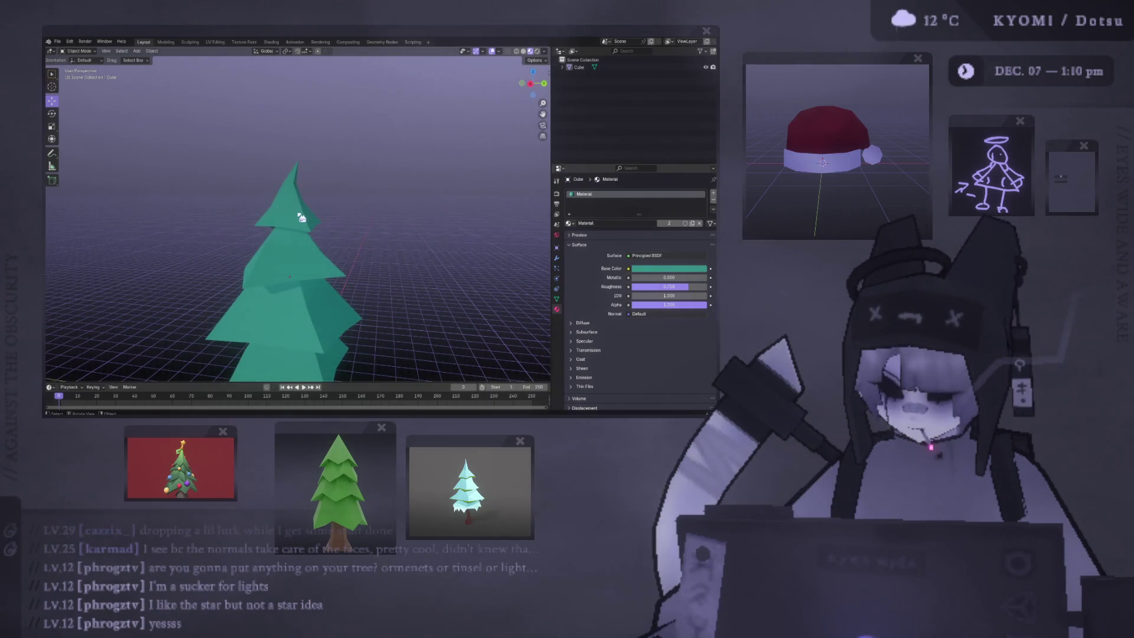
middle_click_drag(317, 247, 333, 207)
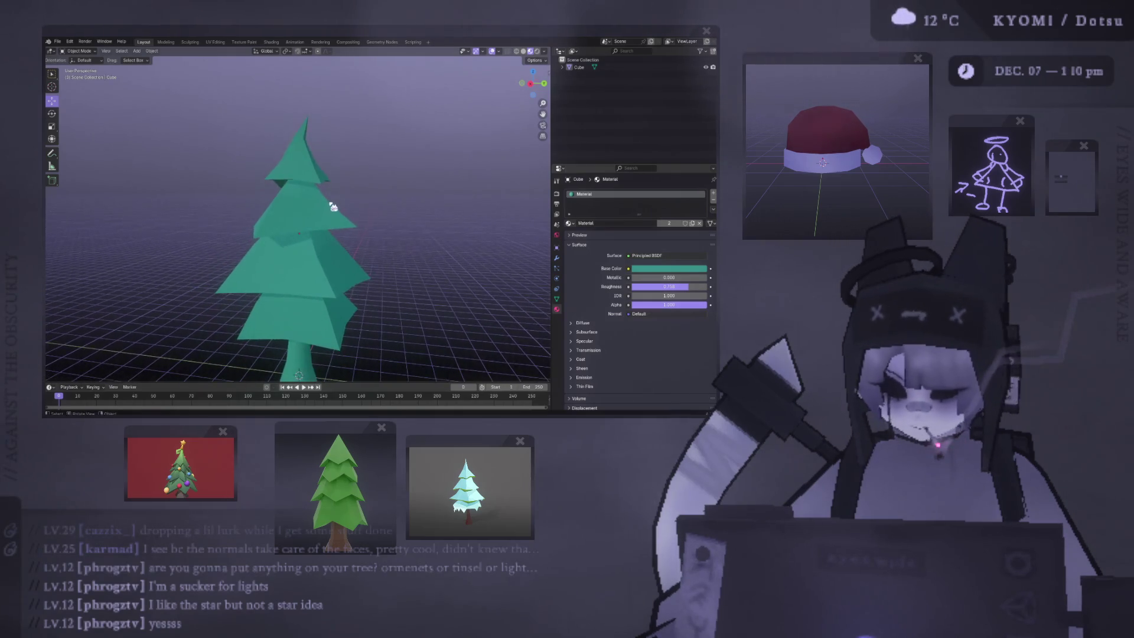
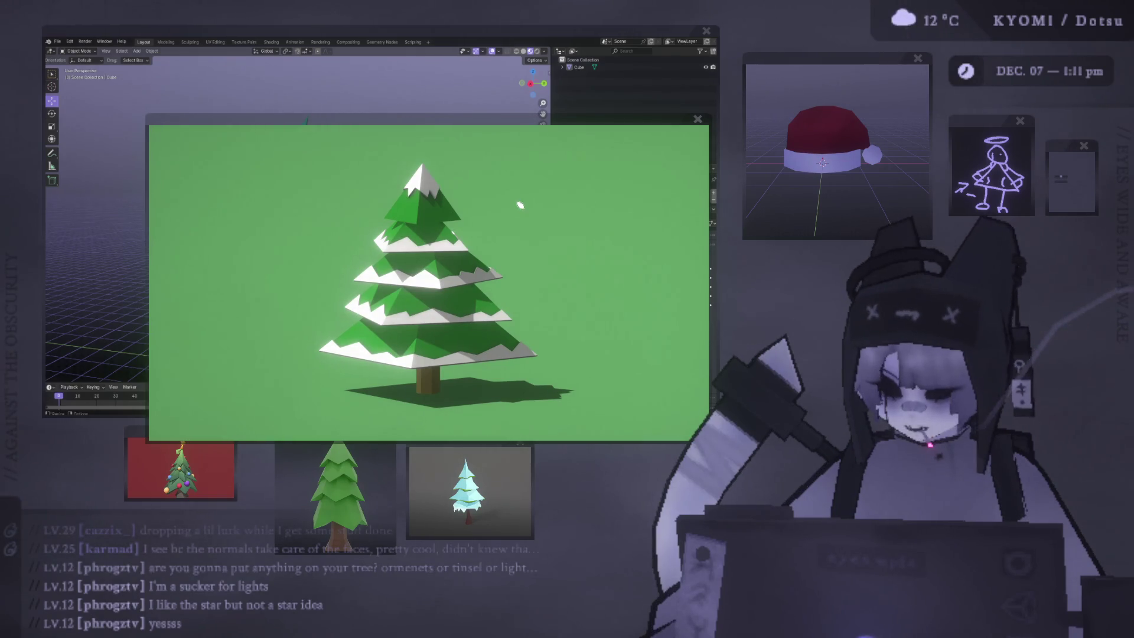
Step: Shrink the green and pale-blue tree reference images and move them out of the way
mouse_move(424, 129)
left_mouse_down()
mouse_move(480, 170)
mouse_move(486, 214)
mouse_move(608, 442)
left_mouse_up()
mouse_move(394, 449)
left_mouse_down()
mouse_move(305, 452)
mouse_move(366, 434)
mouse_move(333, 423)
left_mouse_up()
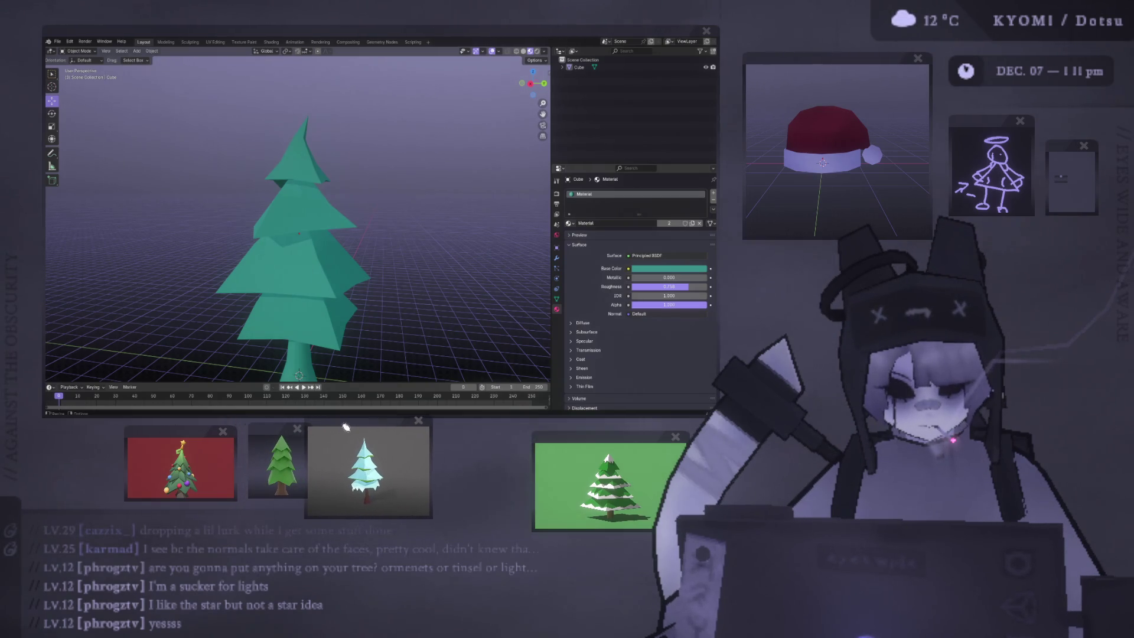
left_click_drag(536, 440, 441, 431)
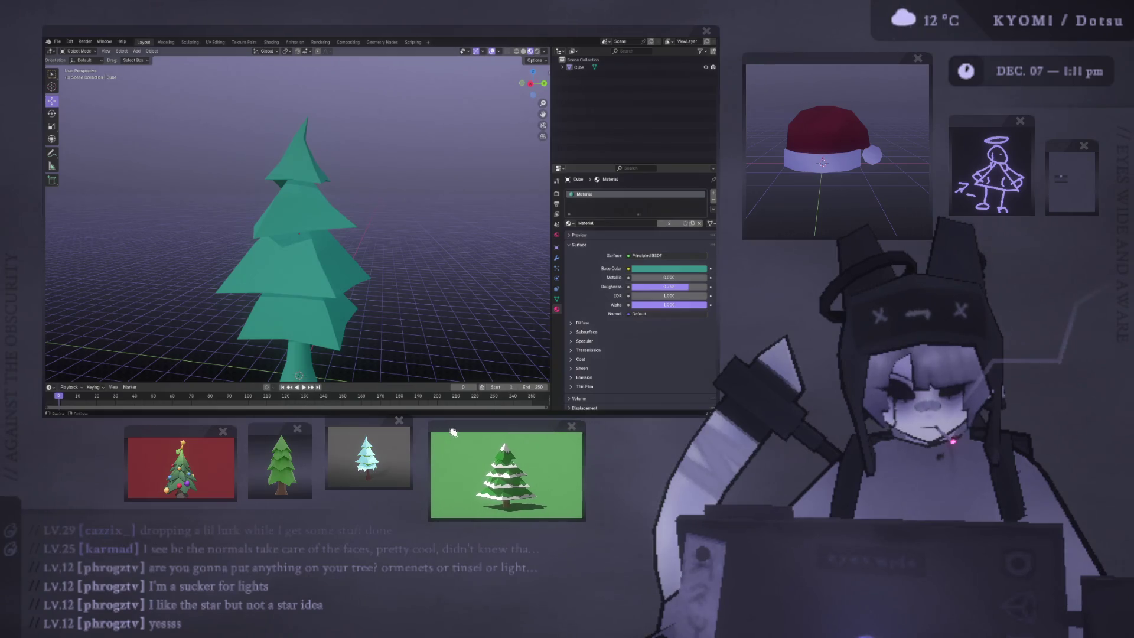
left_click(385, 456)
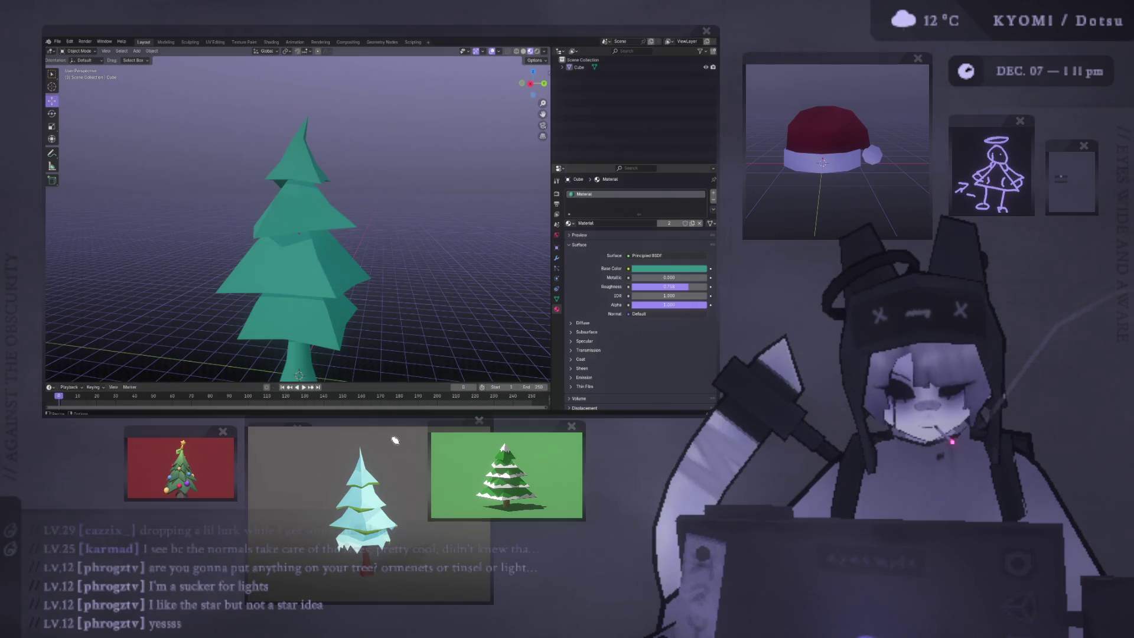
left_click(395, 439)
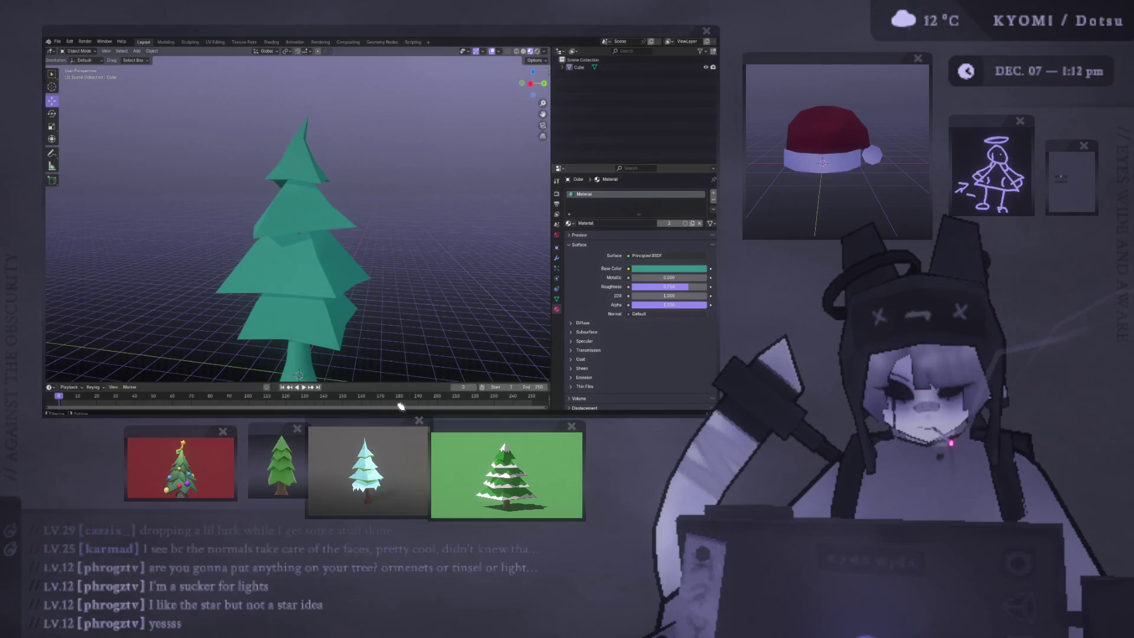
Step: Select the pine tree model and enter Edit Mode
mouse_move(397, 299)
middle_mouse_down()
mouse_move(329, 252)
mouse_move(320, 259)
mouse_move(356, 176)
mouse_move(274, 173)
mouse_move(219, 188)
mouse_move(230, 171)
mouse_move(234, 195)
mouse_move(337, 211)
middle_mouse_up()
left_click(319, 259)
key("Tab")
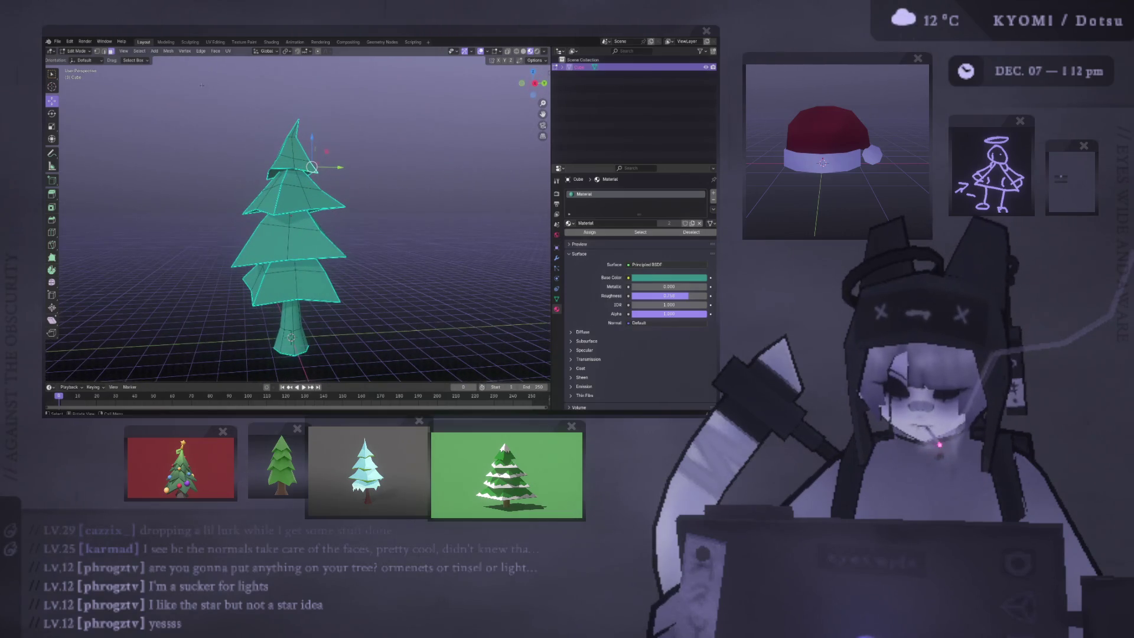
Step: Switch to the UV Editing workspace and widen the 3D view beside the UV map
left_click(215, 42)
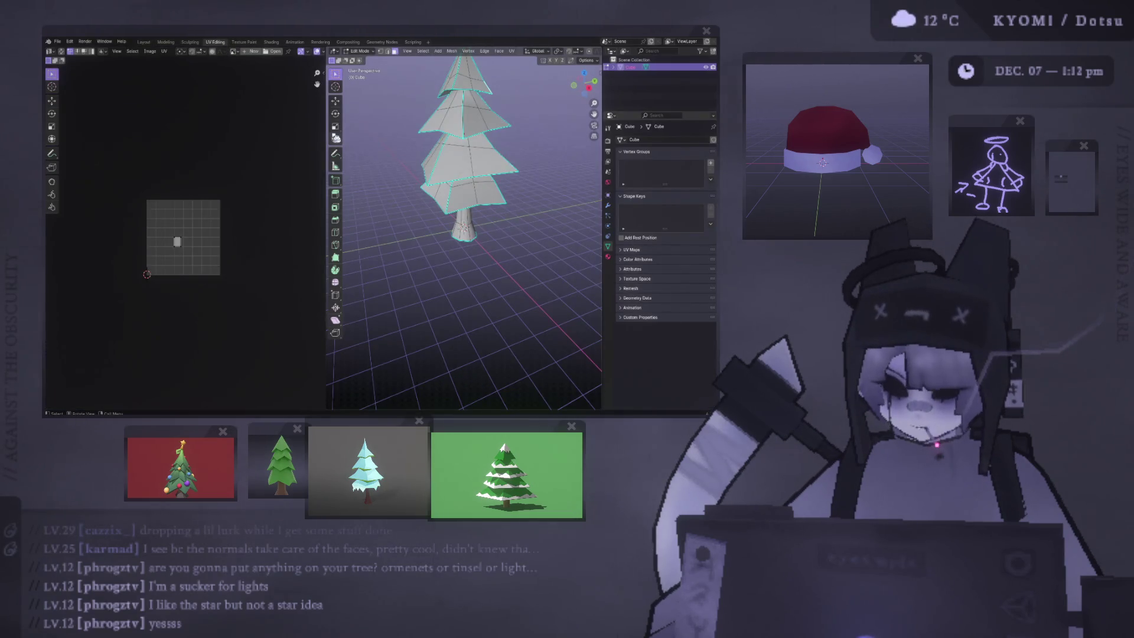
left_click_drag(327, 139, 258, 139)
scroll(205, 234, "up", 3)
middle_click_drag(413, 224, 384, 233)
scroll(372, 232, "up", 5)
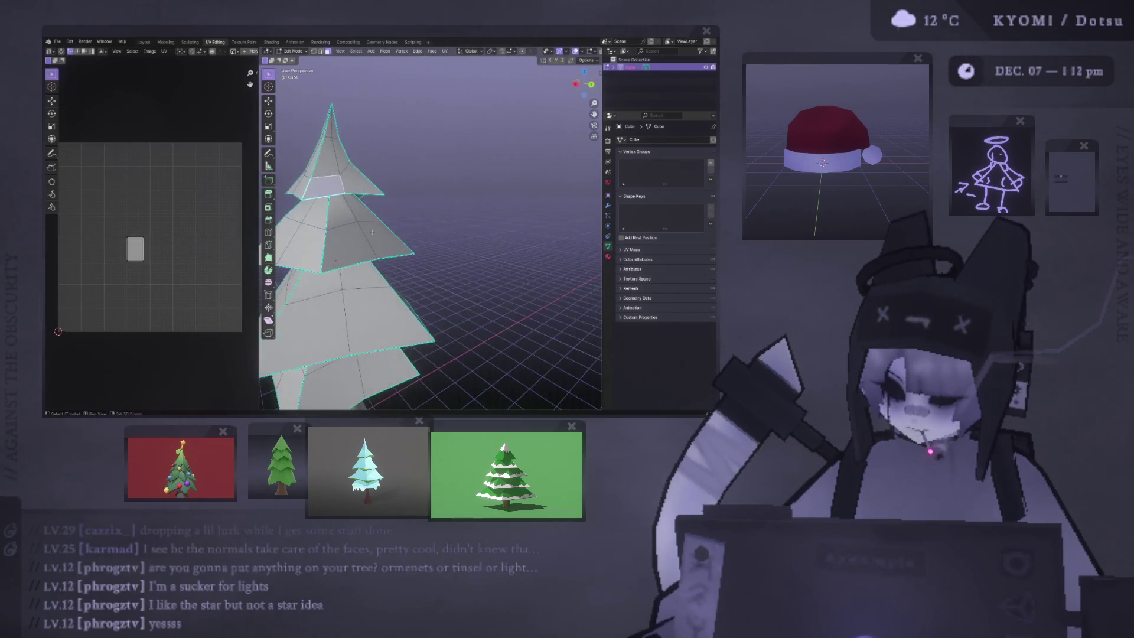
scroll(372, 232, "down", 3)
Step: Test selections on the tree: the linked top tier, all faces, a single face, then deselect all
key("ctrl+l")
scroll(396, 202, "up", 2)
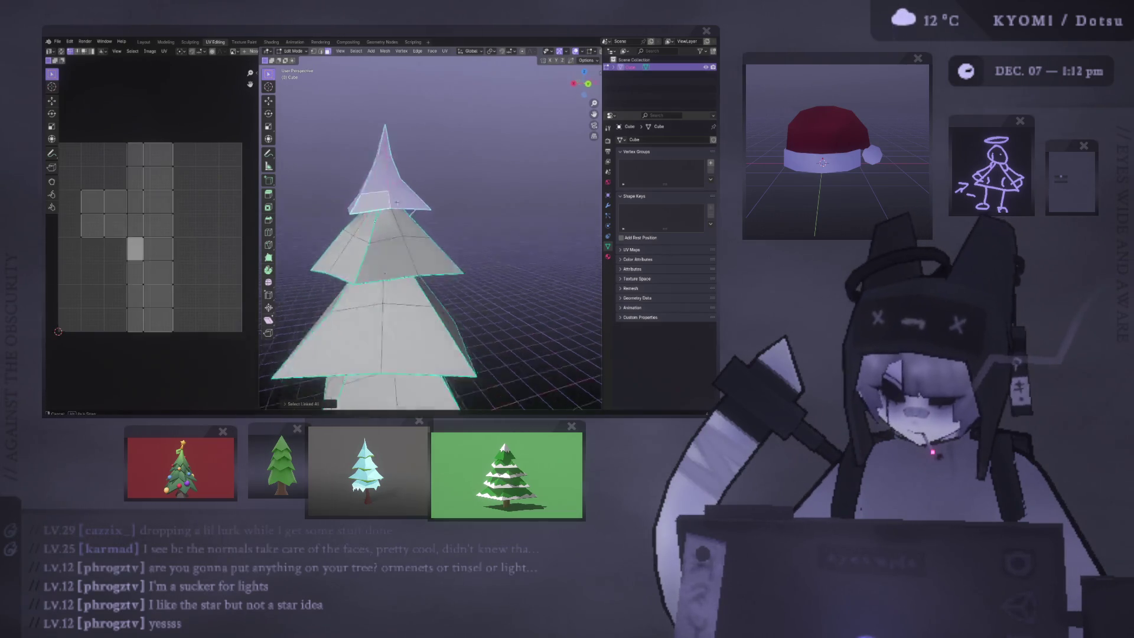
scroll(396, 202, "down", 2)
scroll(402, 236, "up", 2)
middle_click_drag(401, 236, 408, 268)
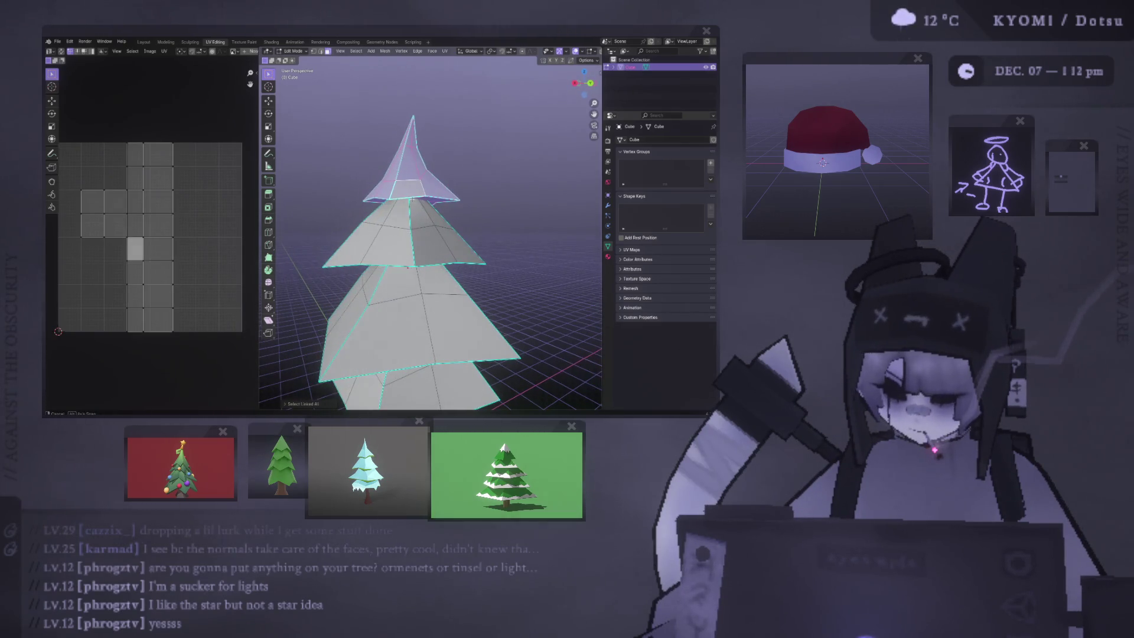
key("a")
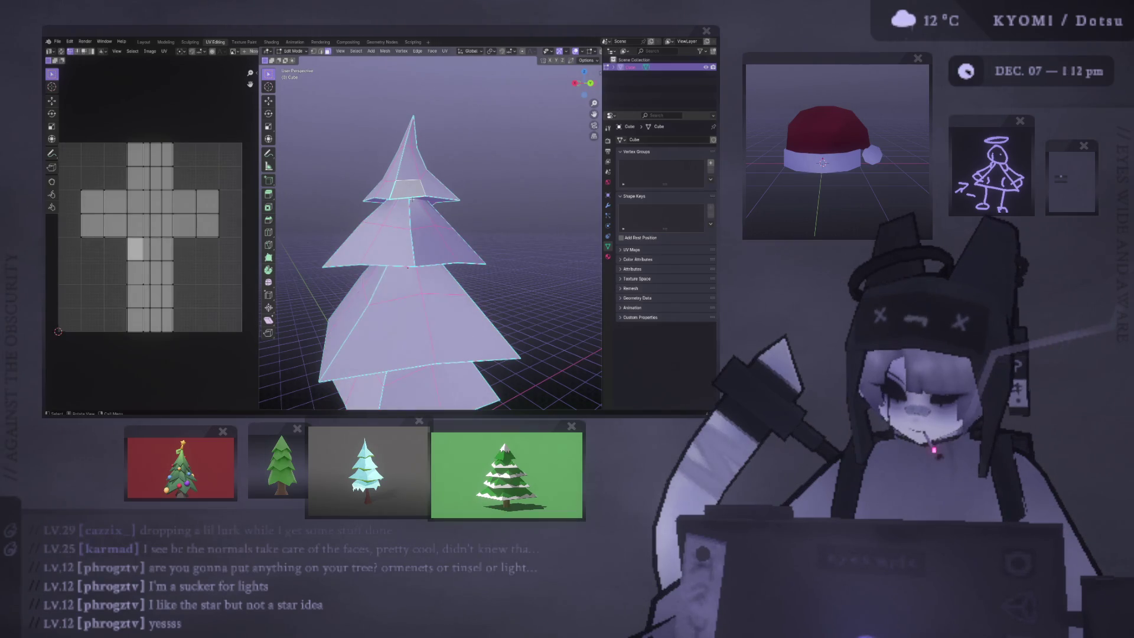
left_click(469, 209)
left_click(437, 186)
mouse_move(437, 186)
middle_mouse_down()
mouse_move(390, 212)
mouse_move(394, 175)
middle_mouse_up()
key("alt+a")
left_click(356, 51)
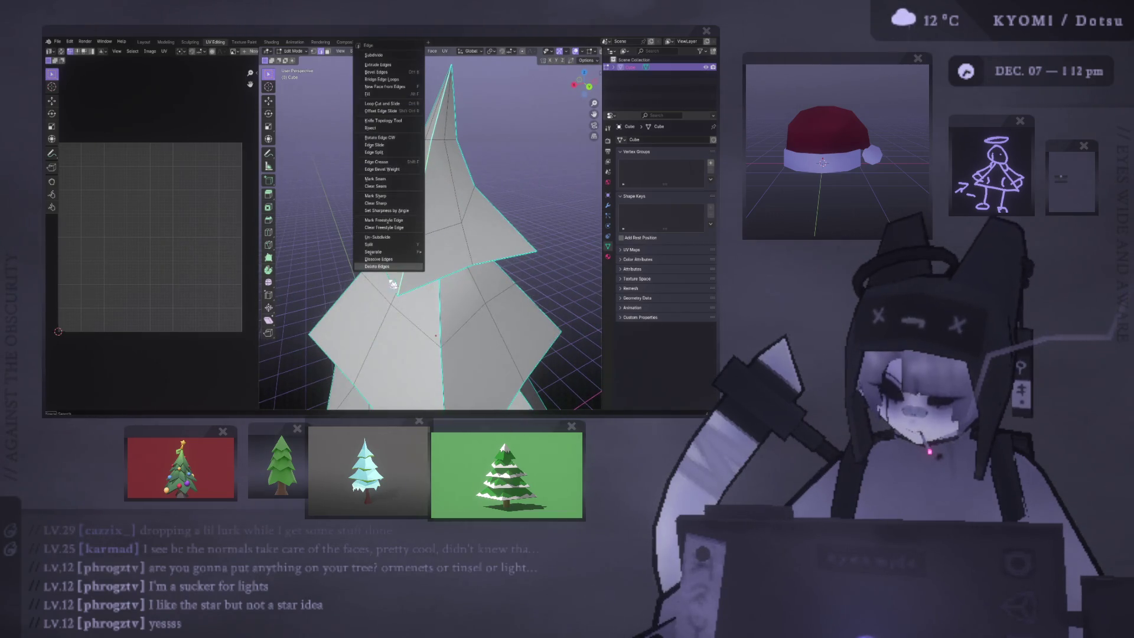
Step: Mark the edge loop under the top tier as a seam
mouse_move(397, 329)
middle_mouse_down()
mouse_move(397, 318)
mouse_move(399, 341)
mouse_move(382, 252)
middle_mouse_up()
scroll(540, 133, "down", 5)
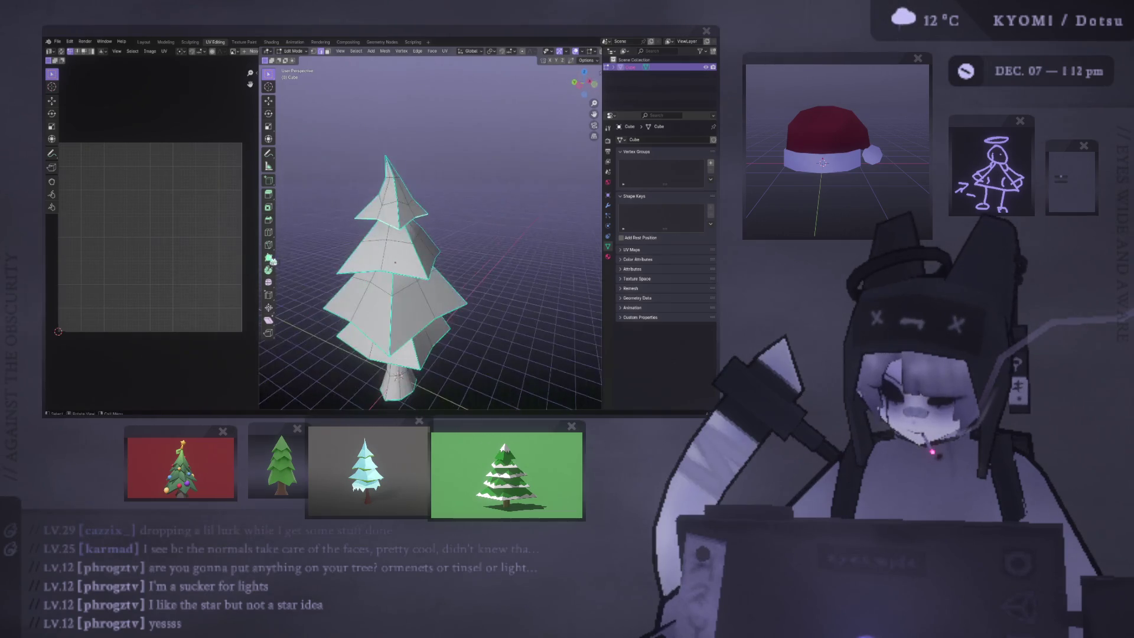
mouse_move(541, 132)
middle_mouse_down()
mouse_move(295, 319)
mouse_move(284, 290)
mouse_move(331, 272)
mouse_move(417, 267)
middle_mouse_up()
scroll(484, 177, "up", 4)
right_click(417, 266)
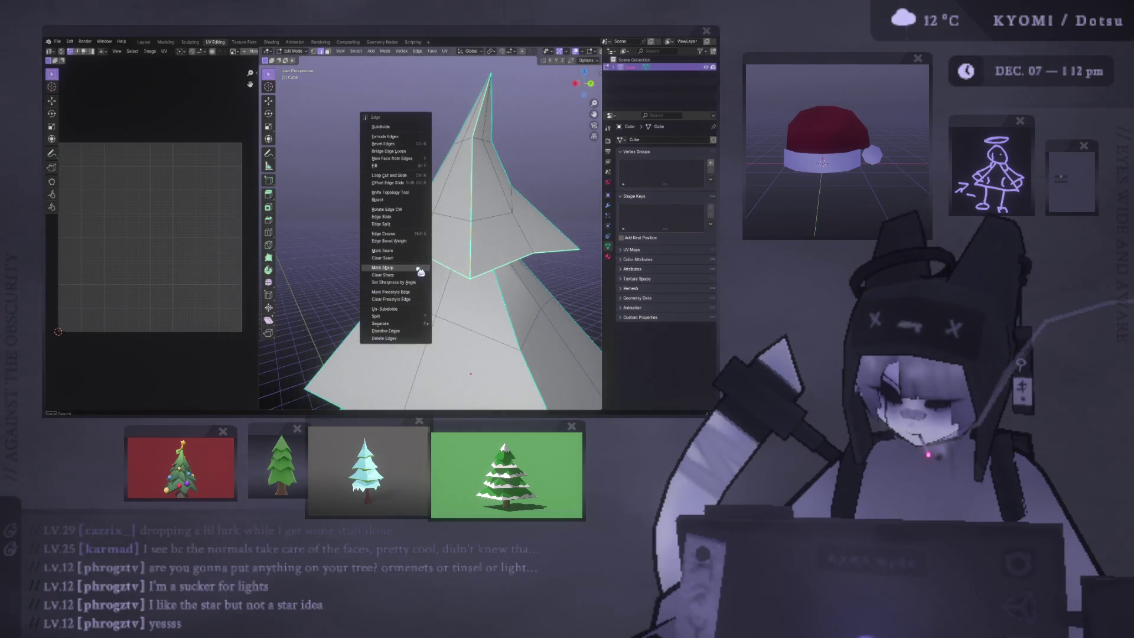
right_click(406, 251)
left_click(406, 248)
Step: Select the whole linked top tier from one of its faces
middle_click_drag(405, 241, 422, 226)
left_click(422, 226)
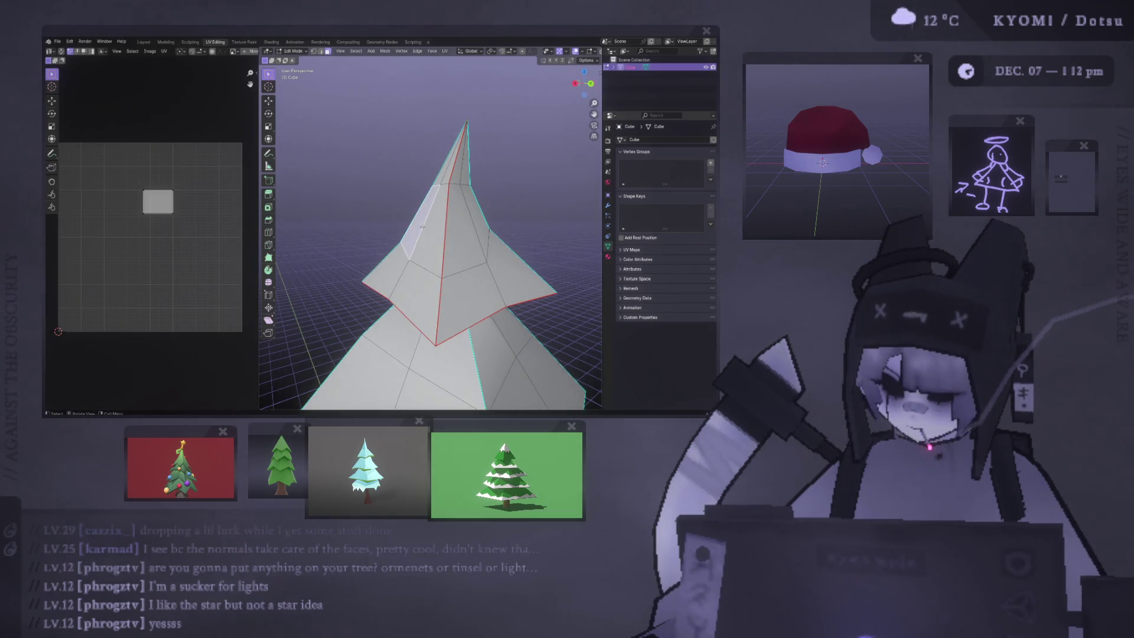
key("ctrl+l")
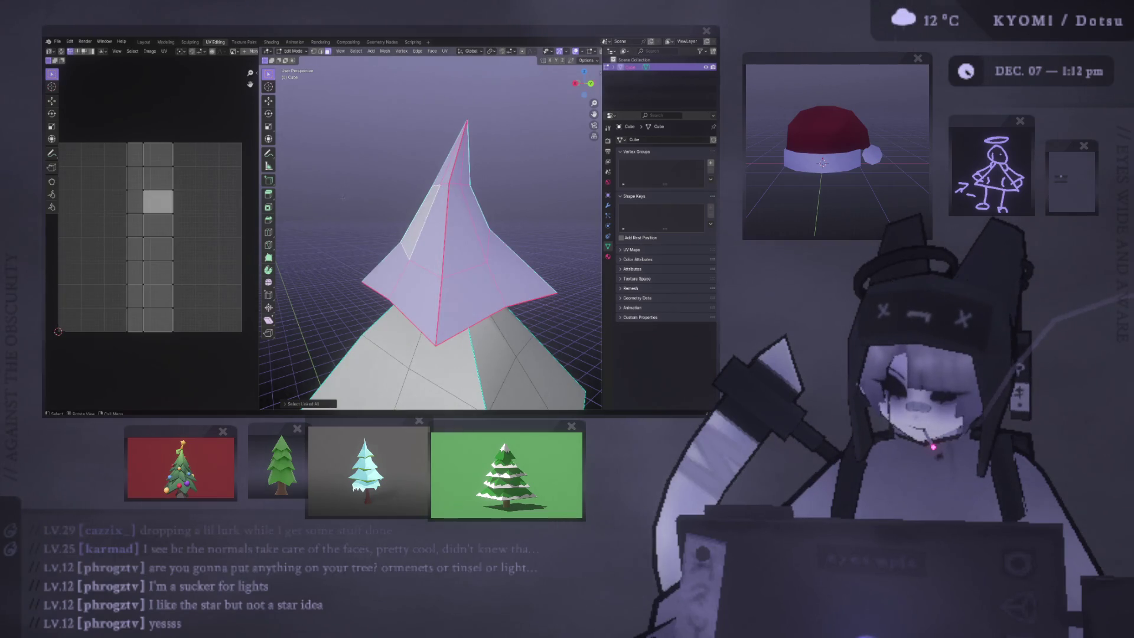
key("ctrl+f")
Step: Unwrap the top tier with Project from View, then rotate and scale its UV island
mouse_move(351, 260)
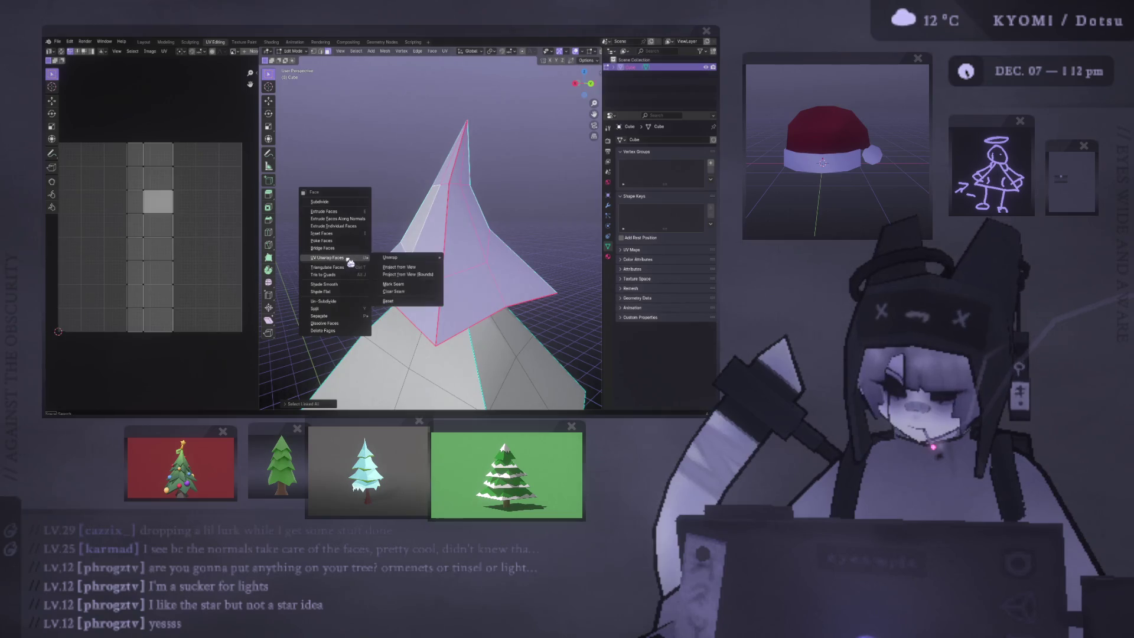
left_click(421, 267)
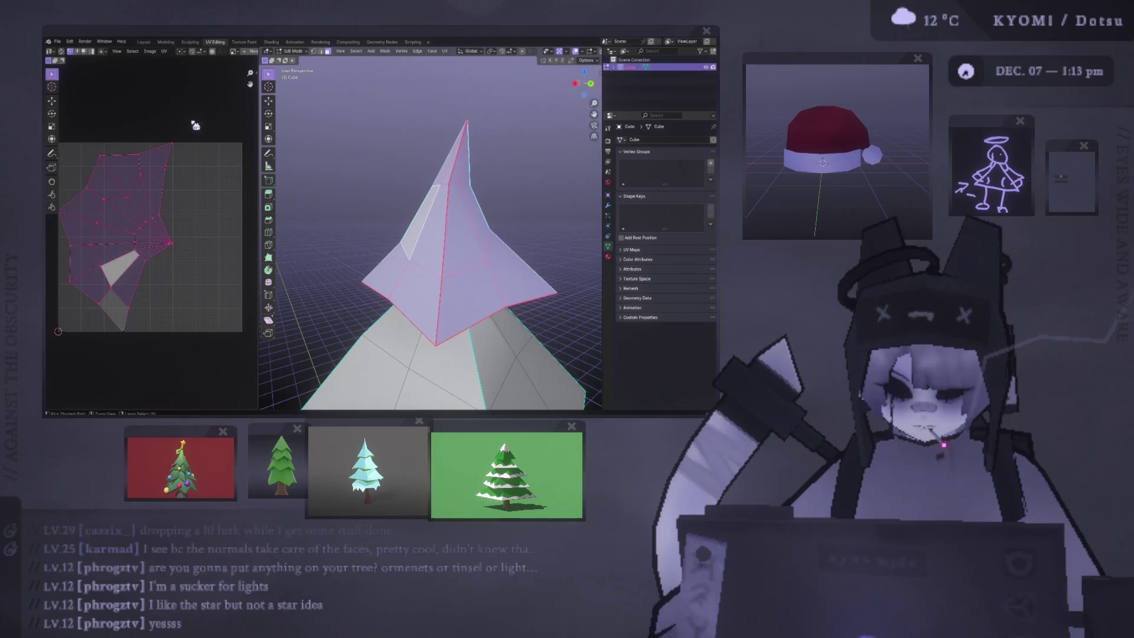
key("t")
key("r")
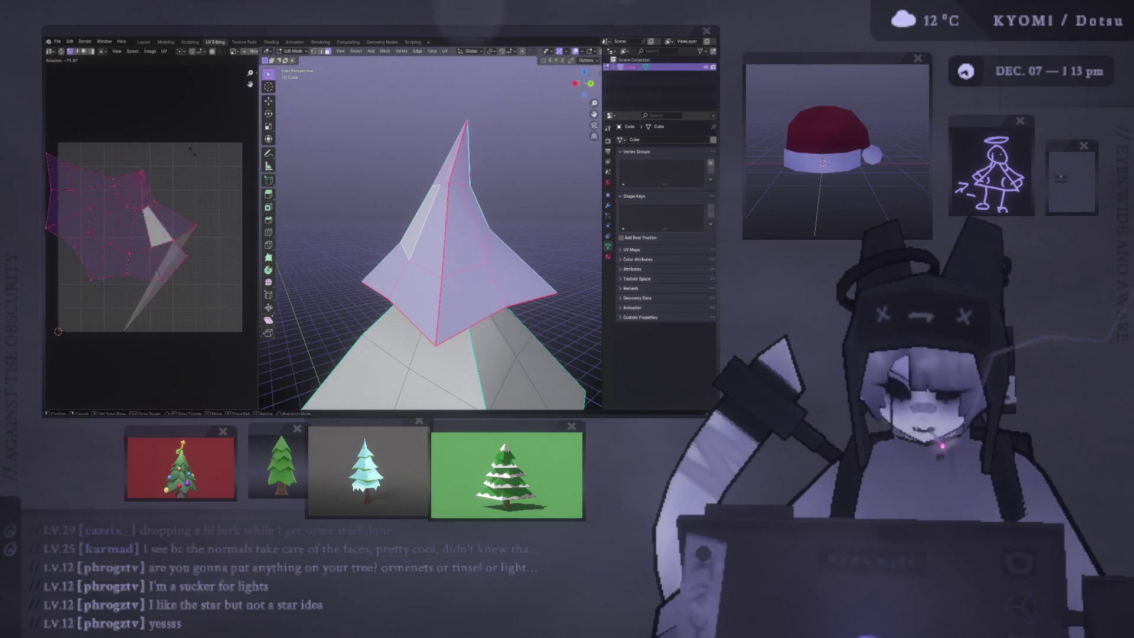
left_click(212, 266)
key("s")
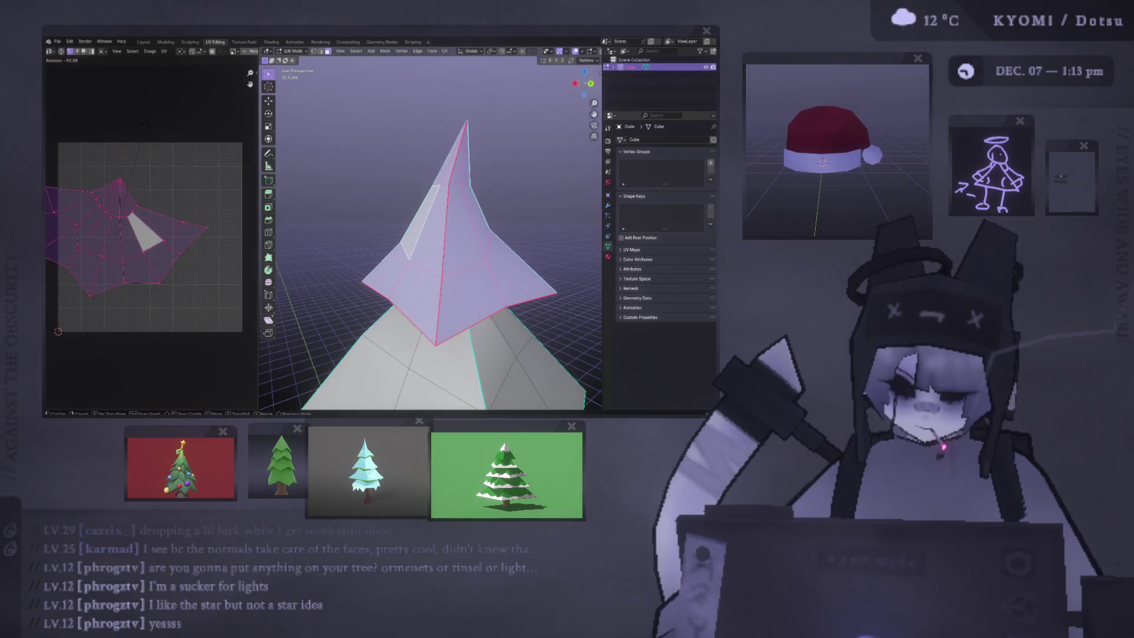
left_click(121, 162)
Step: Move, shrink and stretch the UV island so it fits inside the texture square
key("g")
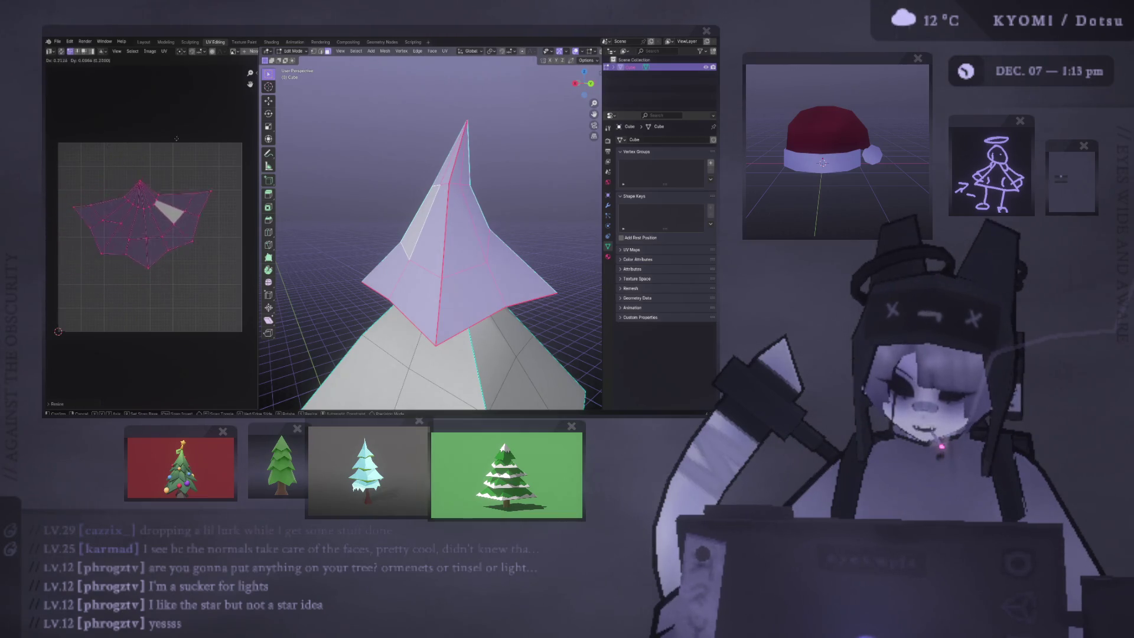
left_click(185, 126)
key("r")
key("s")
left_click(203, 164)
key("g")
left_click(215, 155)
key("s")
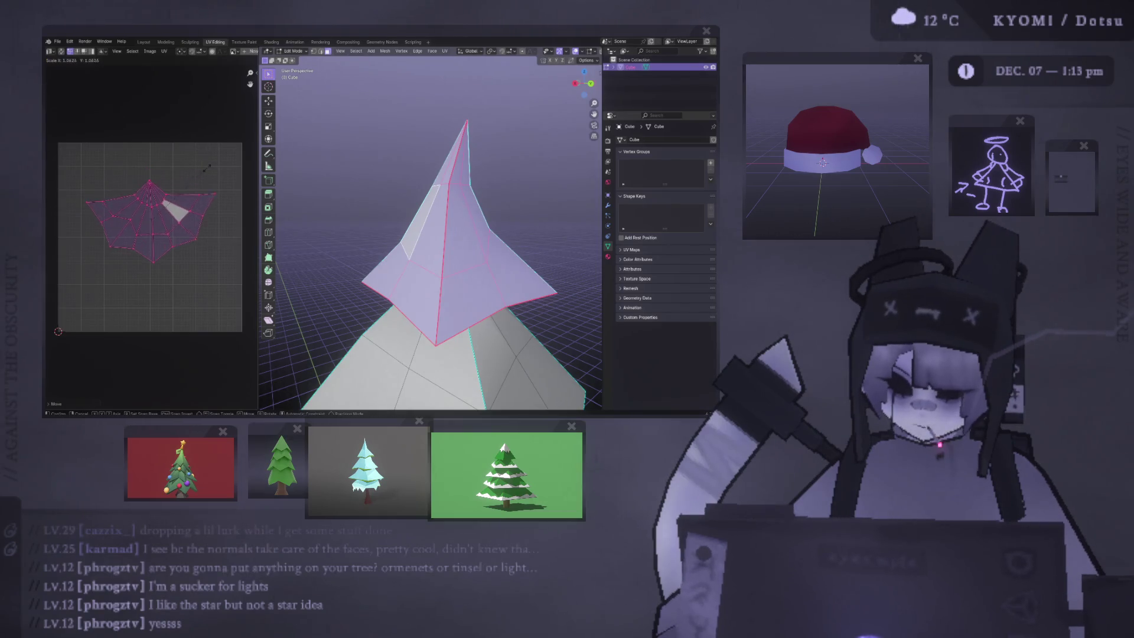
left_click(238, 162)
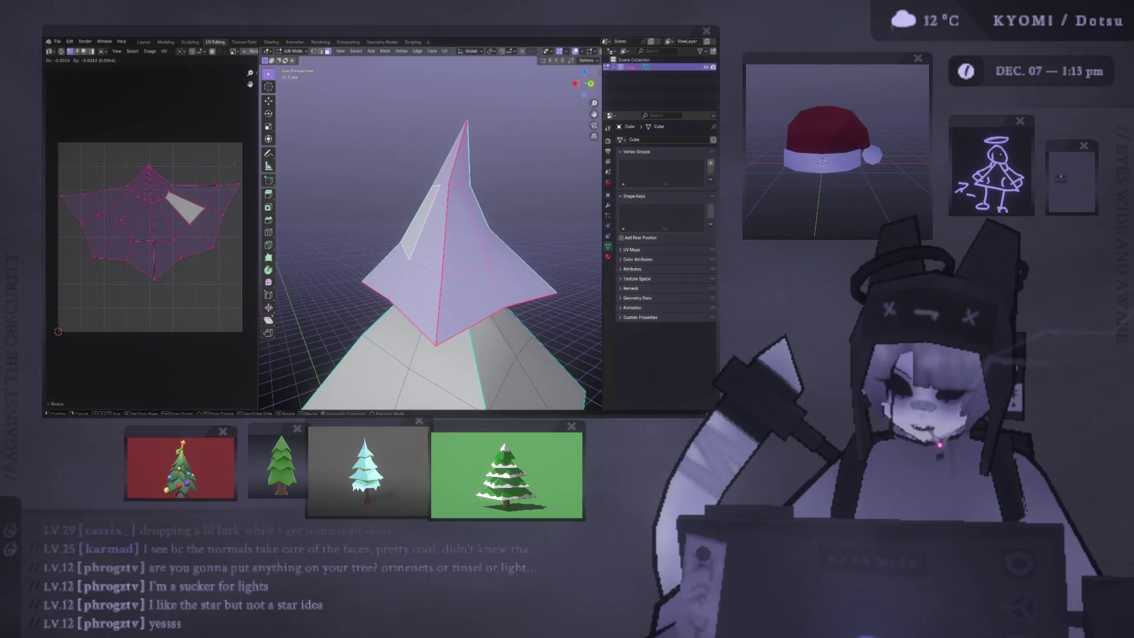
Step: Check the whole tree outside Edit Mode, then return to editing and cancel a tier rotation
key("Tab")
middle_click_drag(413, 254, 394, 243)
key("Tab")
scroll(394, 243, "down", 3)
key("r")
right_click(363, 212)
middle_click_drag(363, 213, 347, 239)
scroll(347, 239, "up", 2)
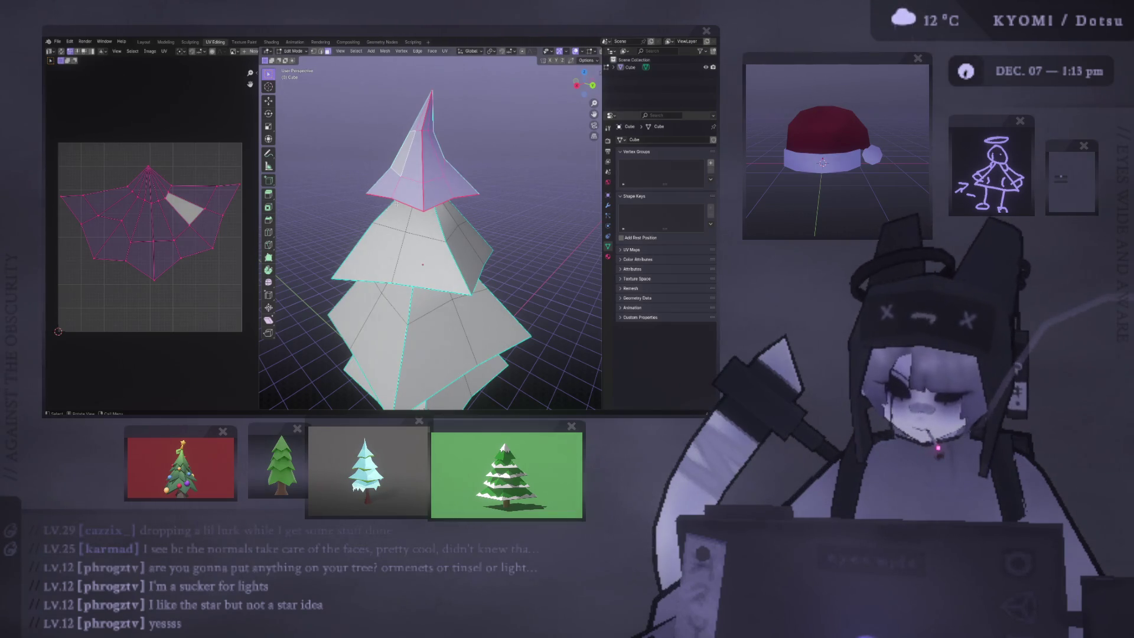
key("r")
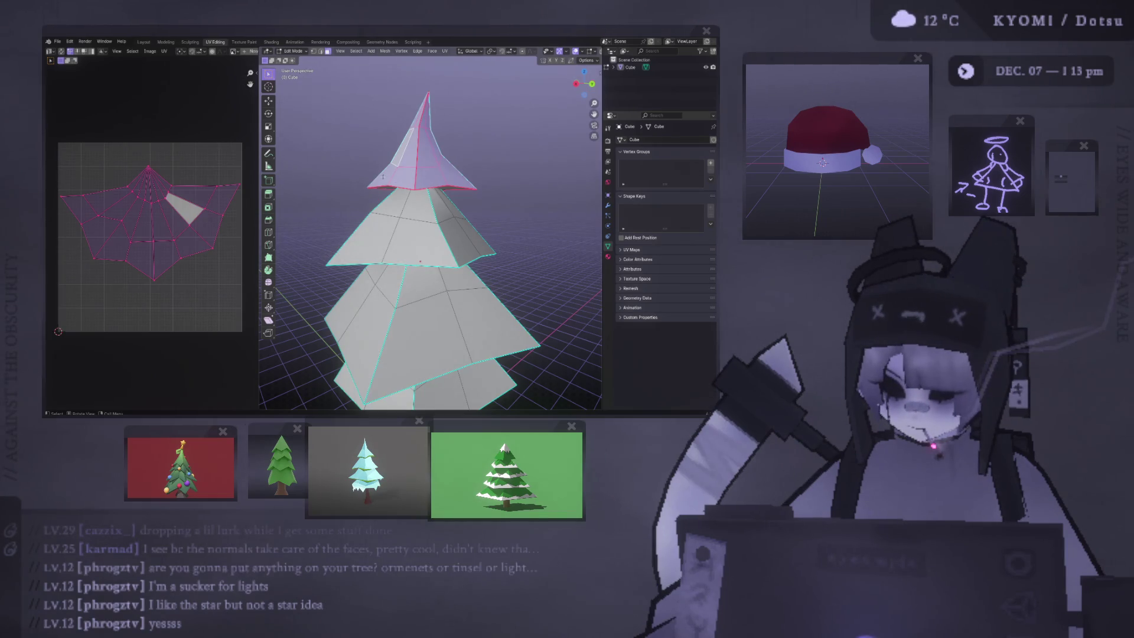
middle_click_drag(383, 176, 383, 188)
scroll(382, 187, "up", 2)
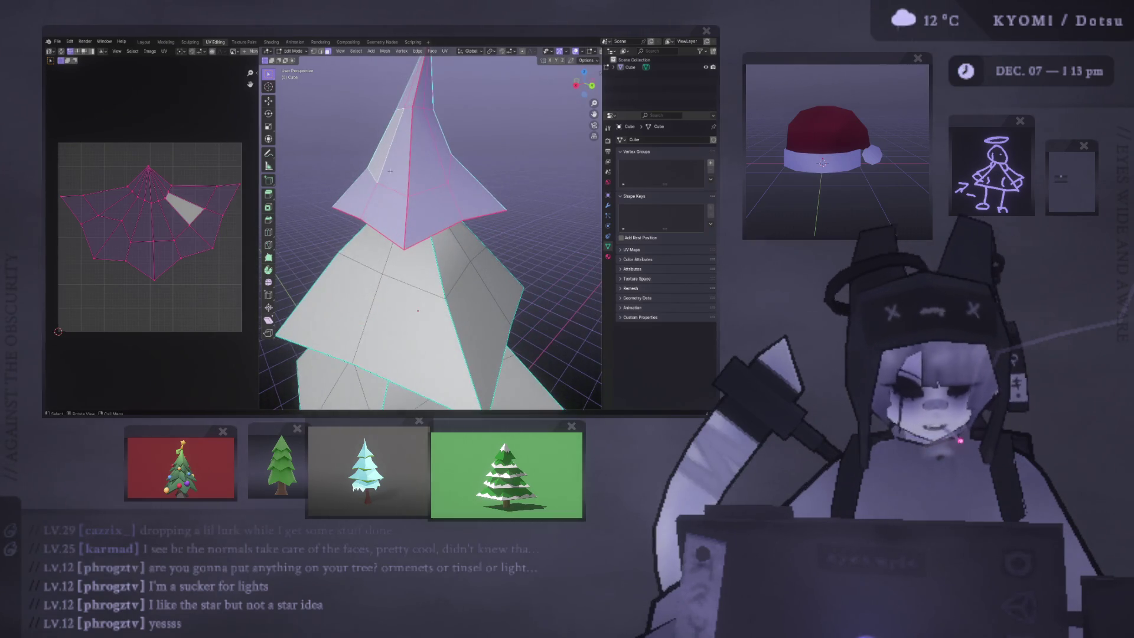
mouse_move(383, 187)
middle_mouse_down()
mouse_move(328, 165)
mouse_move(404, 164)
mouse_move(425, 118)
middle_mouse_up()
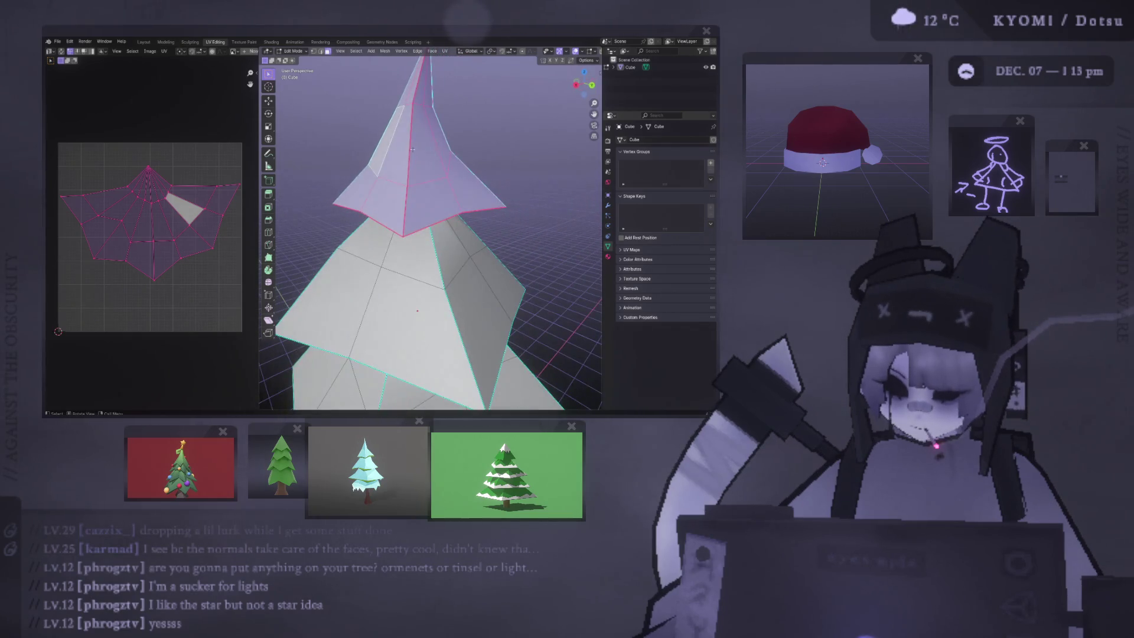
key("2")
left_click(415, 83)
Step: Clear the seam from the selected top-tier edge
left_click(405, 210, "shift")
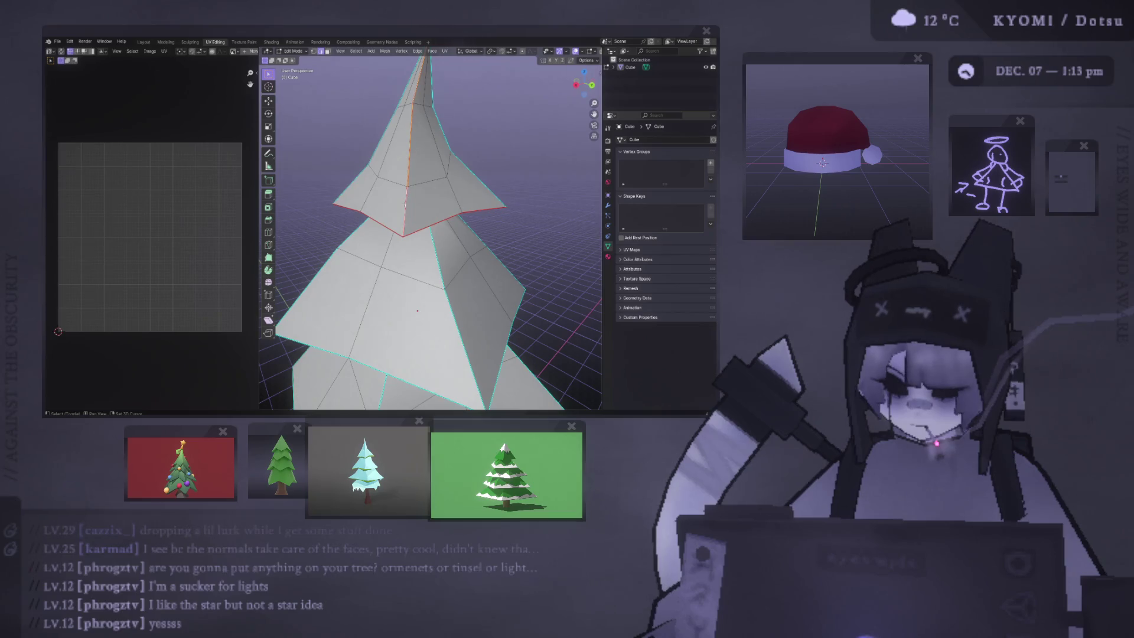
right_click(384, 207)
left_click(400, 325)
key("3")
left_click(381, 168)
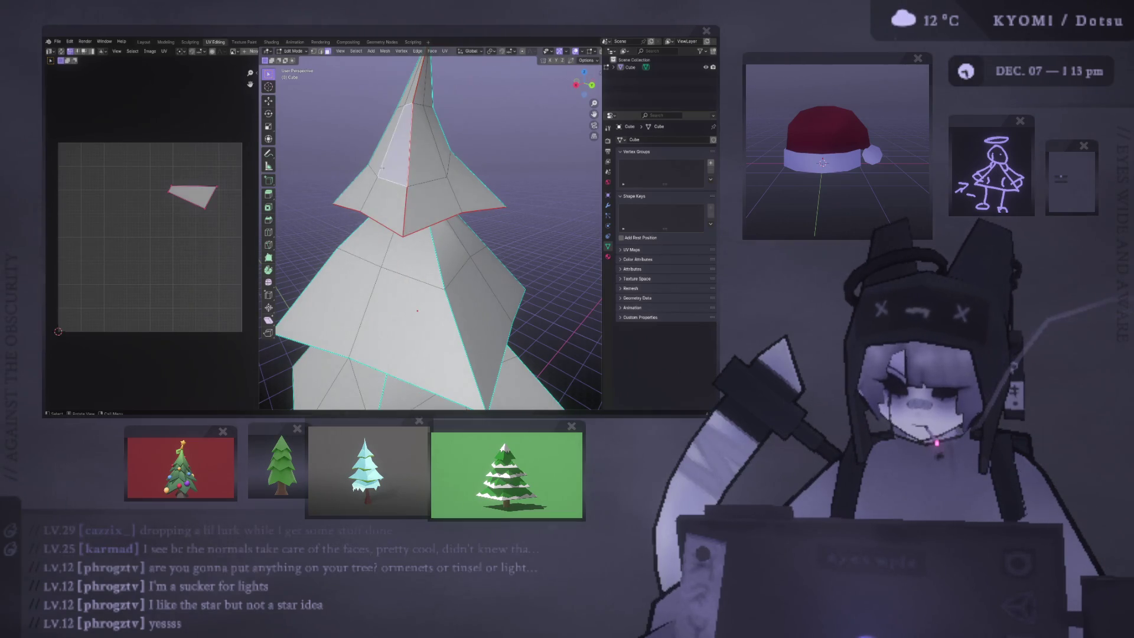
key("2")
left_click(406, 200)
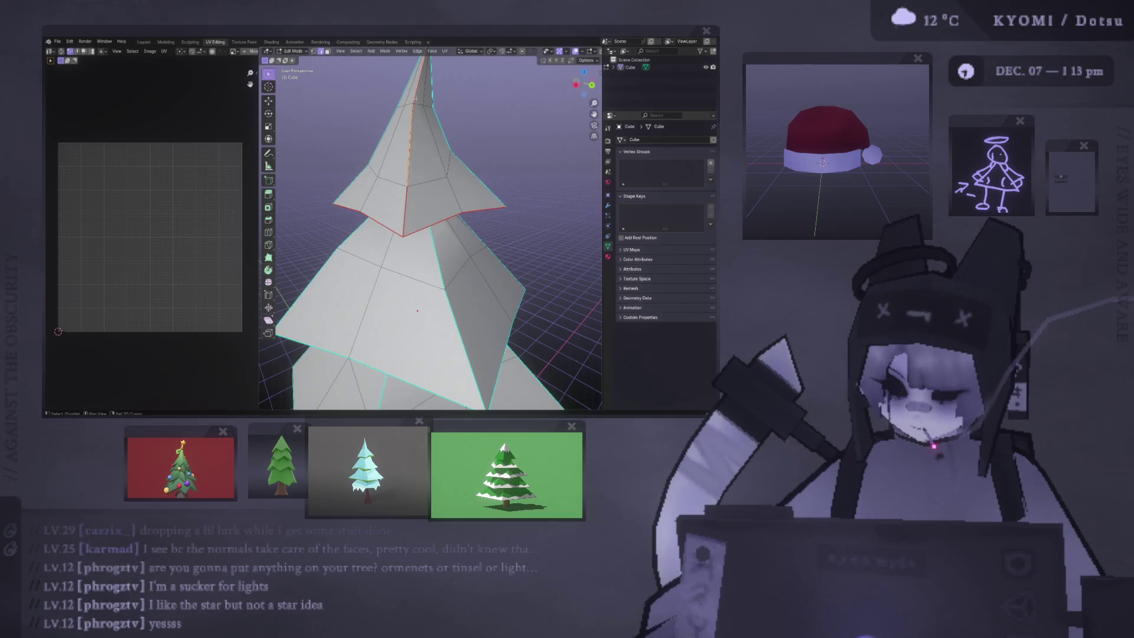
right_click(400, 217)
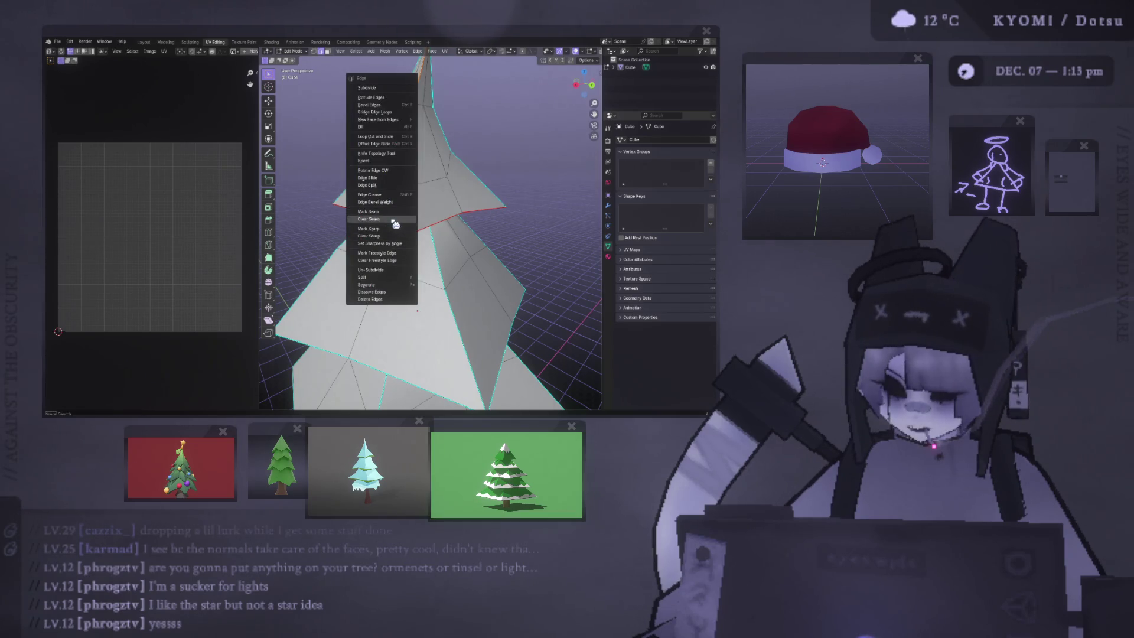
left_click(391, 219)
Step: Unwrap the linked top tier with Unwrap and scale its UV island down
key("3")
left_click(407, 177)
key("ctrl+l")
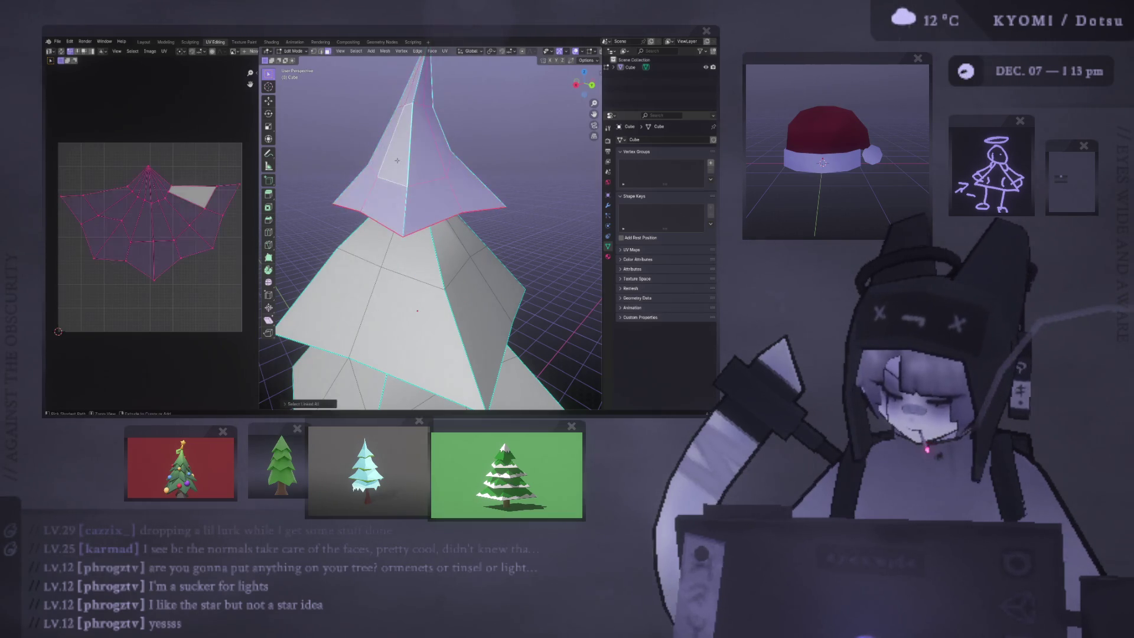
right_click(402, 165)
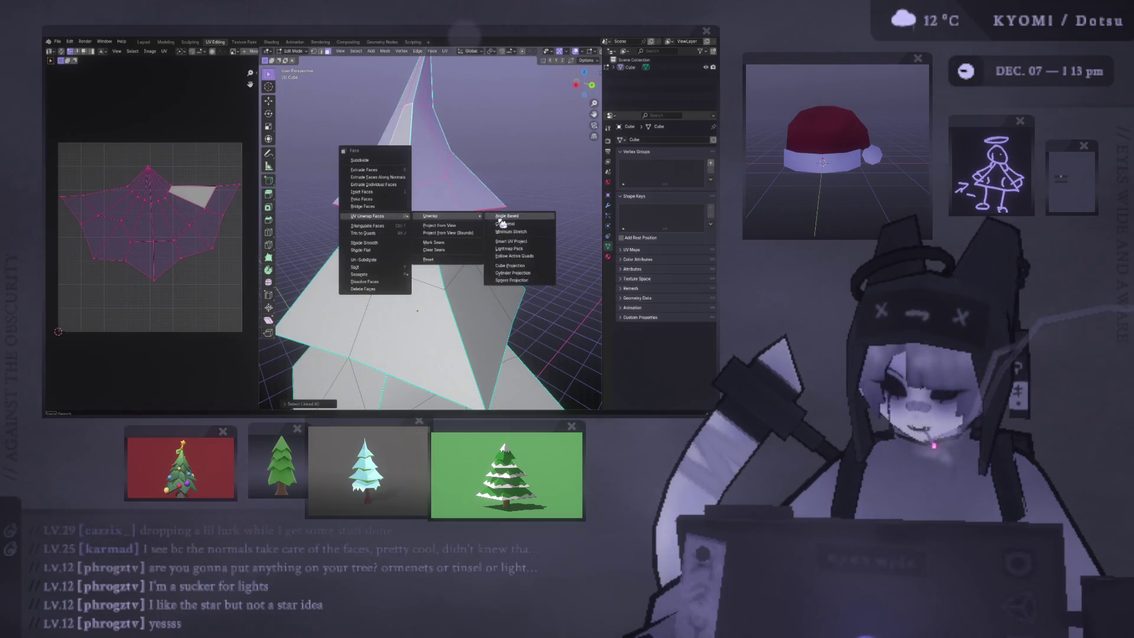
left_click(508, 220)
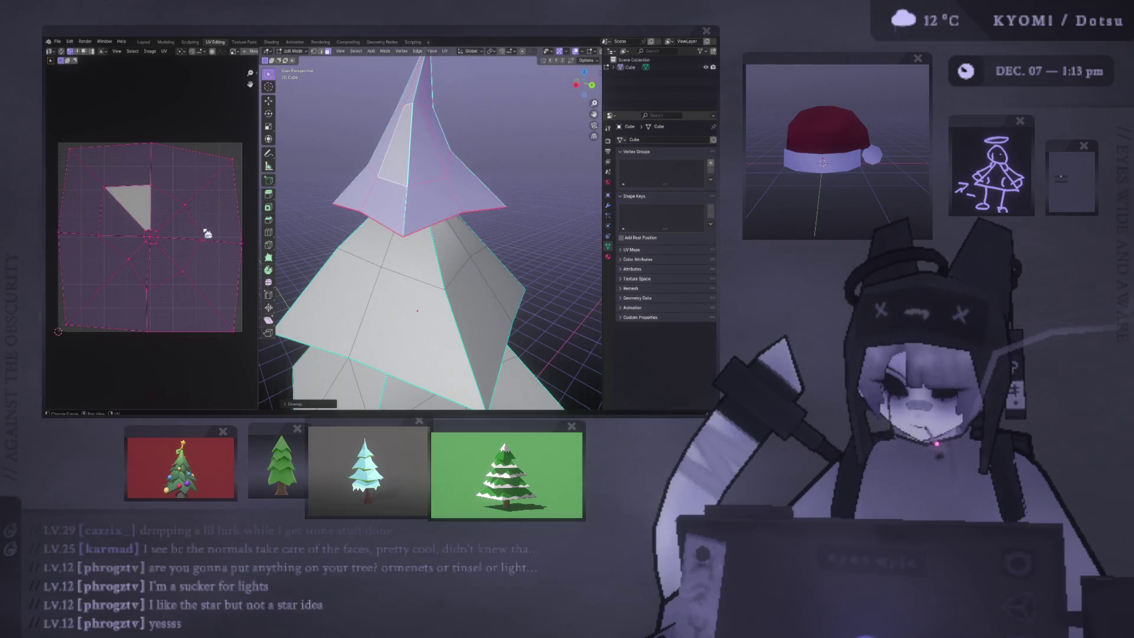
key("s")
left_click(183, 291)
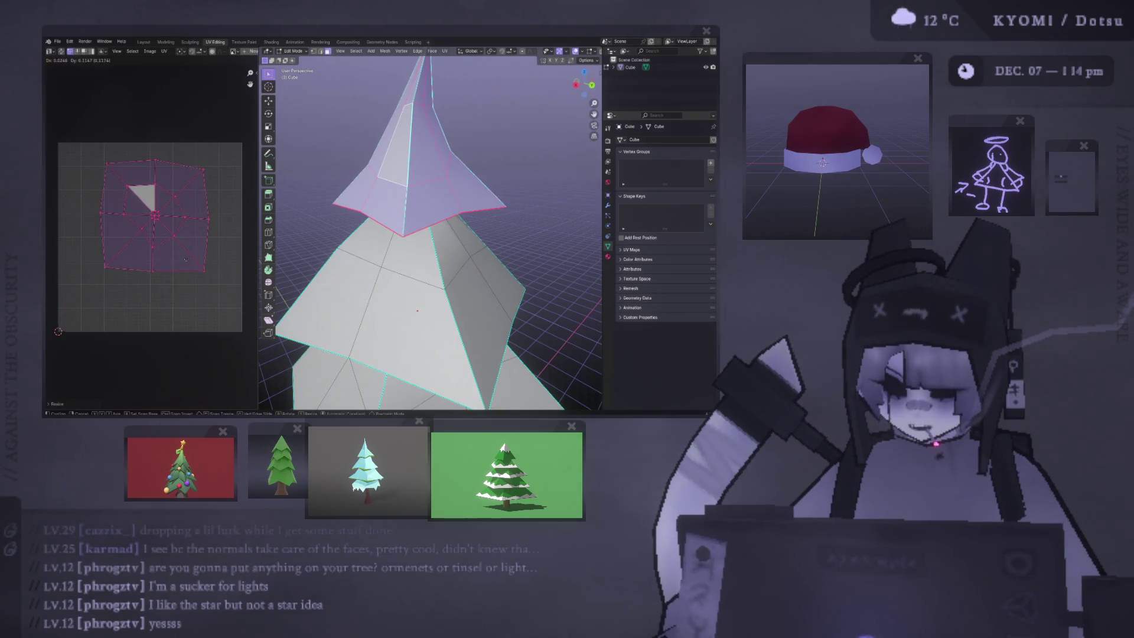
Step: Look down on the tree and show the Material settings
scroll(359, 204, "down", 3)
mouse_move(359, 205)
middle_mouse_down()
mouse_move(378, 236)
mouse_move(348, 259)
middle_mouse_up()
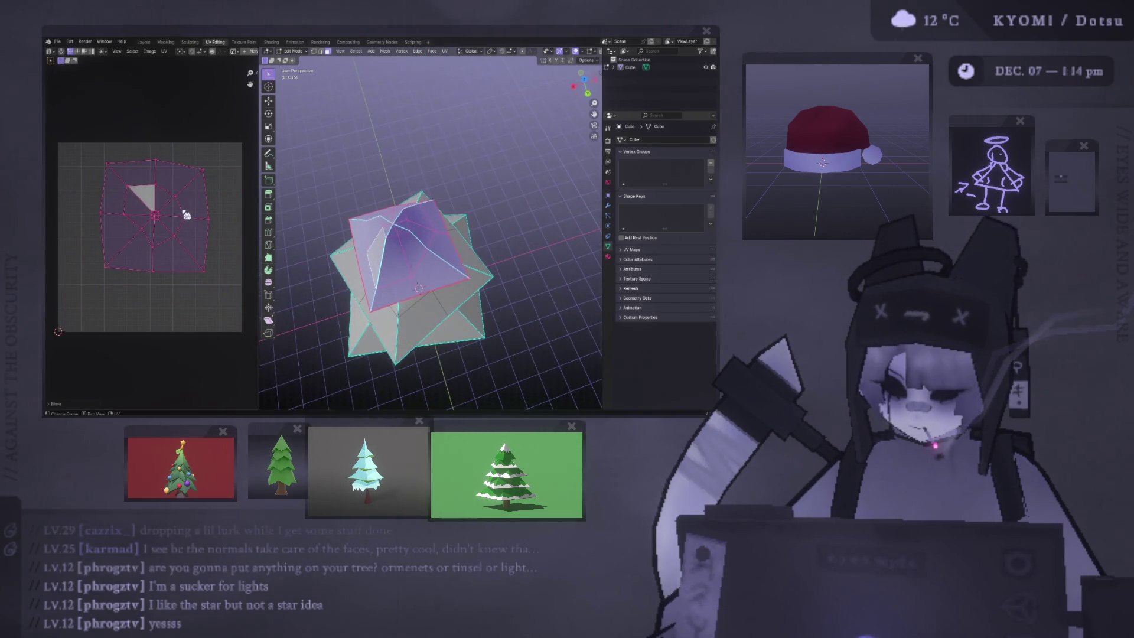
left_click(607, 256)
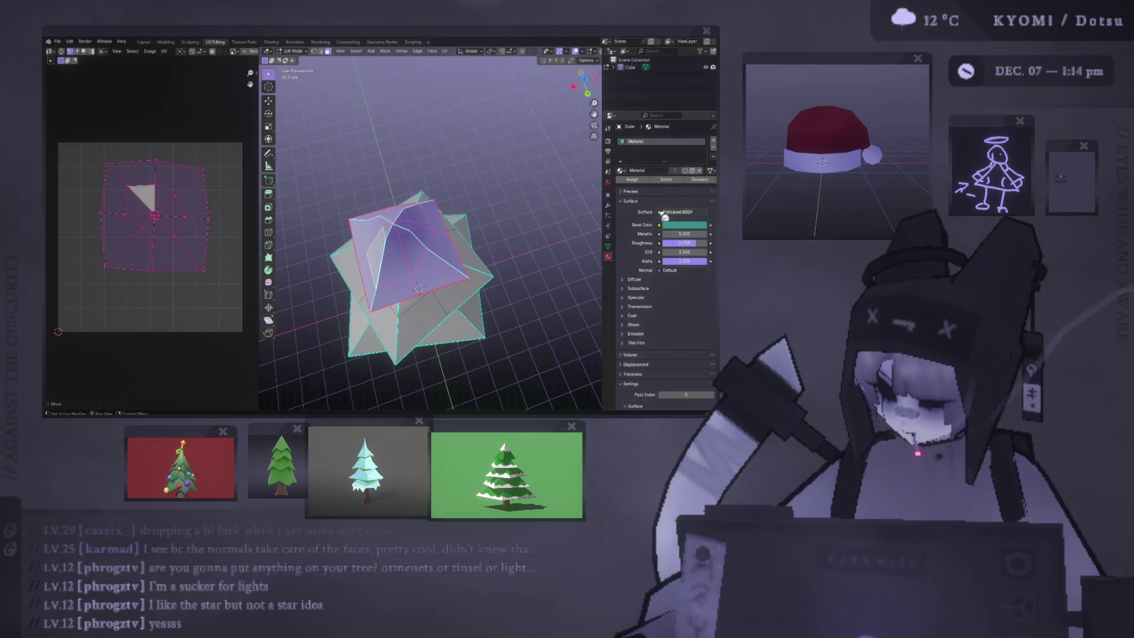
Step: Feed the UV grid image into Base Color as an Image Texture, then enable Material Preview
left_click(659, 225)
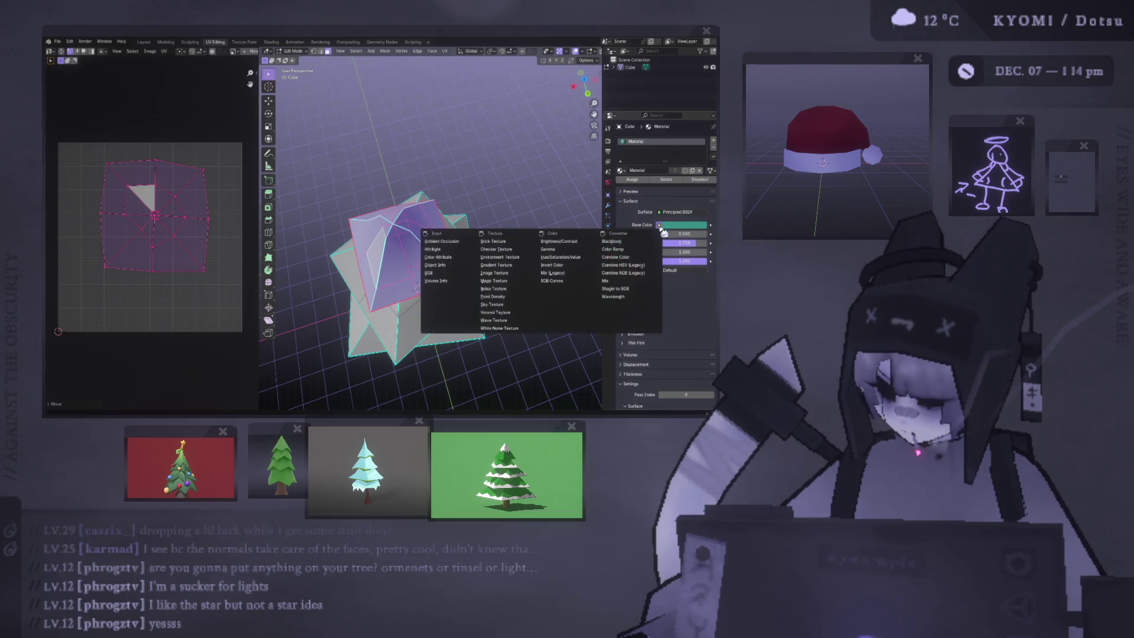
left_click(509, 274)
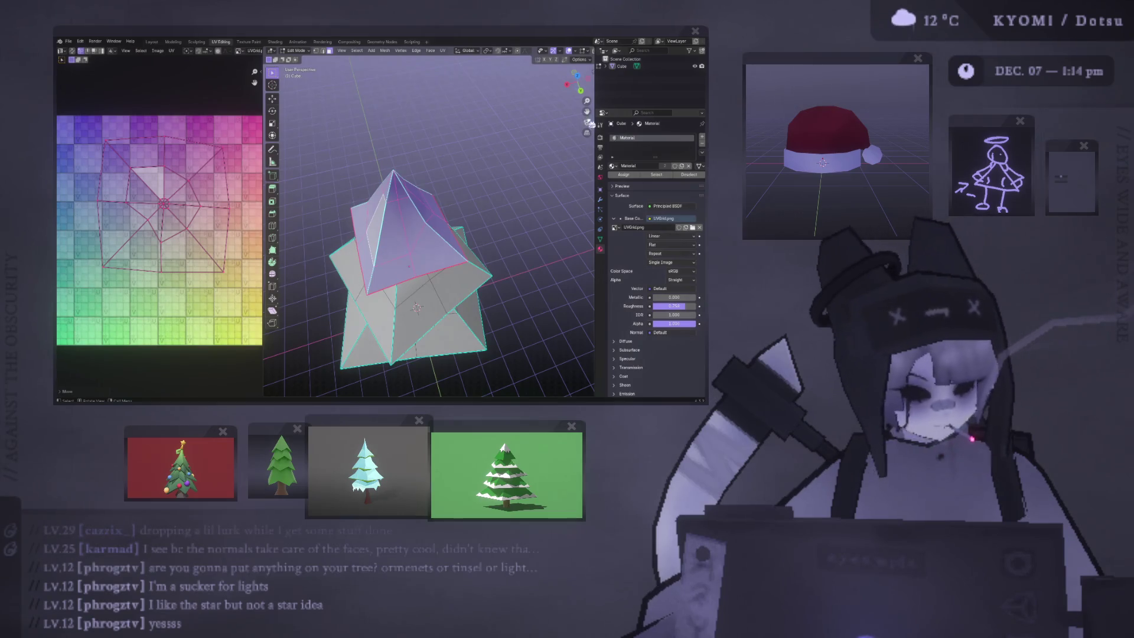
left_click(570, 50)
Step: Inspect the checker-textured tree outside Edit Mode, then return to editing
key("Tab")
mouse_move(342, 236)
middle_mouse_down()
mouse_move(354, 210)
mouse_move(374, 217)
mouse_move(397, 185)
mouse_move(384, 182)
mouse_move(324, 234)
mouse_move(376, 258)
mouse_move(380, 204)
mouse_move(288, 197)
mouse_move(379, 197)
mouse_move(384, 178)
mouse_move(307, 183)
middle_mouse_up()
key("Tab")
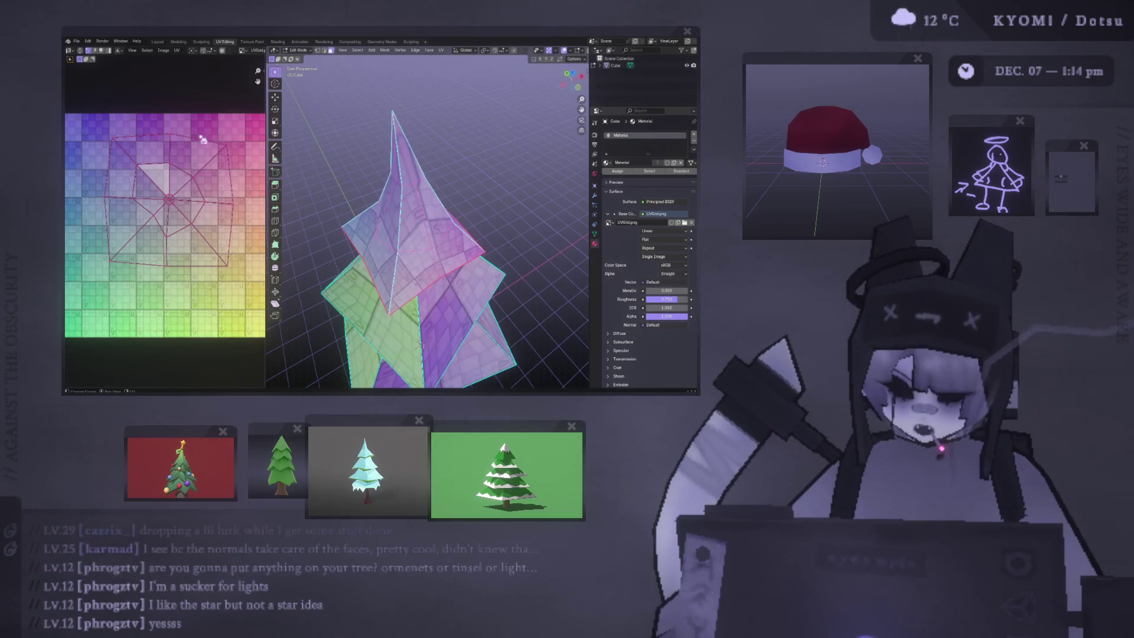
scroll(425, 224, "down", 3)
Step: Apply Smooth Vertices to the tip of the tree
mouse_move(425, 225)
middle_mouse_down()
mouse_move(433, 112)
mouse_move(397, 105)
middle_mouse_up()
scroll(397, 105, "up", 2)
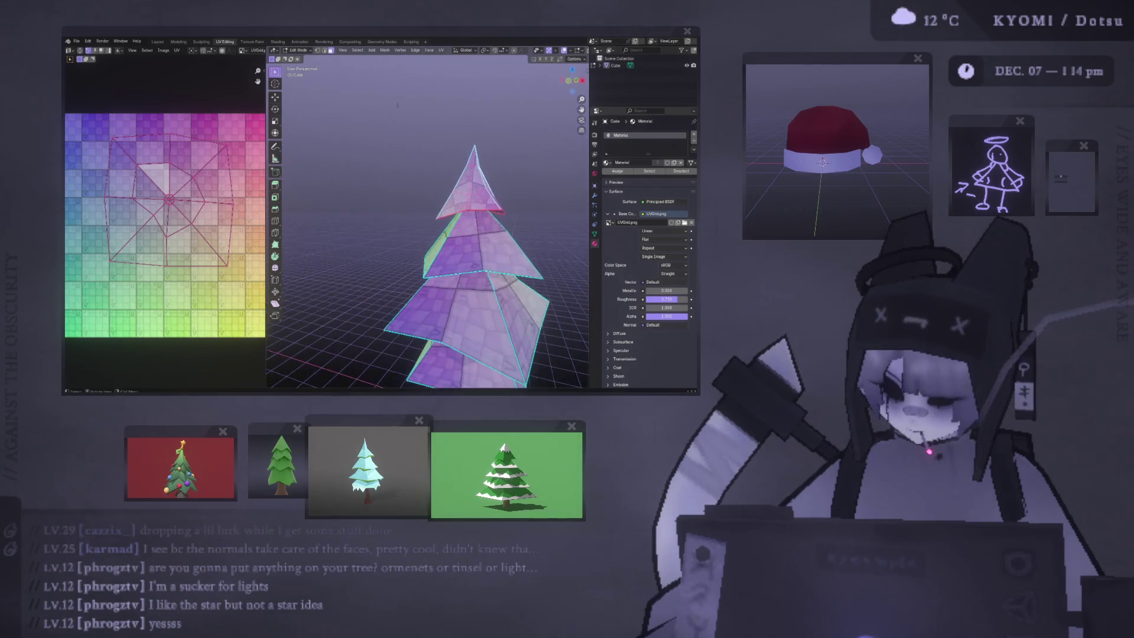
middle_click_drag(494, 223, 354, 183)
left_click(354, 184)
scroll(354, 184, "up", 2)
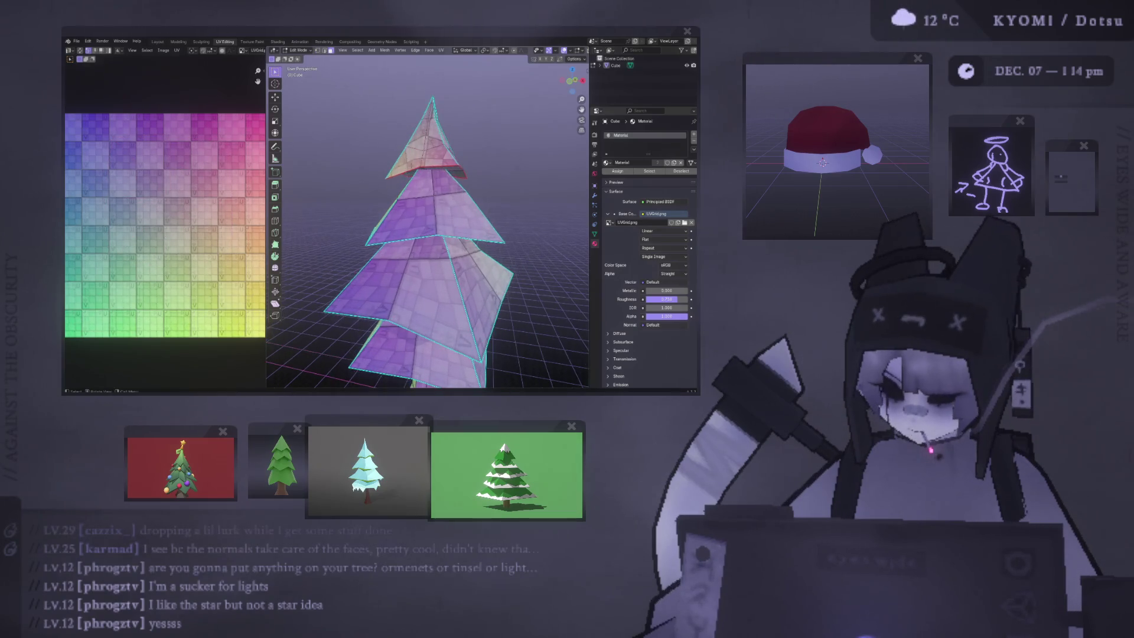
right_click(381, 160)
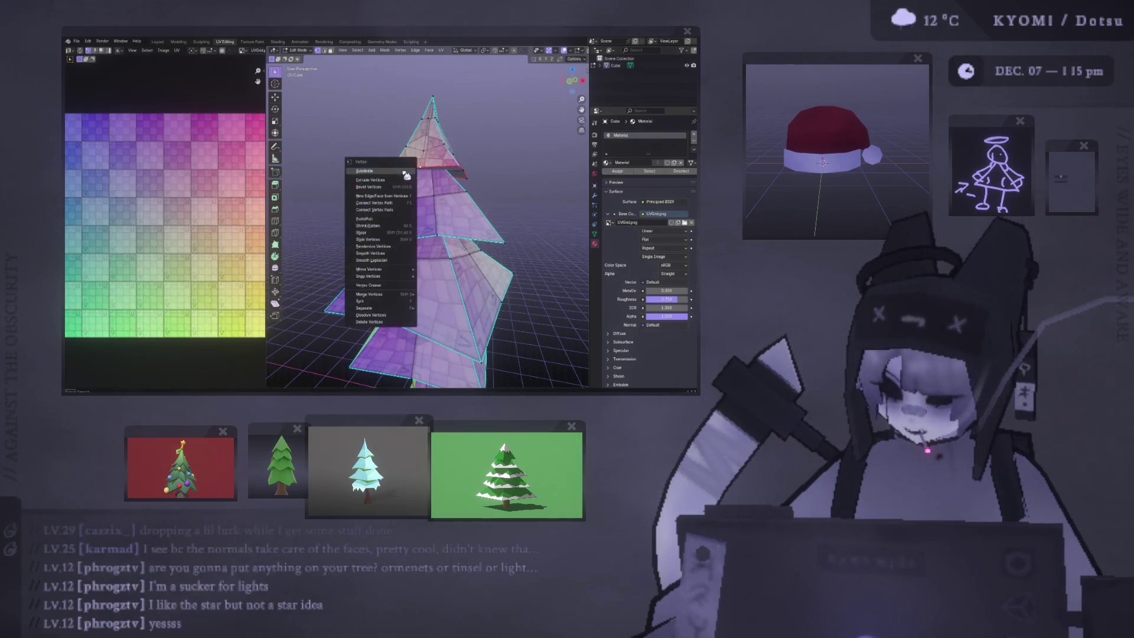
middle_click_drag(381, 161, 413, 160)
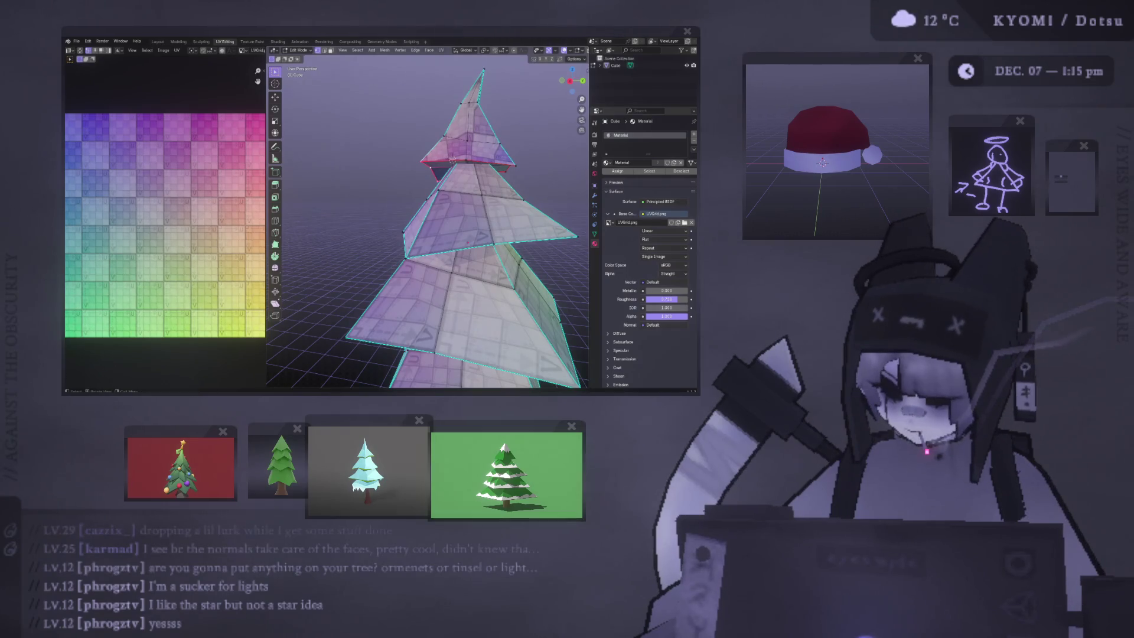
right_click(452, 160)
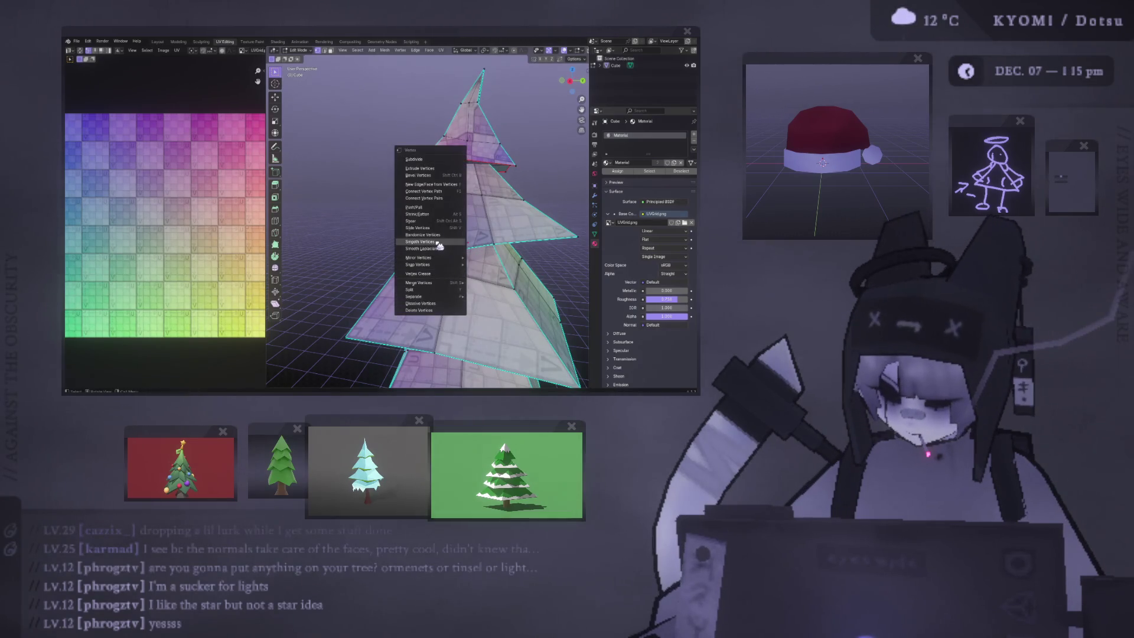
left_click(440, 246)
mouse_move(440, 246)
middle_mouse_down()
mouse_move(328, 161)
mouse_move(343, 178)
mouse_move(357, 161)
mouse_move(401, 155)
mouse_move(425, 195)
mouse_move(430, 122)
mouse_move(411, 197)
mouse_move(426, 200)
middle_mouse_up()
Step: Mark seams along the edges of the tiers and the trunk
left_click(414, 180)
right_click(427, 199)
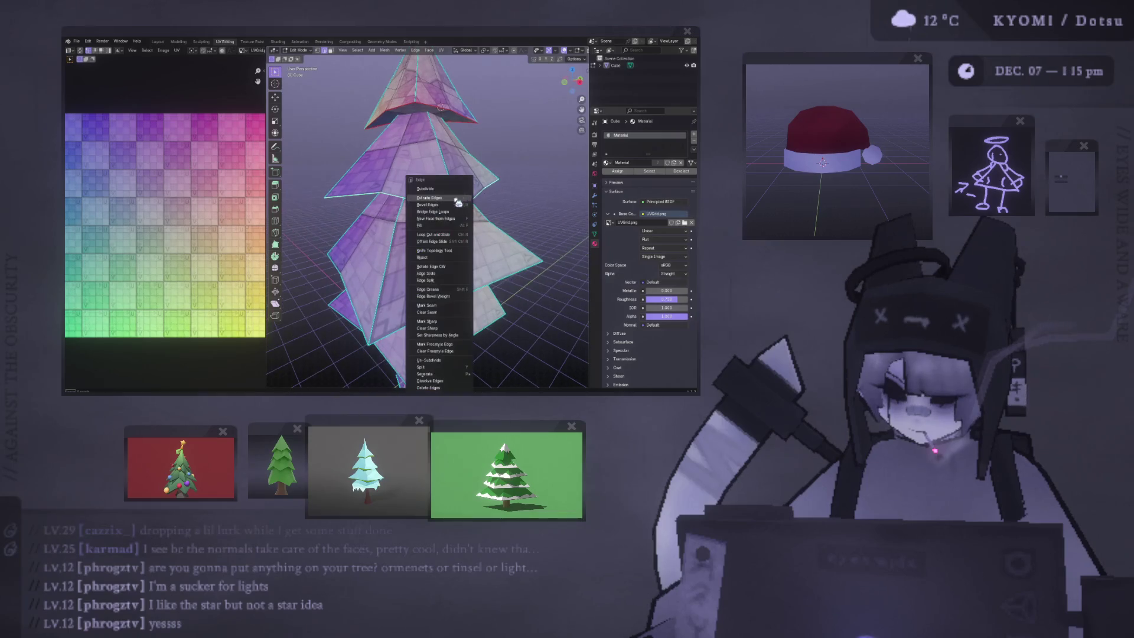
left_click(448, 308)
mouse_move(448, 308)
middle_mouse_down()
mouse_move(387, 231)
mouse_move(460, 260)
middle_mouse_up()
mouse_move(530, 243)
middle_mouse_down()
mouse_move(327, 249)
mouse_move(348, 195)
middle_mouse_up()
right_click(348, 195)
left_click(349, 195)
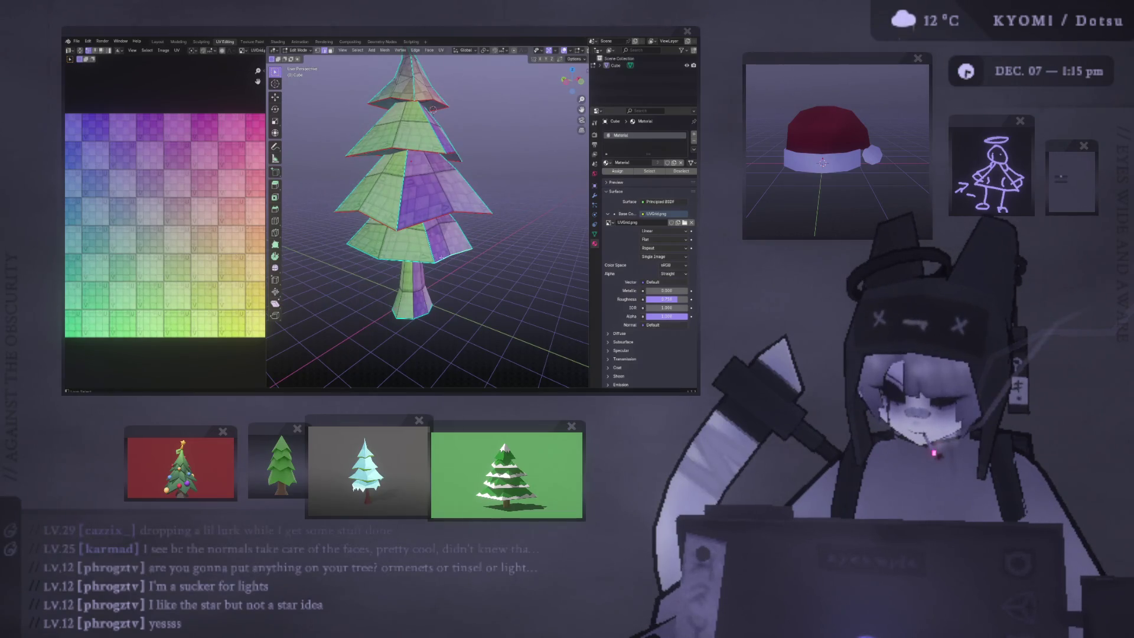
mouse_move(448, 254)
middle_mouse_down()
mouse_move(480, 258)
mouse_move(415, 227)
middle_mouse_up()
right_click(415, 226)
left_click(415, 227)
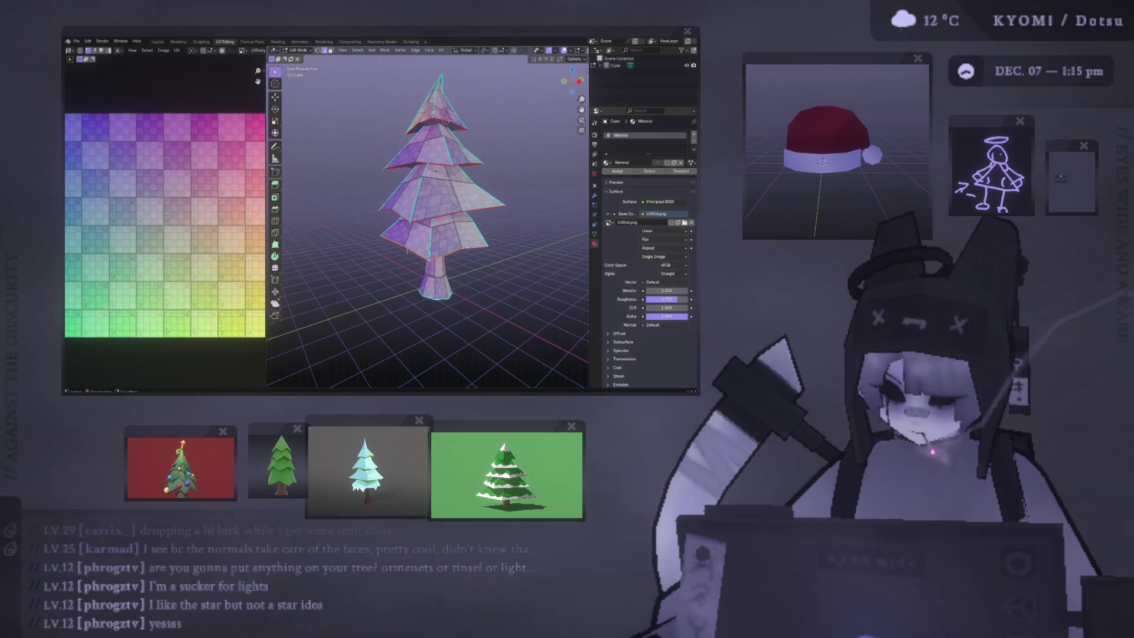
Step: Select every linked face of the tree, adjusting the underside faces first
key("a")
key("u")
left_click(415, 227)
middle_click_drag(415, 226, 430, 212)
left_click(470, 257, "shift")
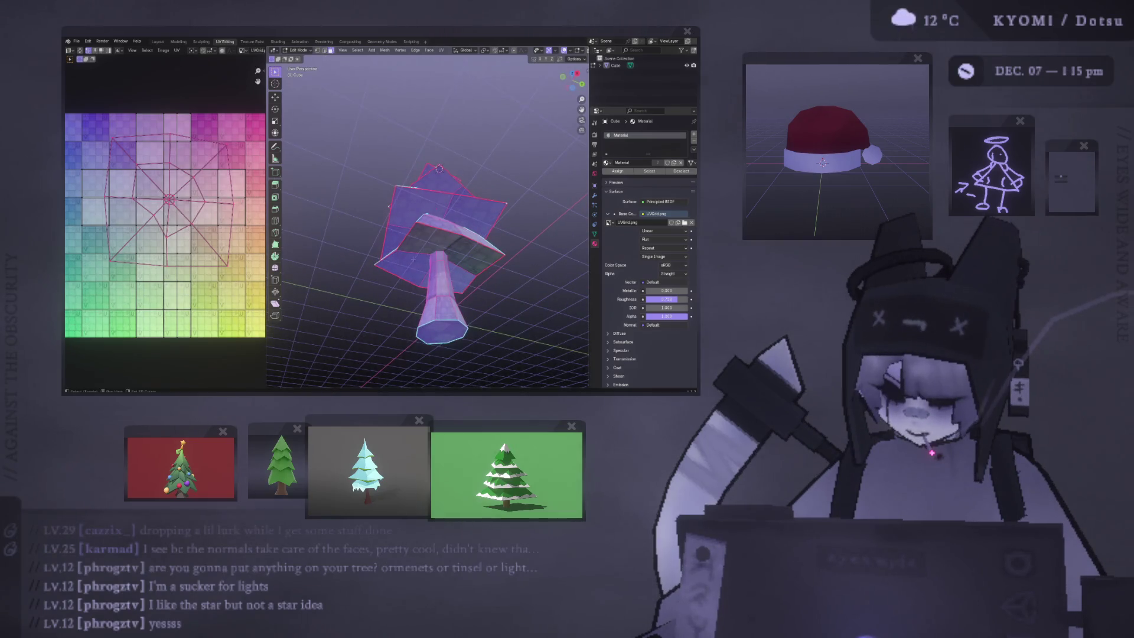
left_click(405, 269, "shift")
left_click(448, 266, "shift")
middle_click_drag(449, 267, 452, 274)
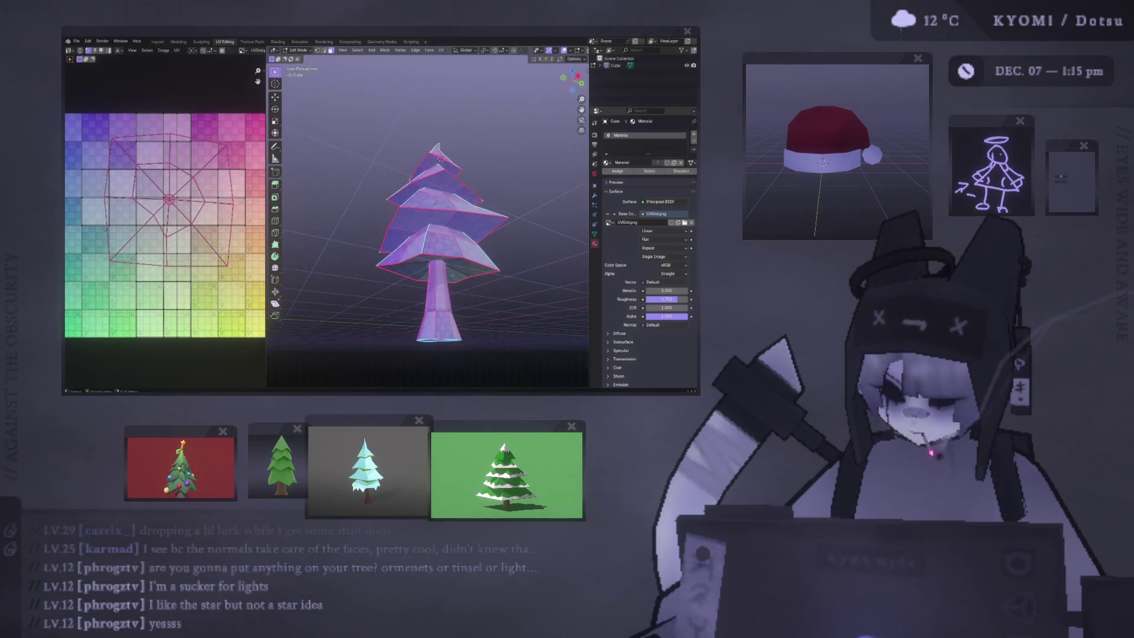
left_click(435, 202, "ctrl")
mouse_move(452, 186)
middle_mouse_down()
mouse_move(444, 151)
mouse_move(425, 267)
mouse_move(469, 247)
mouse_move(461, 259)
middle_mouse_up()
left_click(444, 149, "ctrl")
key("ctrl+l")
Step: Unwrap the whole tree along its seams with UV Unwrap Faces > Unwrap
key("ctrl+f")
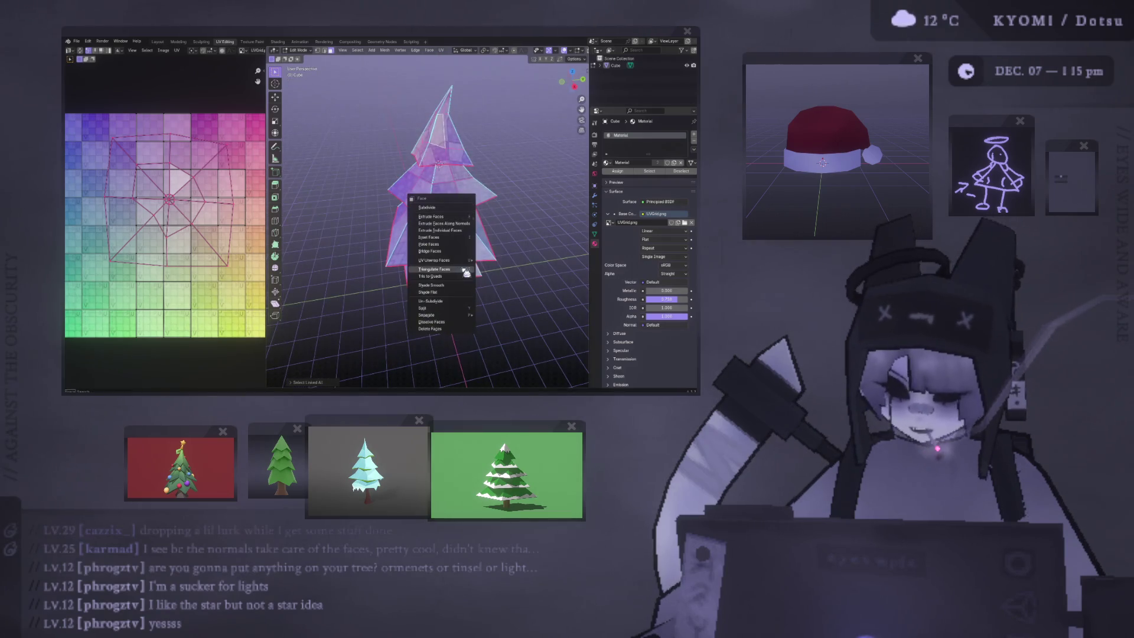
mouse_move(463, 260)
mouse_move(526, 260)
left_click(564, 260)
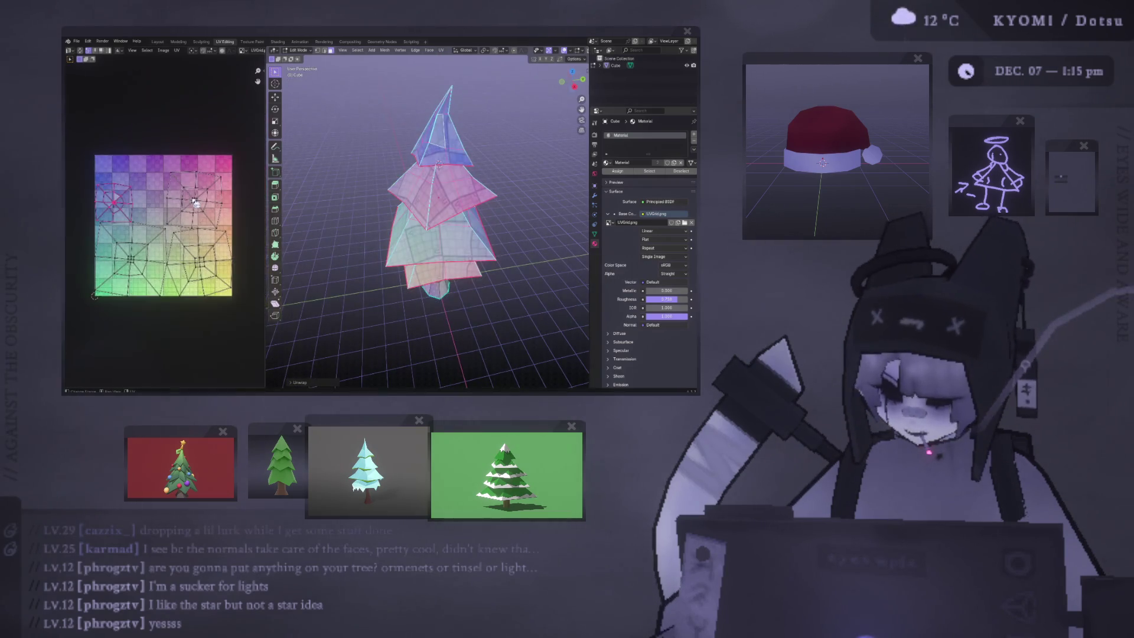
Step: Enlarge the UV editor and reposition the selected island, cancelling a scale attempt
left_click(86, 151)
left_click_drag(266, 185, 386, 189)
key("Home")
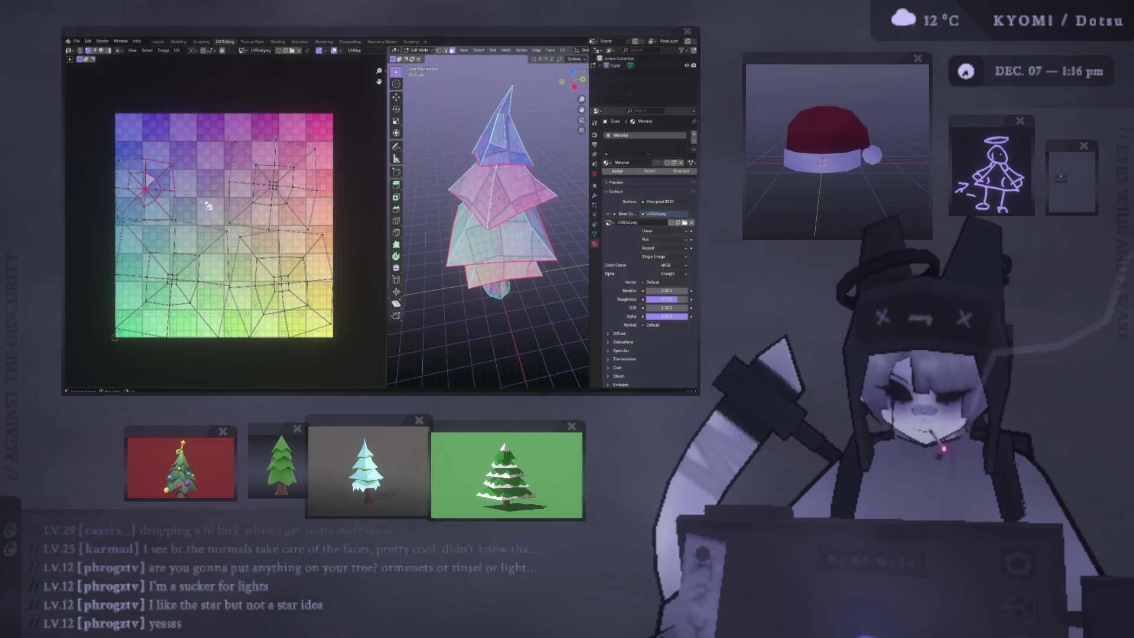
key("g")
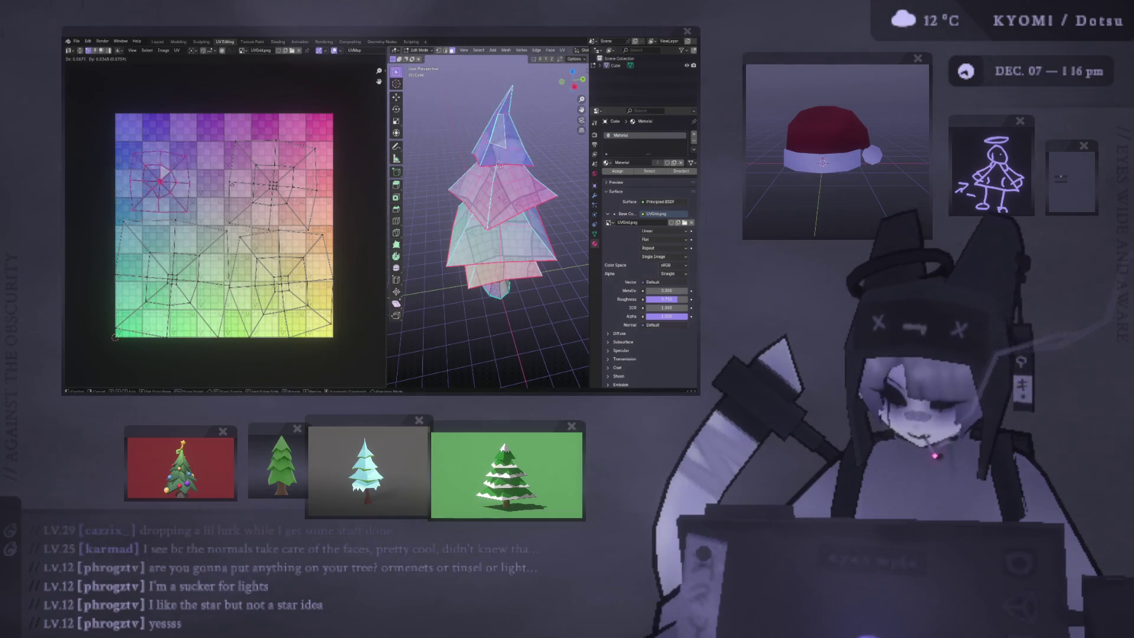
left_click(241, 179)
key("g")
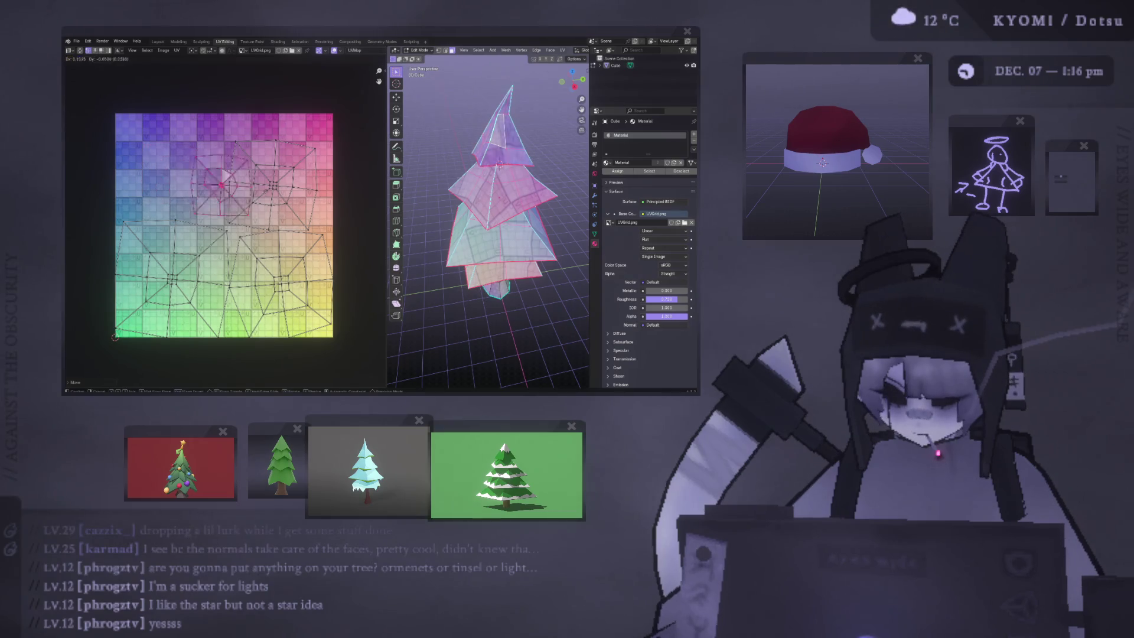
key("Return")
key("s")
left_click(276, 160)
key("s")
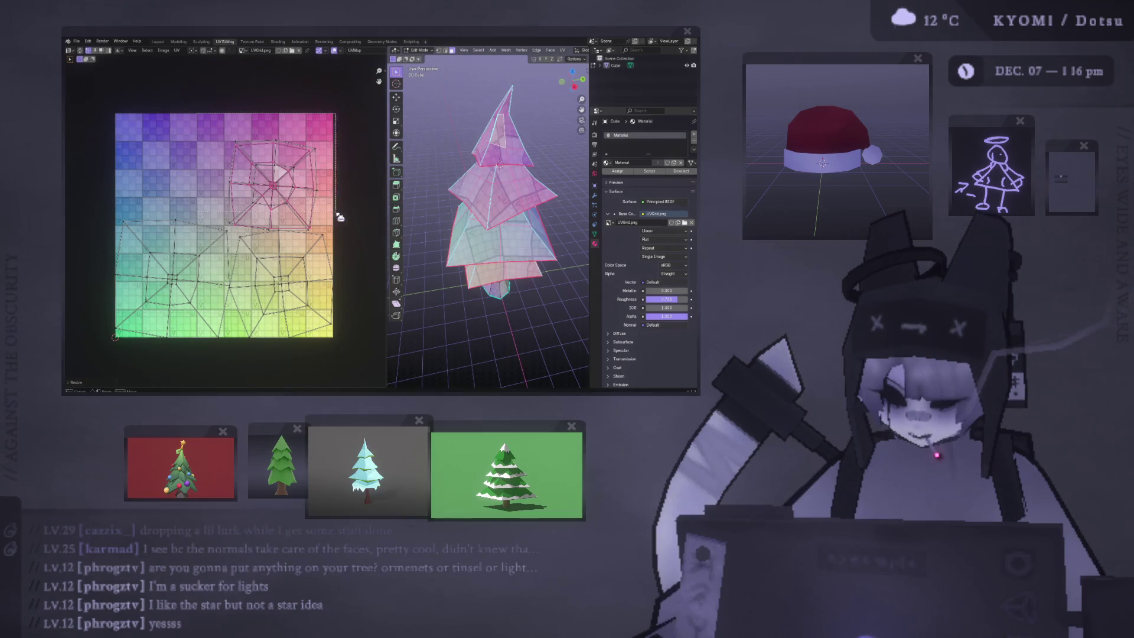
key("Escape")
key("g")
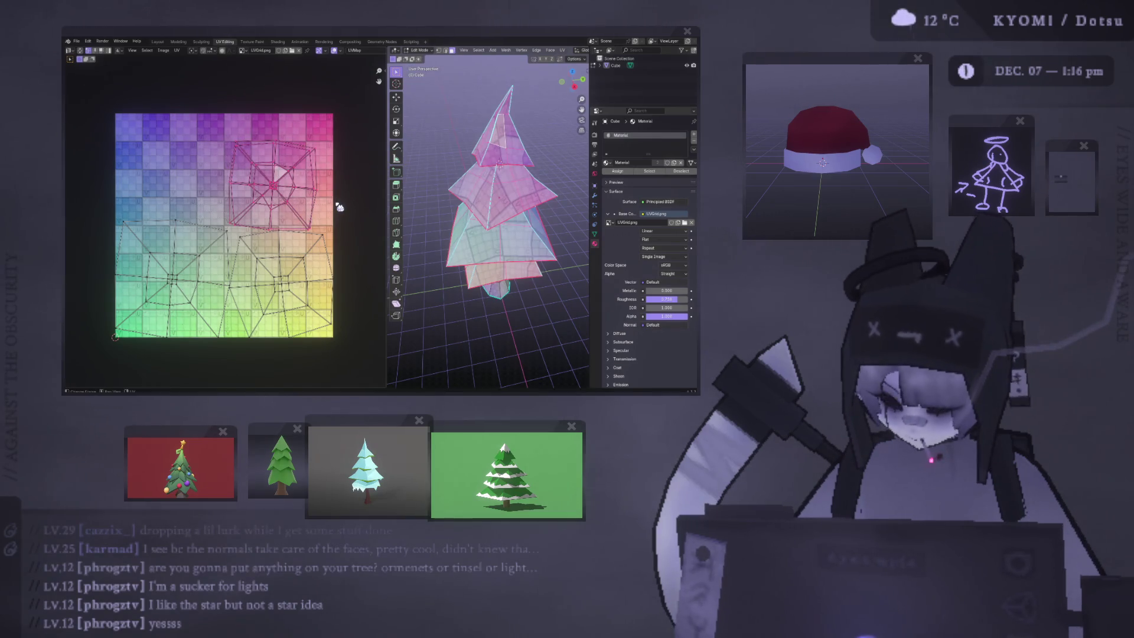
left_click(300, 181)
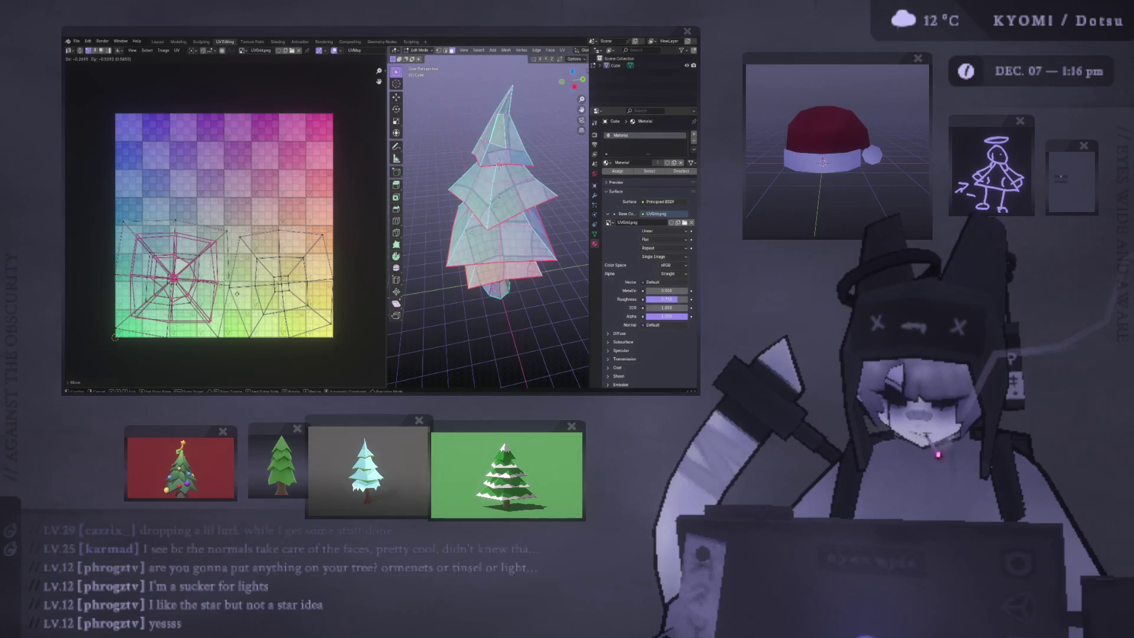
Step: Select the whole left UV island with L and move it onto the other island
left_click(196, 249)
key("l")
key("g")
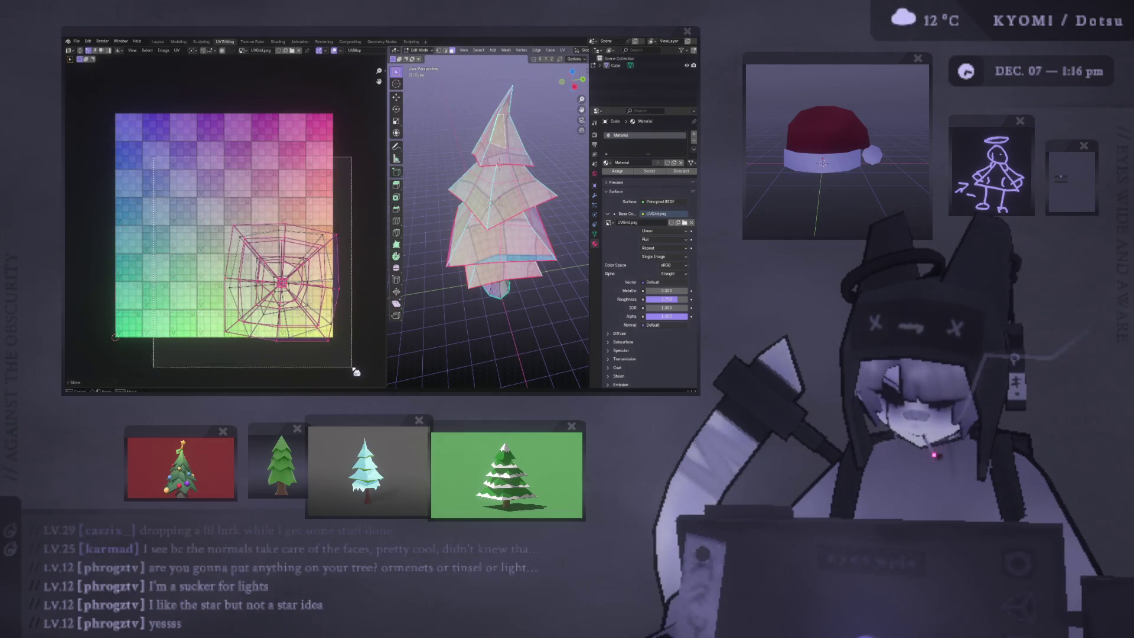
Step: Undo the move, enlarge one UV island, then move all the tree's UVs below the texture
key("ctrl+z")
key("s")
left_click(362, 319)
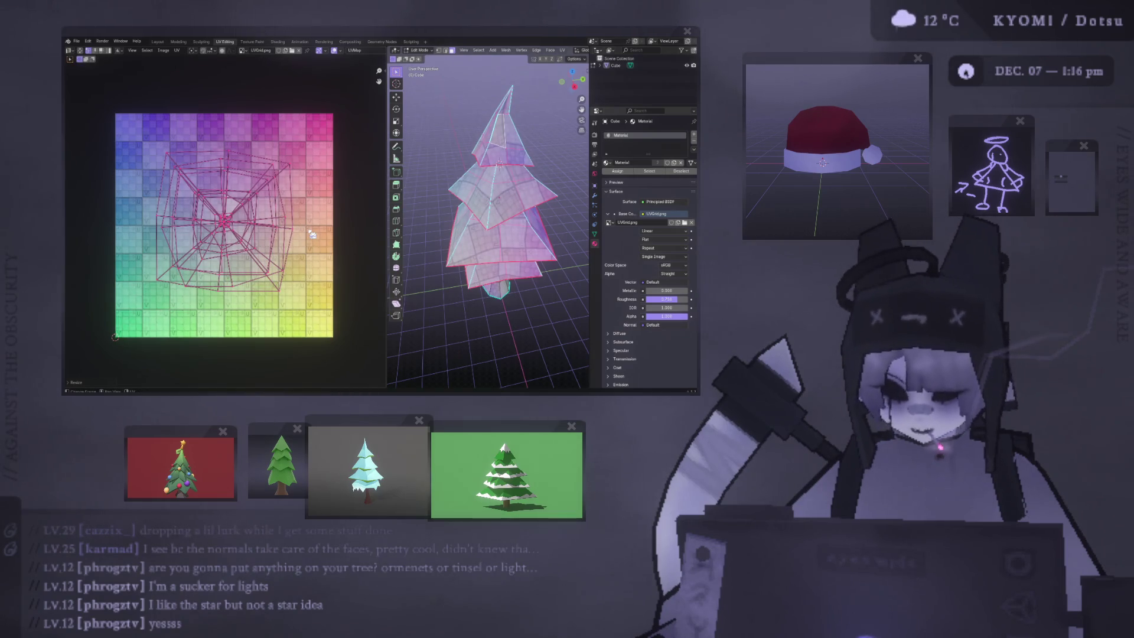
key("alt+a")
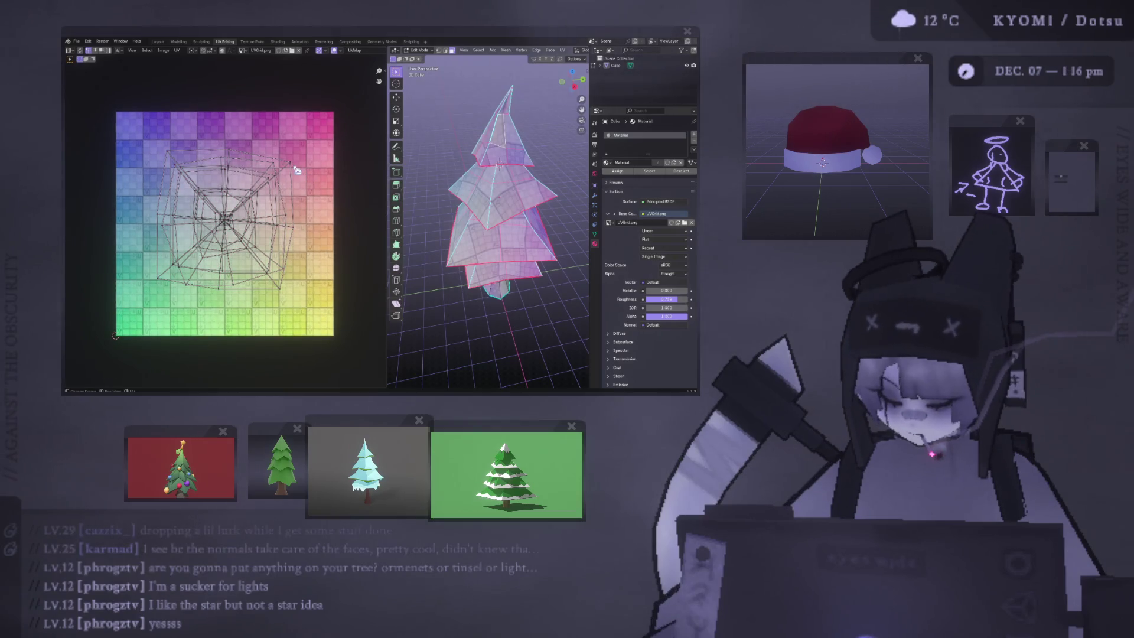
key("ctrl+i")
key("g")
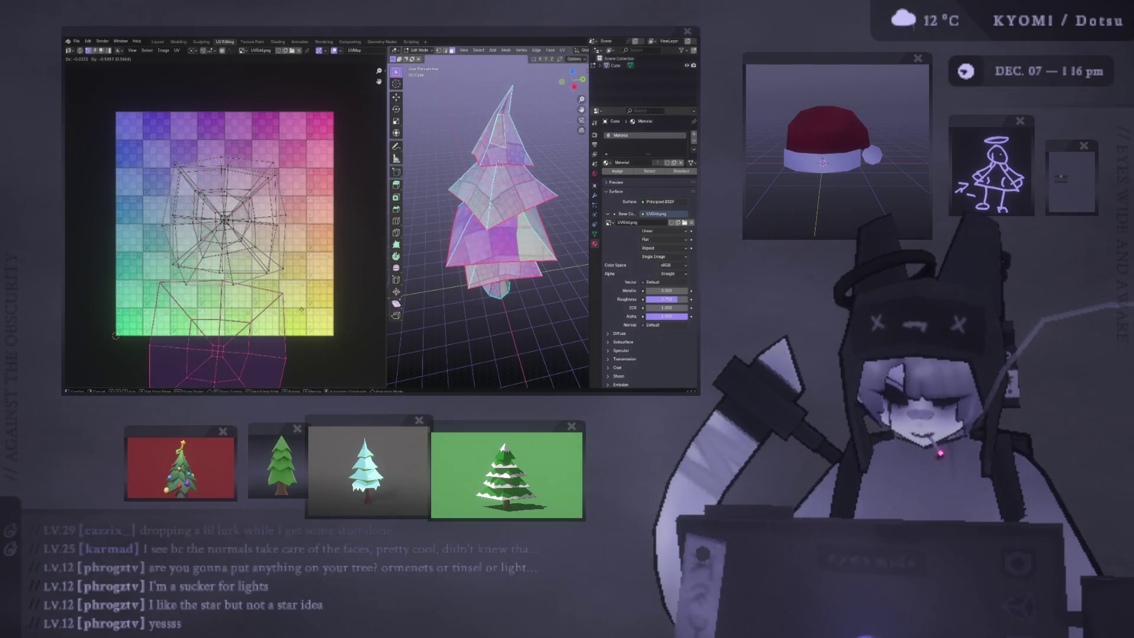
left_click(313, 267)
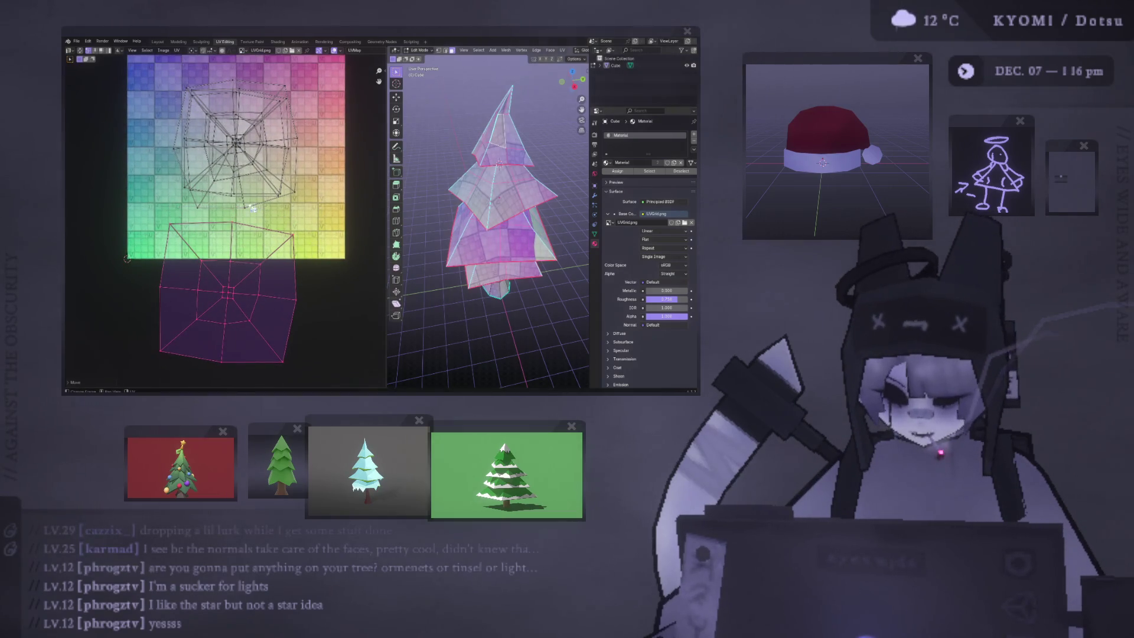
Step: Select the lower UV island and rescale and reposition it
key("alt+a")
key("s")
key("Return")
key("ctrl+i")
key("s")
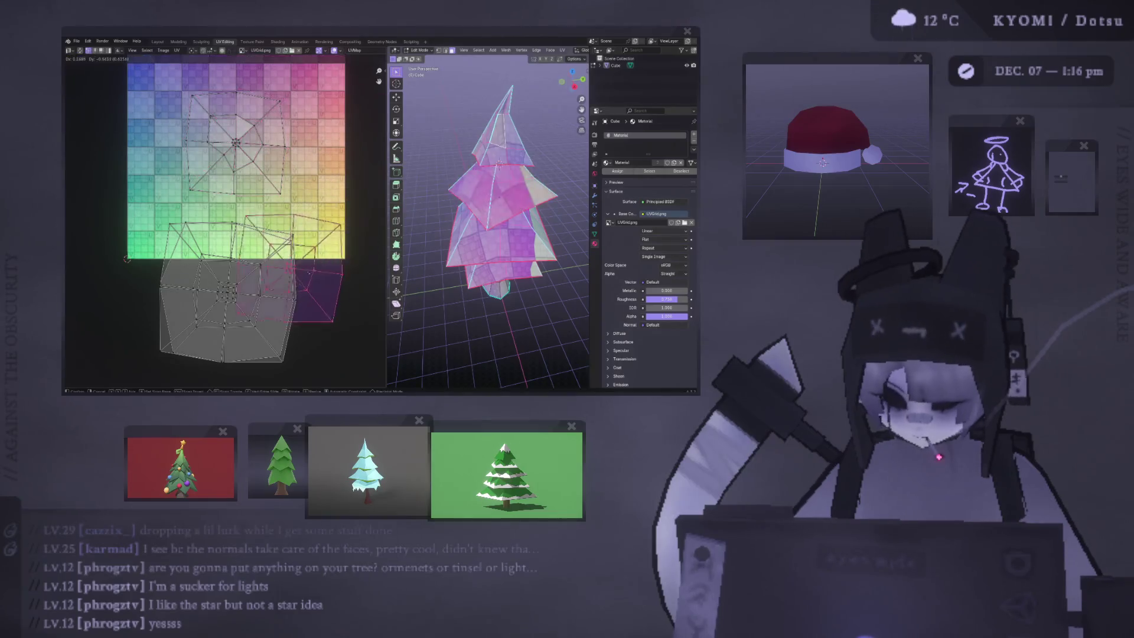
left_click(254, 298)
key("s")
left_click(257, 297)
key("s")
left_click(262, 296)
key("g")
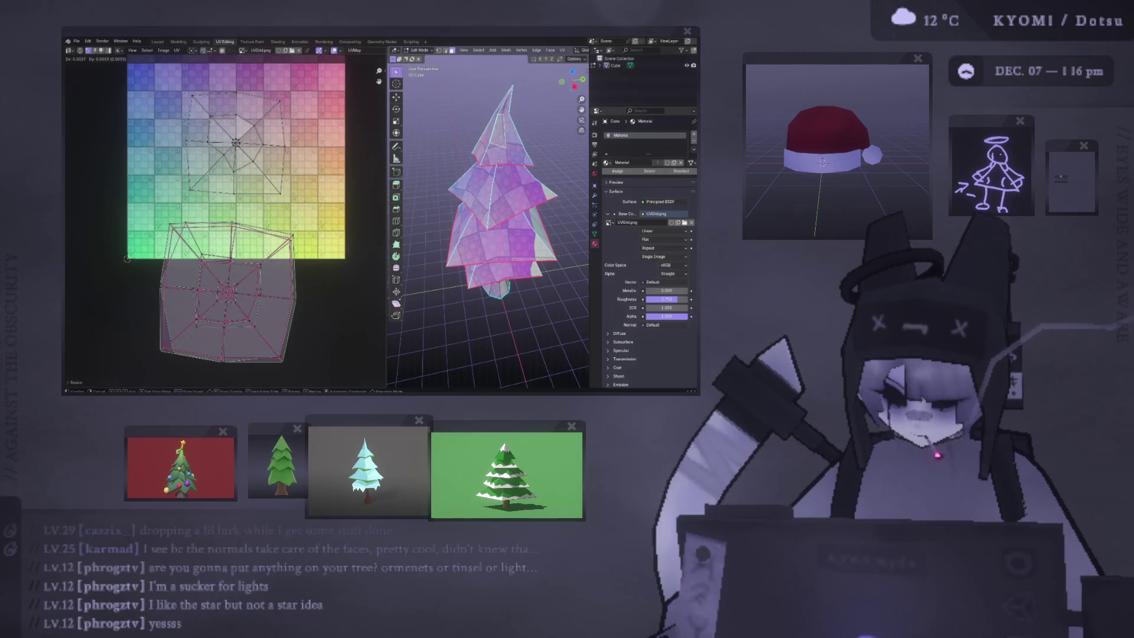
left_click(262, 290)
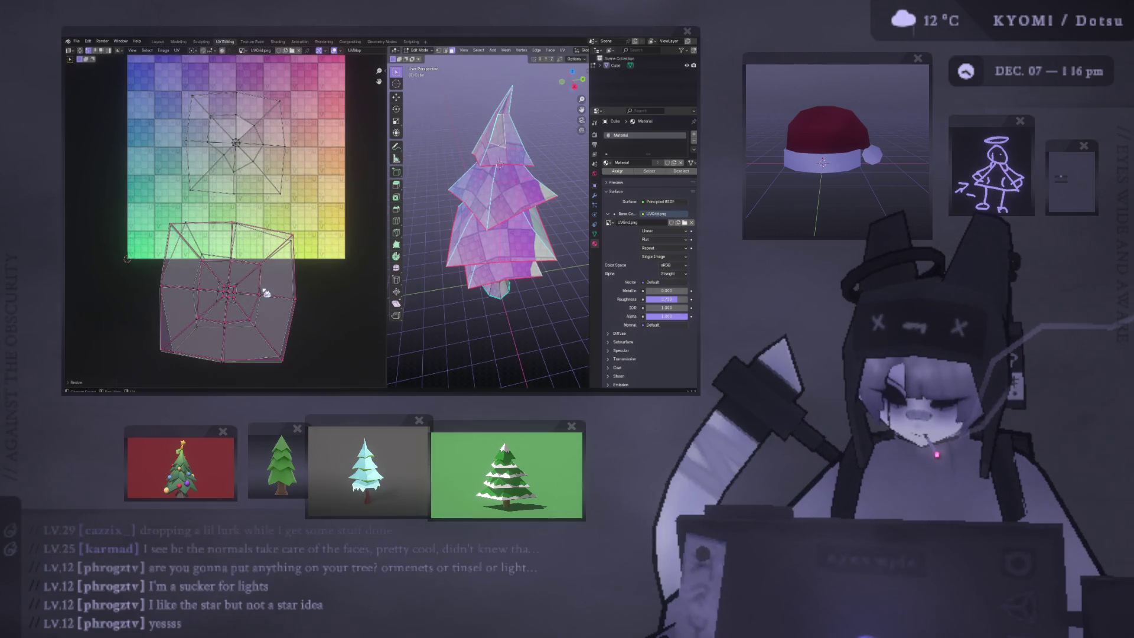
Step: Stack the upper UV island over the lower one, enlarging and rotating it to match
left_click(274, 182)
key("g")
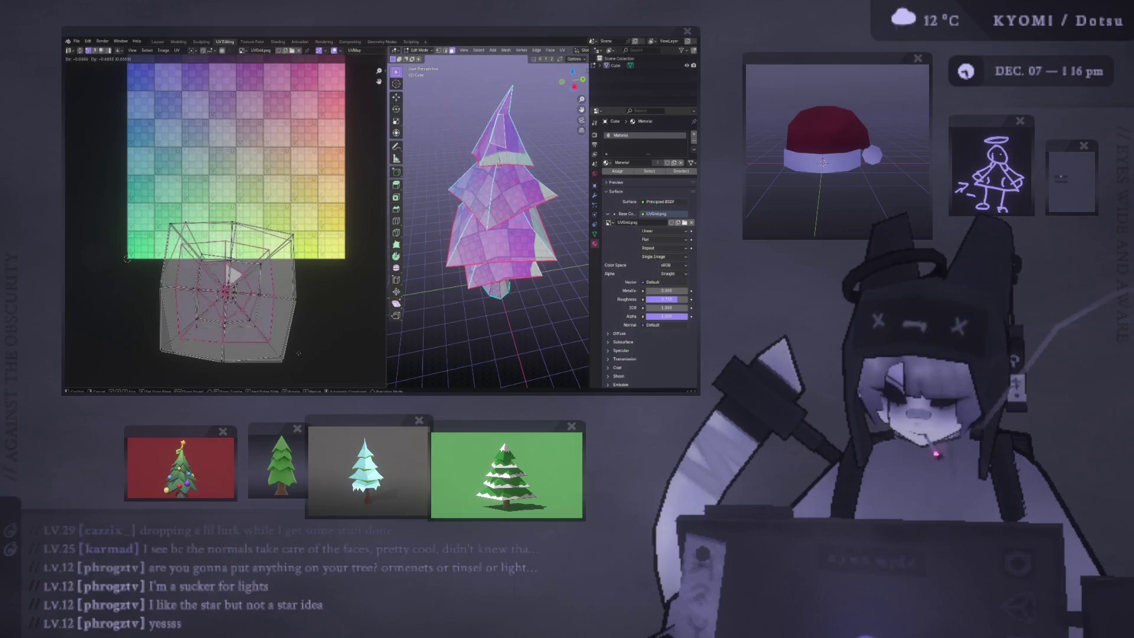
left_click(301, 355)
key("s")
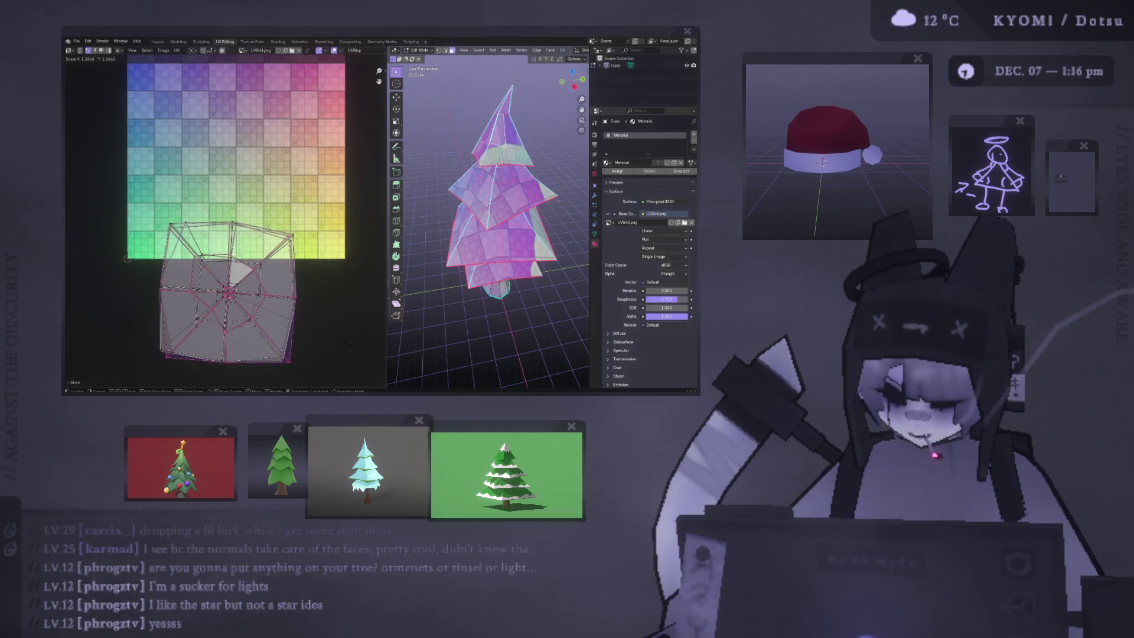
left_click(352, 341)
key("g")
key("r")
left_click(351, 346)
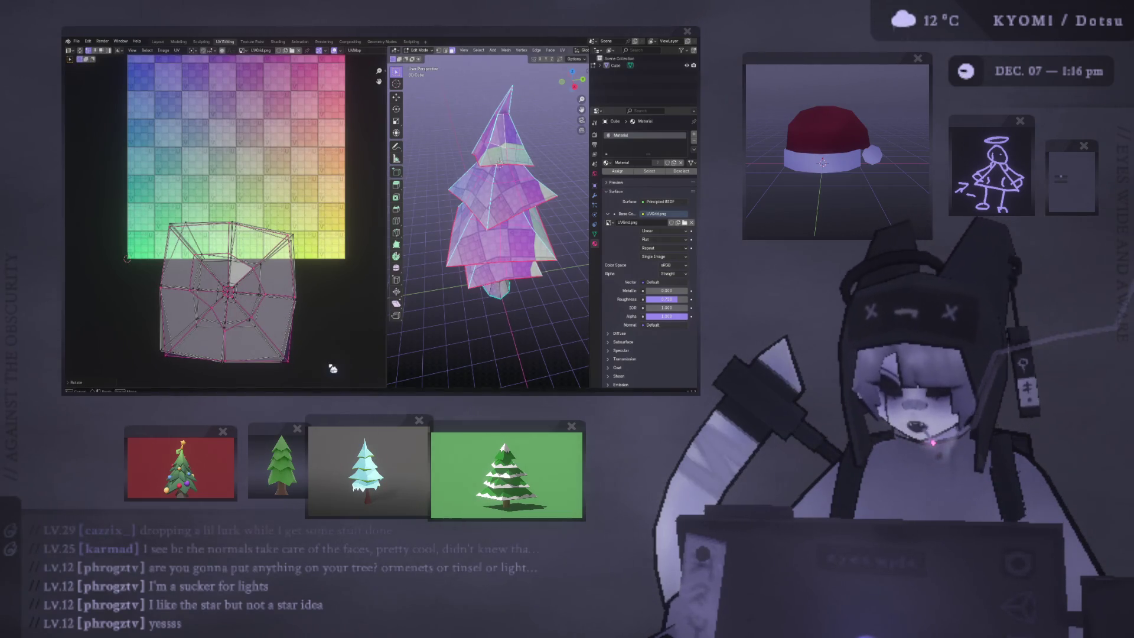
Step: Move the stacked islands up onto the grid texture and enlarge them
key("a")
key("g")
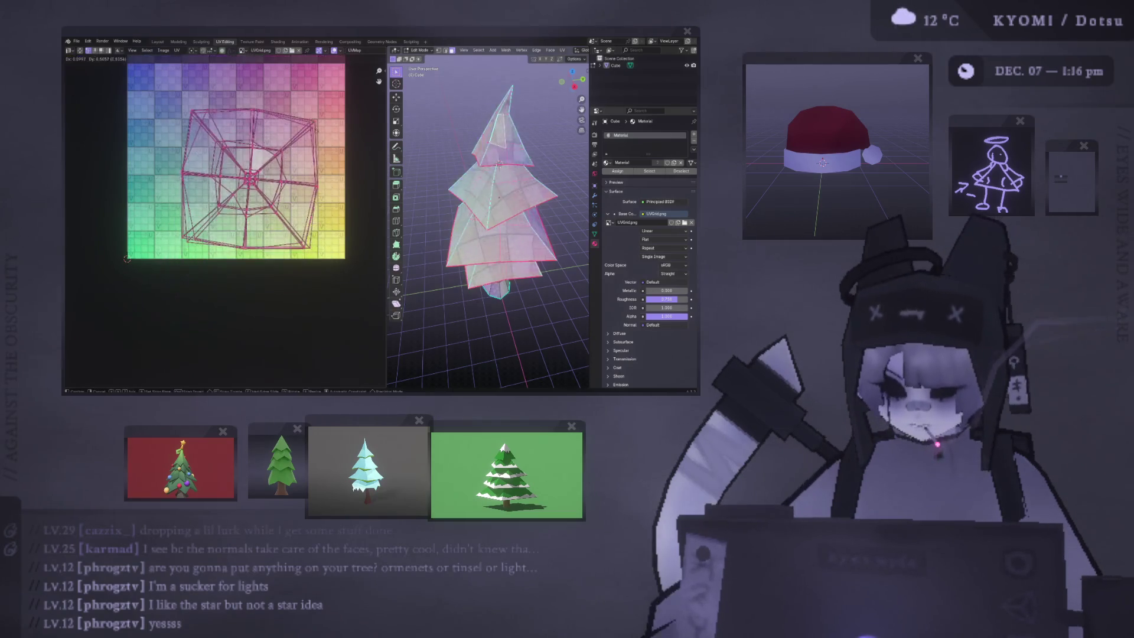
left_click(200, 111)
middle_click_drag(200, 112, 191, 150)
mouse_move(472, 195)
middle_mouse_down()
mouse_move(461, 177)
mouse_move(437, 195)
middle_mouse_up()
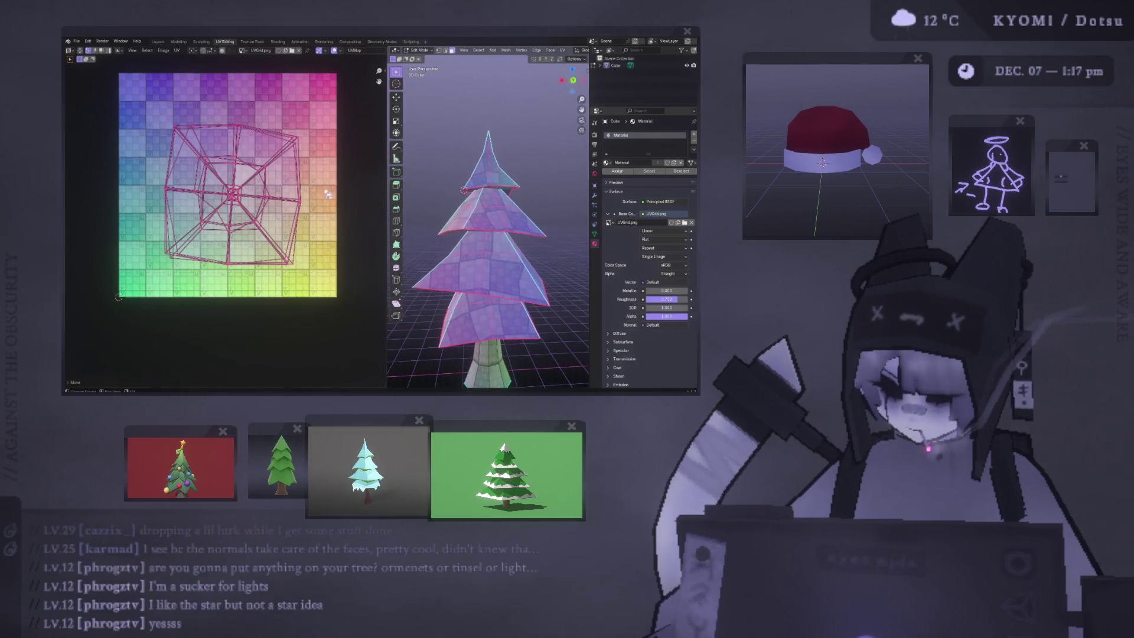
key("s")
left_click(356, 294)
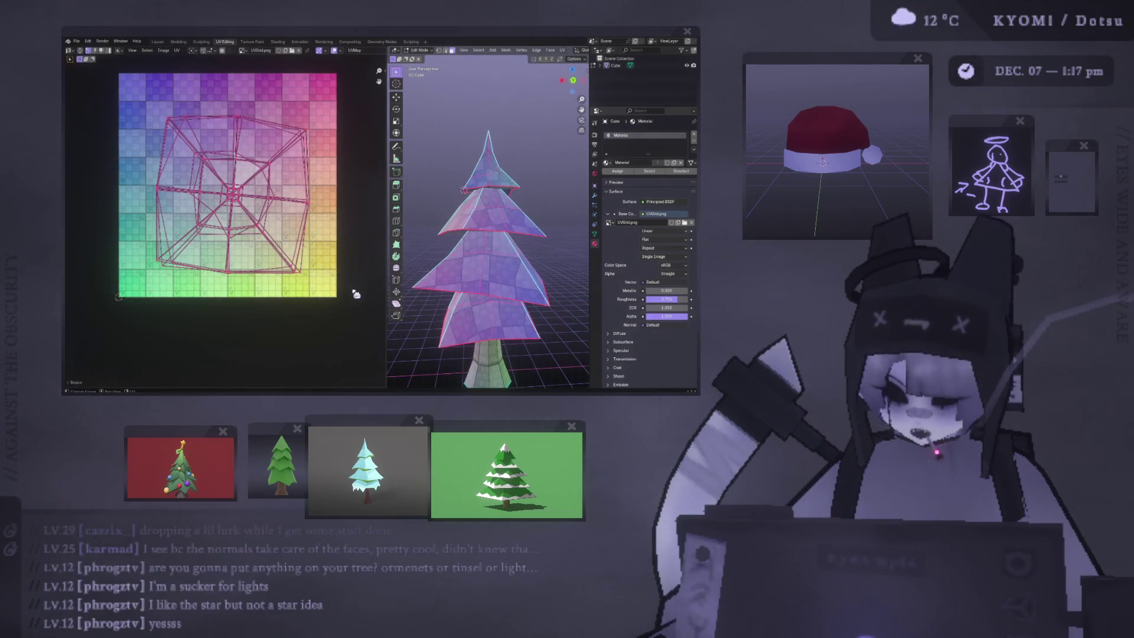
middle_click_drag(294, 236, 274, 259)
Step: Fine-tune the stacked islands' scale, rotation and position over the texture square
key("s")
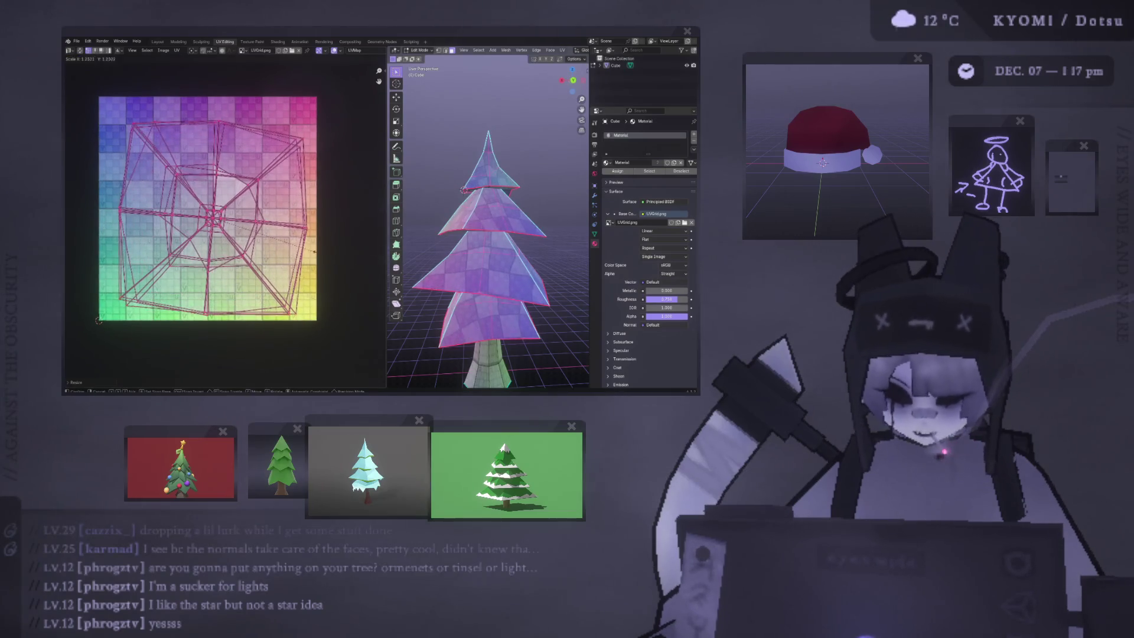
key("r")
left_click(322, 248)
key("s")
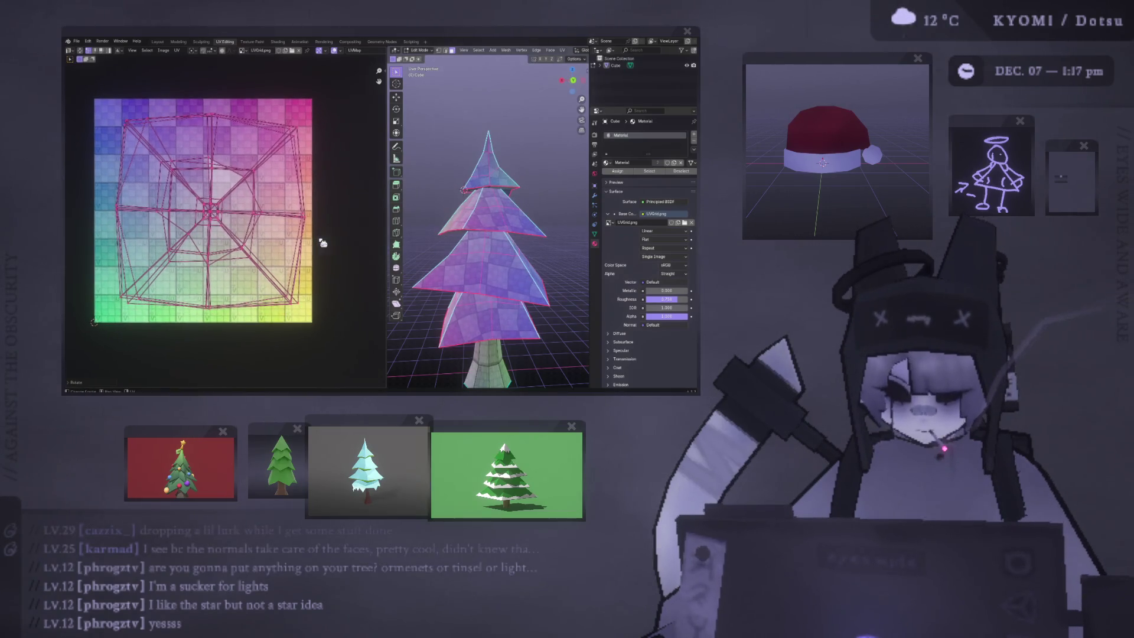
left_click(341, 241)
key("r")
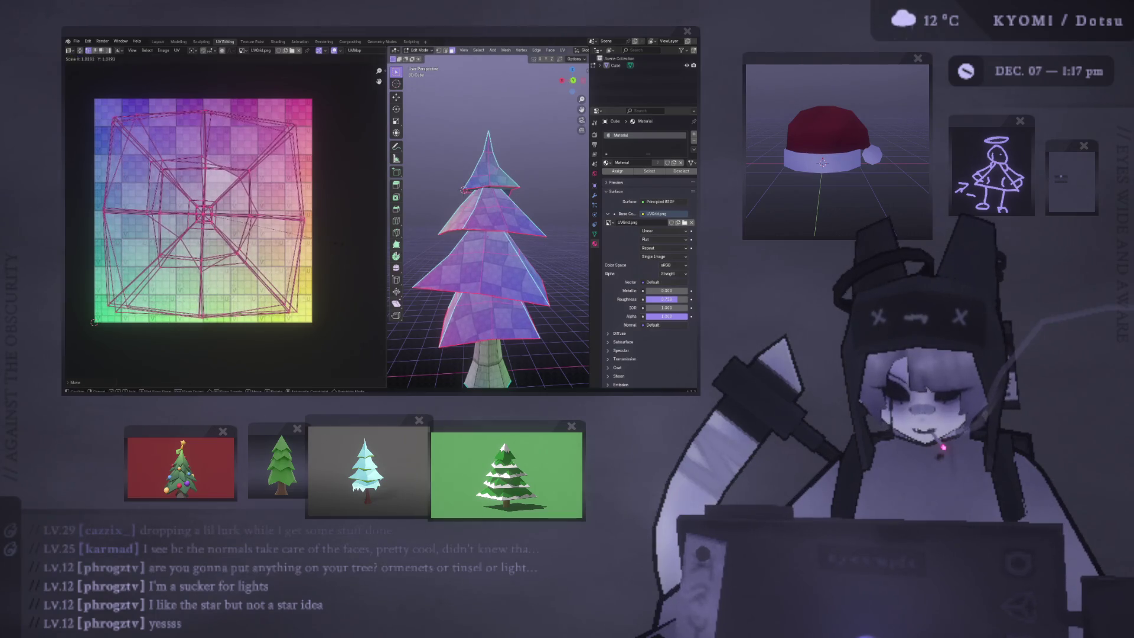
left_click(342, 239)
key("g")
left_click(348, 240)
Step: Slightly enlarge the islands and return to Object Mode to view the checkered tree
key("s")
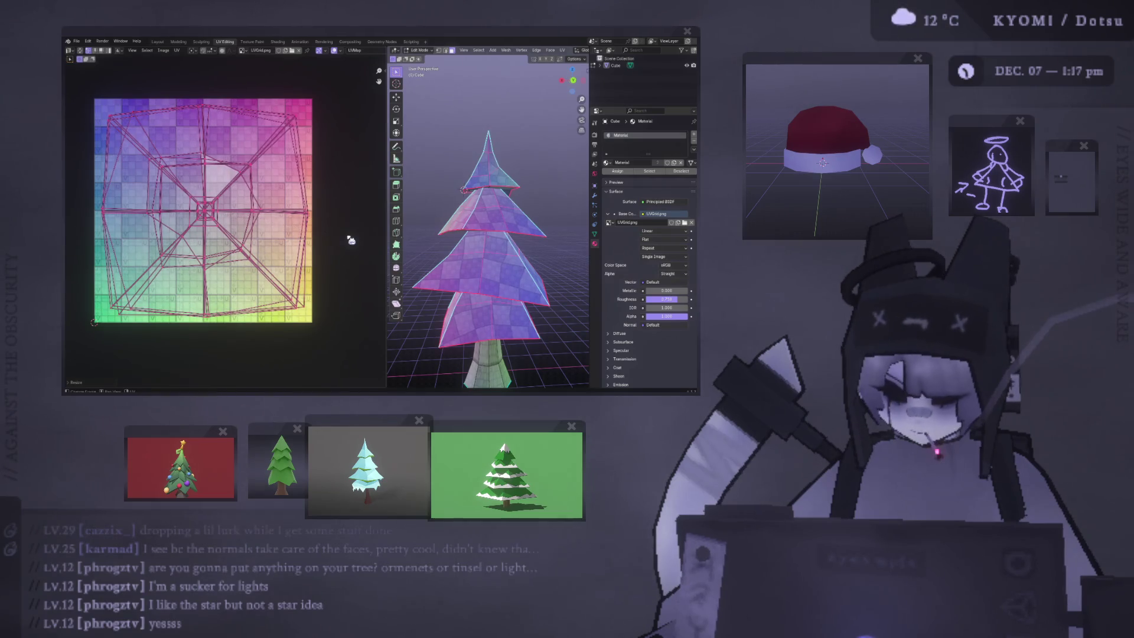
key("s")
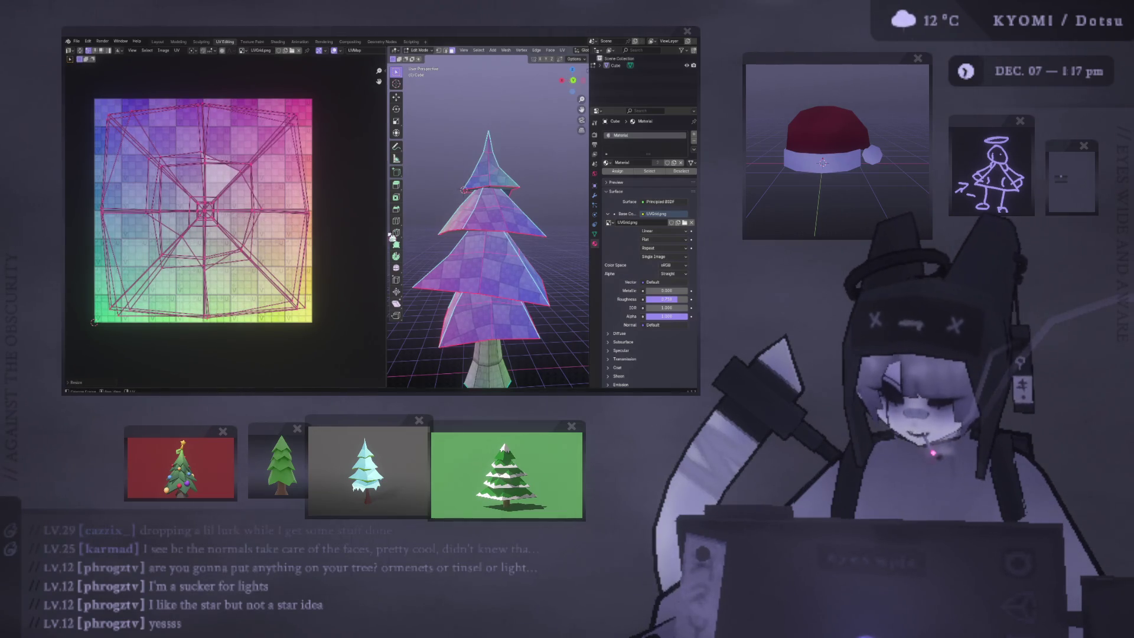
key("Tab")
mouse_move(435, 228)
middle_mouse_down()
mouse_move(432, 185)
mouse_move(443, 212)
mouse_move(422, 250)
middle_mouse_up()
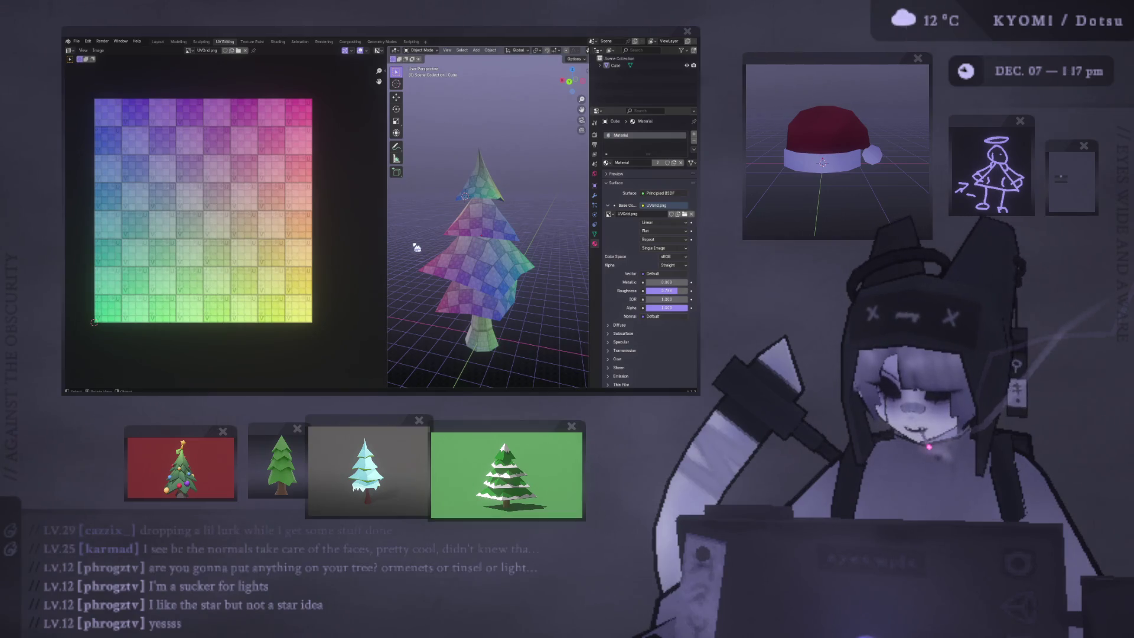
Step: Enter Edit Mode, clear the selection and pick the trunk's bottom face
scroll(209, 184, "up", 1)
key("Tab")
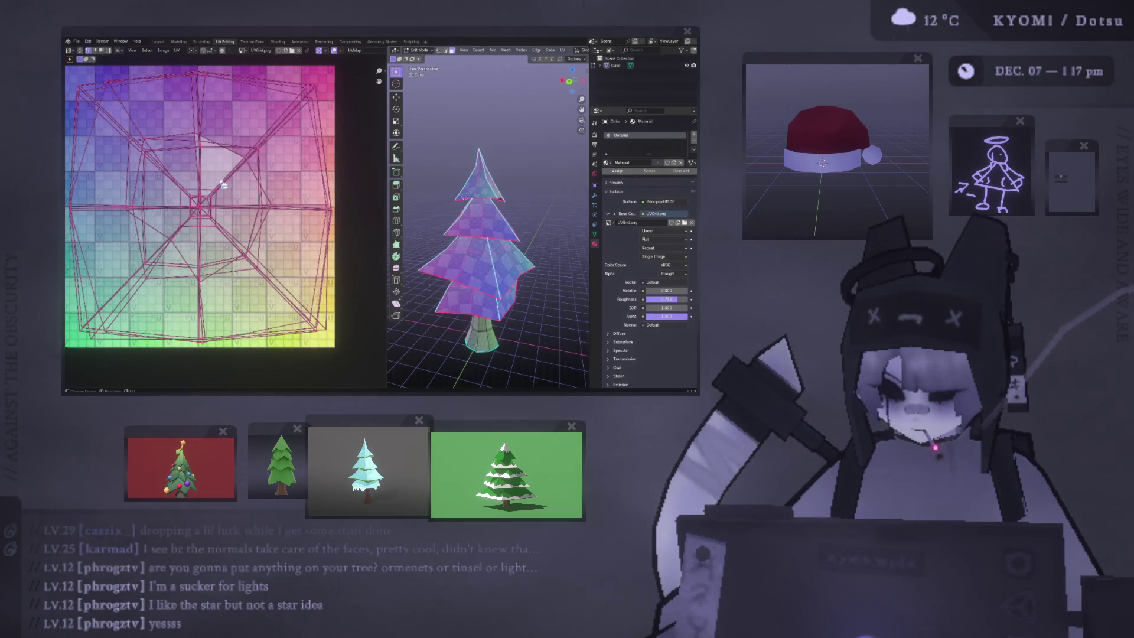
scroll(221, 184, "down", 1)
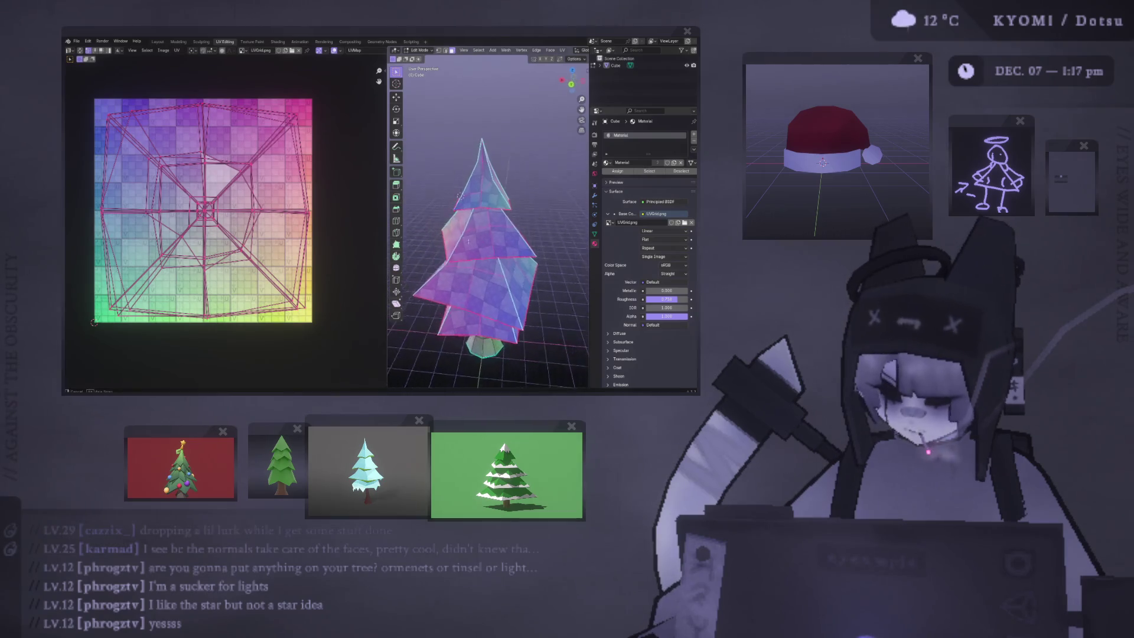
scroll(453, 214, "up", 6)
key("alt+a")
mouse_move(453, 247)
middle_mouse_down()
mouse_move(457, 143)
mouse_move(473, 151)
mouse_move(480, 179)
mouse_move(507, 175)
middle_mouse_up()
left_click(521, 235)
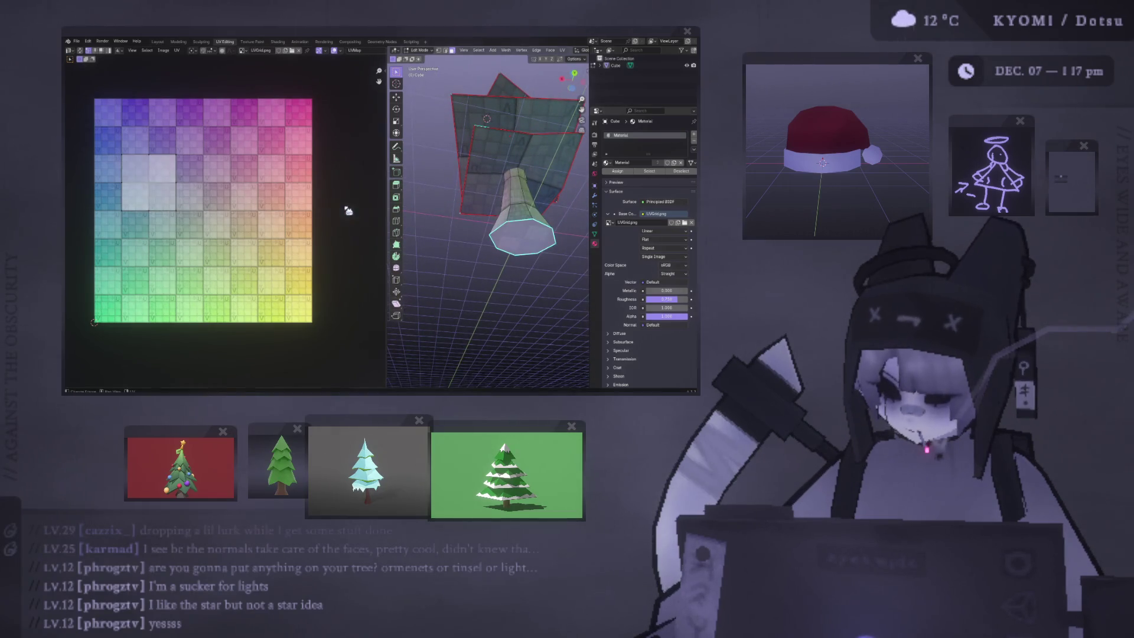
mouse_move(520, 237)
middle_mouse_down()
mouse_move(514, 225)
mouse_move(516, 248)
mouse_move(488, 246)
mouse_move(464, 222)
middle_mouse_up()
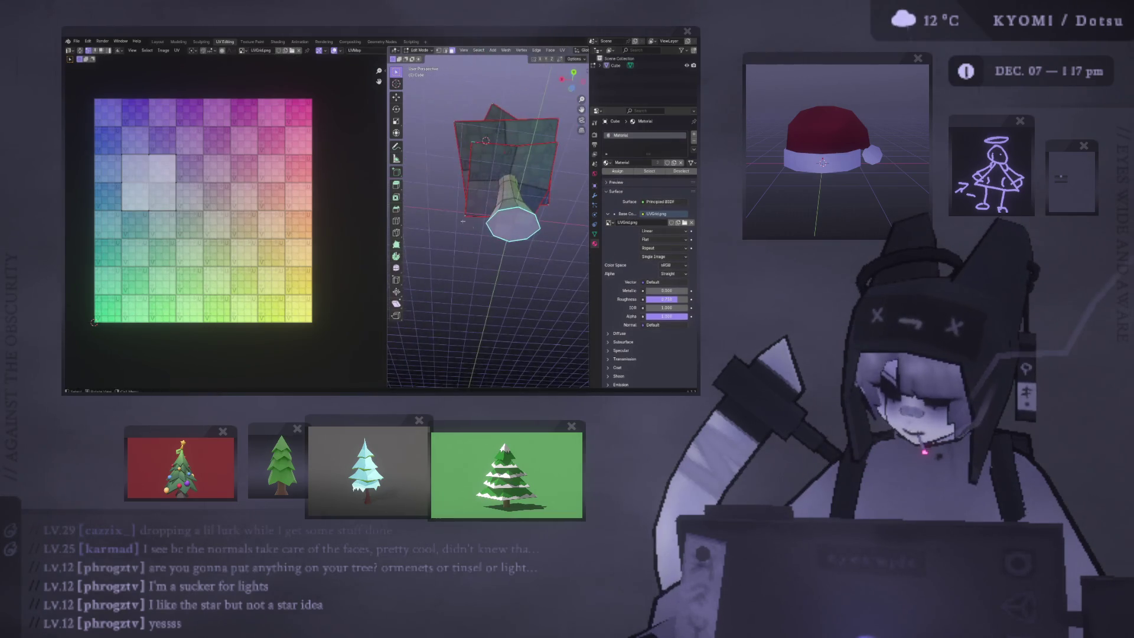
Step: Shrink the bottom face's UVs, move them off the grid, and widen the 3D view
key("s")
key("g")
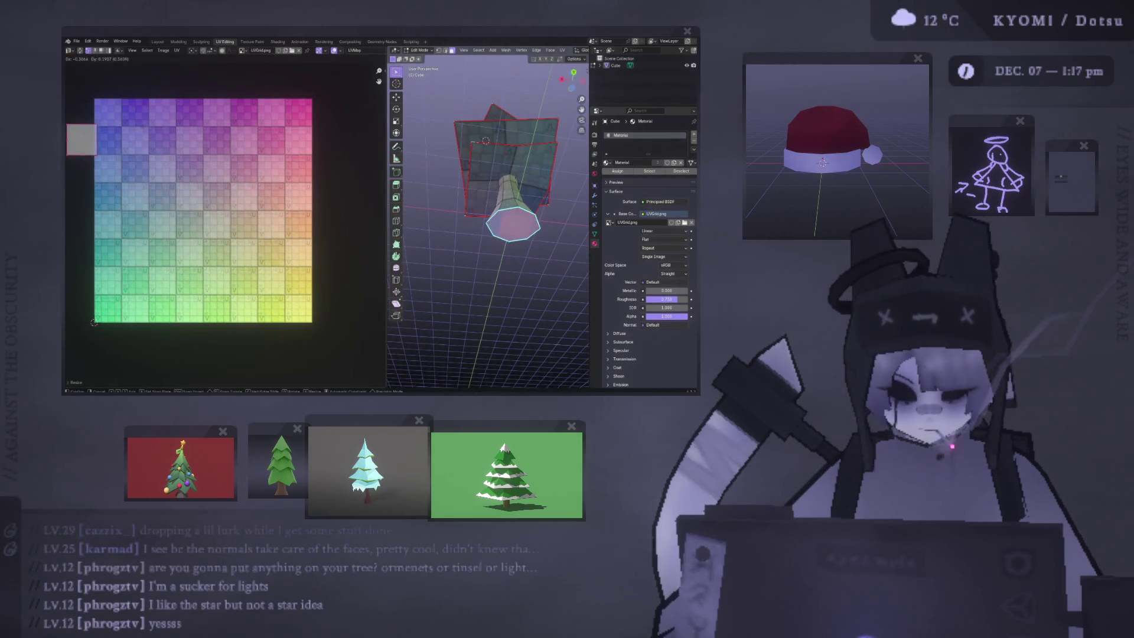
key("Tab")
middle_click_drag(508, 236, 521, 260)
scroll(517, 254, "up", 4)
left_click_drag(386, 236, 248, 236)
scroll(331, 194, "down", 5)
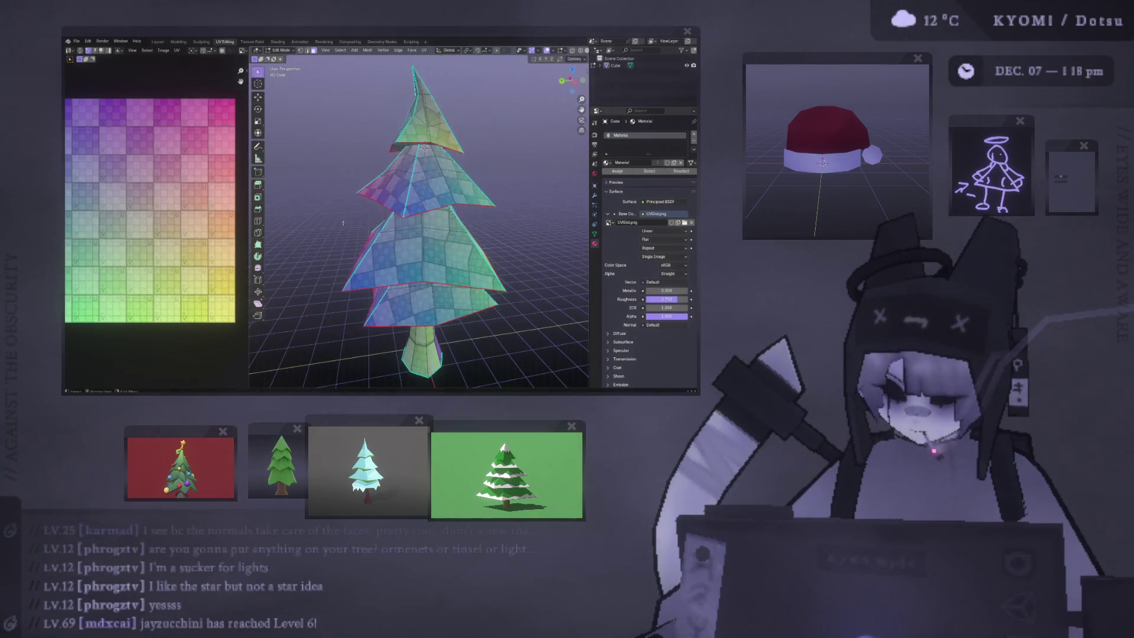
Step: Select all connected faces of one canopy tier from the tree's underside
mouse_move(331, 195)
middle_mouse_down()
mouse_move(329, 183)
mouse_move(309, 268)
mouse_move(263, 274)
mouse_move(577, 271)
mouse_move(319, 253)
mouse_move(369, 178)
mouse_move(580, 258)
middle_mouse_up()
scroll(333, 199, "up", 3)
key("Tab")
mouse_move(471, 236)
middle_mouse_down()
mouse_move(475, 185)
mouse_move(507, 252)
mouse_move(472, 179)
middle_mouse_up()
left_click(506, 252)
left_click(465, 180, "ctrl")
key("ctrl+l")
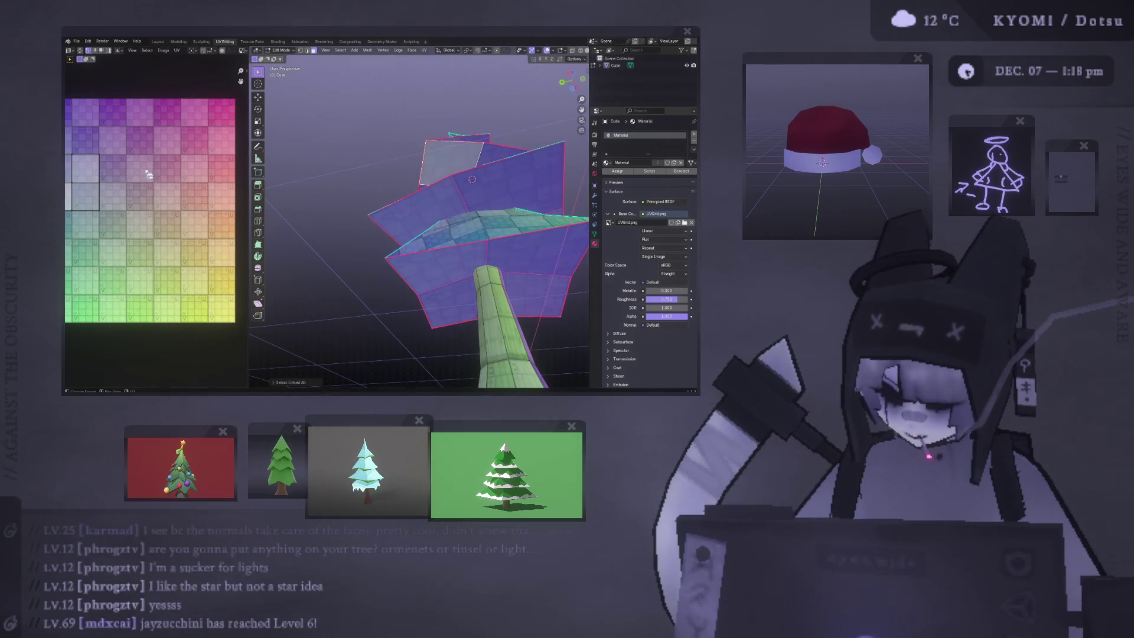
scroll(165, 192, "down", 2)
Step: Enlarge and reposition the tier's UV faces so its checker appears bigger
left_click_drag(68, 286, 69, 286)
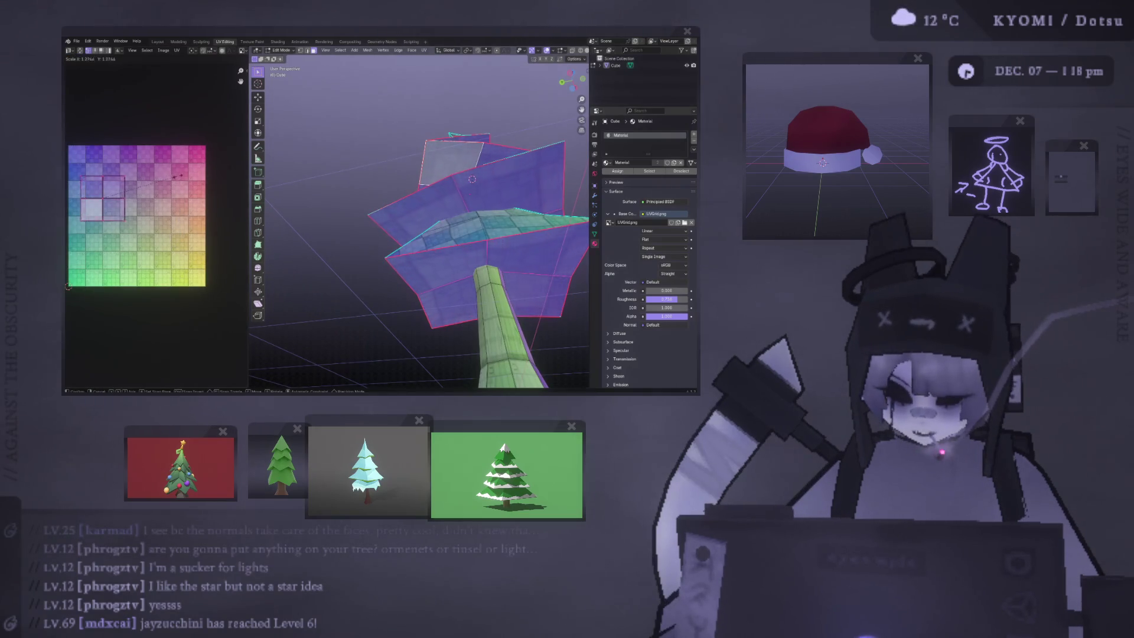
key("s")
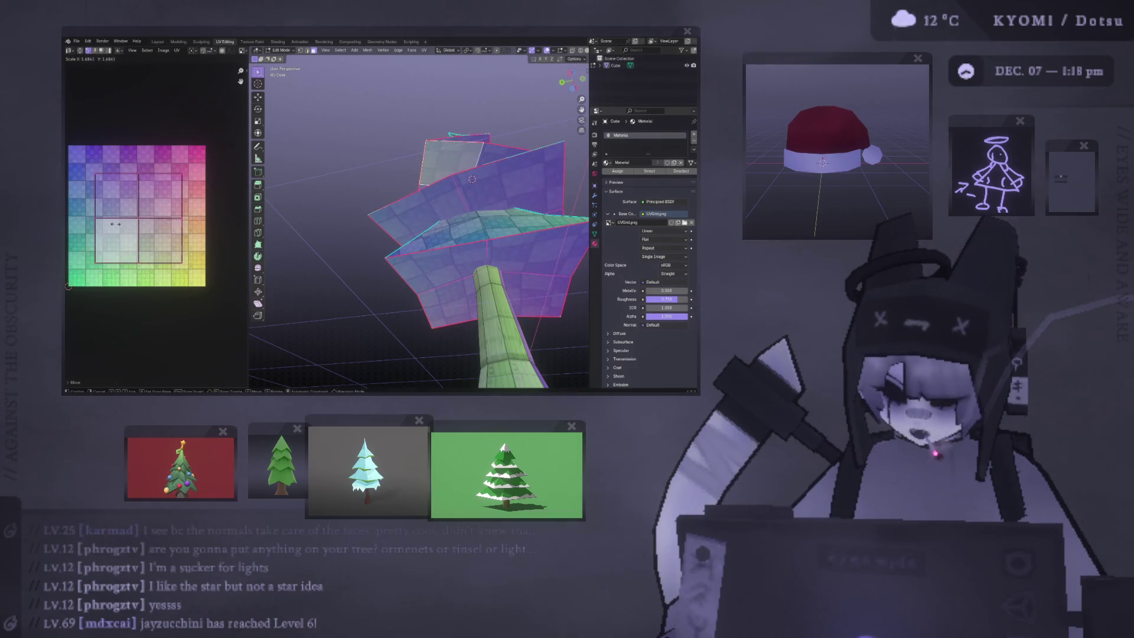
left_click(68, 286)
key("g")
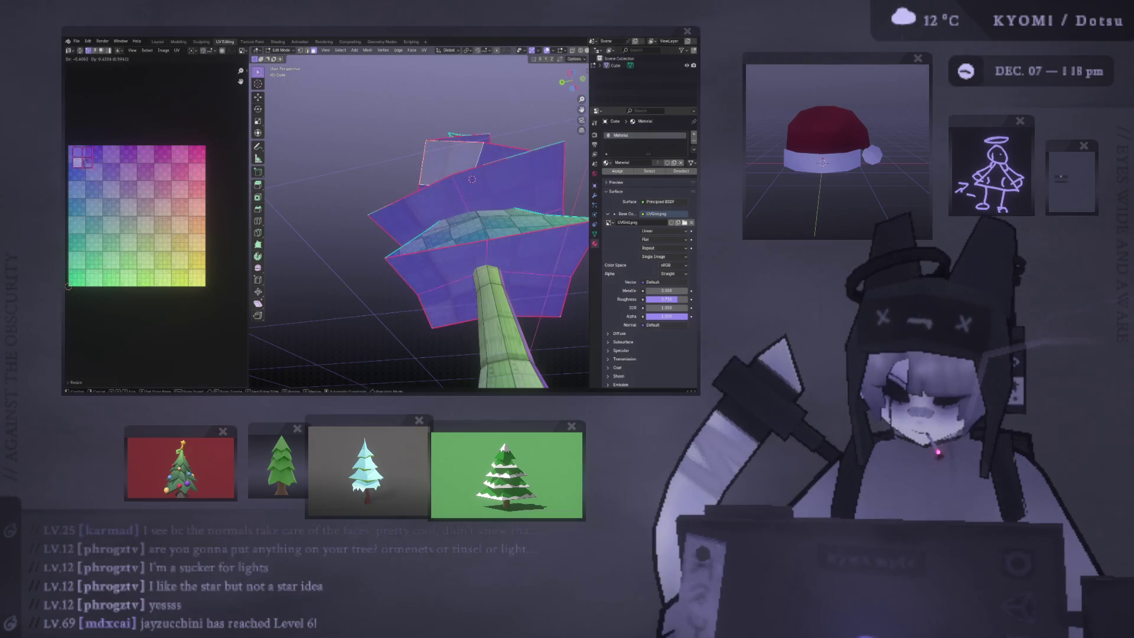
left_click(87, 167)
key("Tab")
mouse_move(354, 236)
middle_mouse_down()
mouse_move(387, 248)
mouse_move(447, 235)
mouse_move(413, 281)
mouse_move(327, 237)
mouse_move(318, 200)
mouse_move(354, 248)
mouse_move(414, 211)
mouse_move(440, 230)
middle_mouse_up()
scroll(327, 238, "up", 2)
Step: Select the whole connected trunk and switch to front orthographic view
key("Tab")
left_click(442, 233, "alt")
left_click(443, 260, "alt")
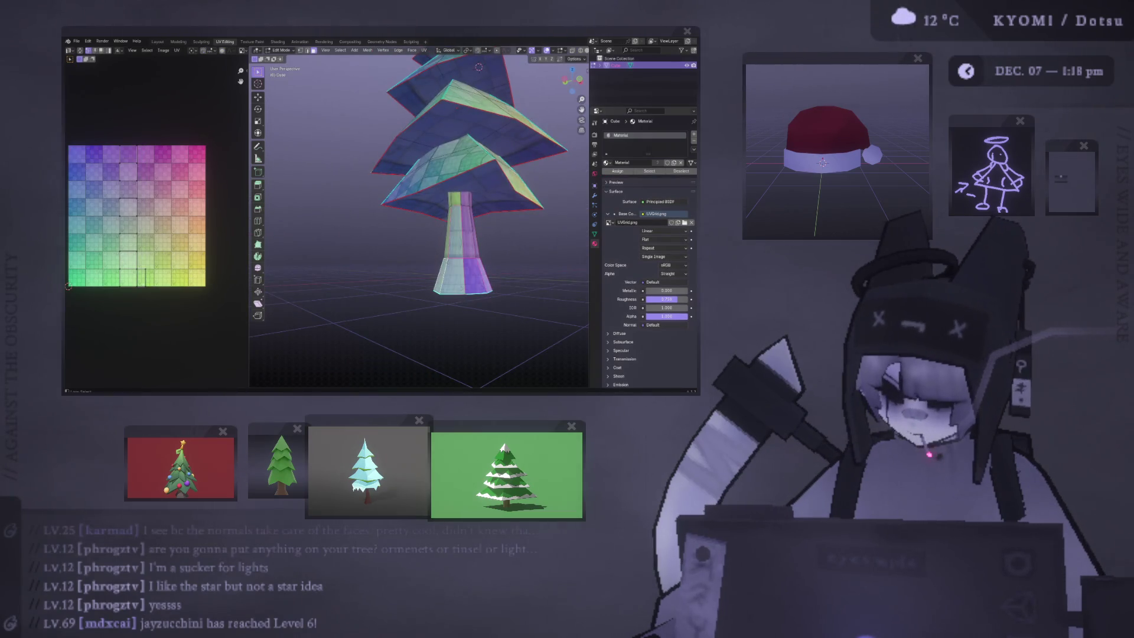
key("ctrl+l")
mouse_move(447, 261)
middle_mouse_down()
mouse_move(455, 221)
mouse_move(356, 196)
middle_mouse_up()
key("KP_1")
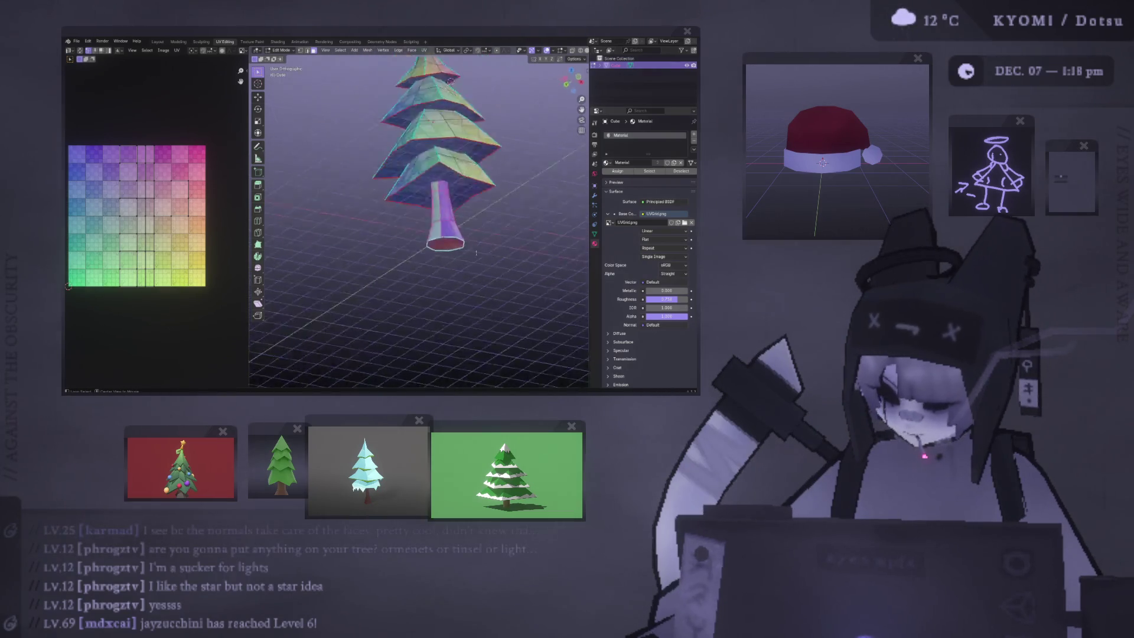
scroll(419, 221, "up", 3)
middle_click_drag(411, 268, 422, 238, "shift")
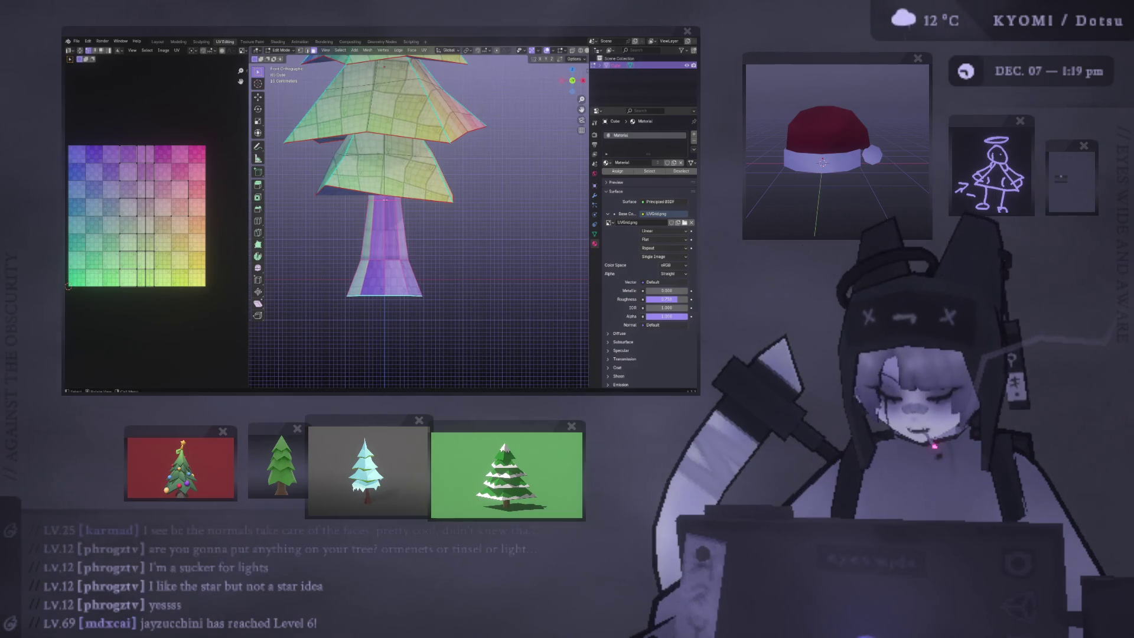
Step: Unwrap the trunk with Project from View, then move and enlarge its UV island
middle_click_drag(347, 202, 367, 182, "shift")
key("ctrl+f")
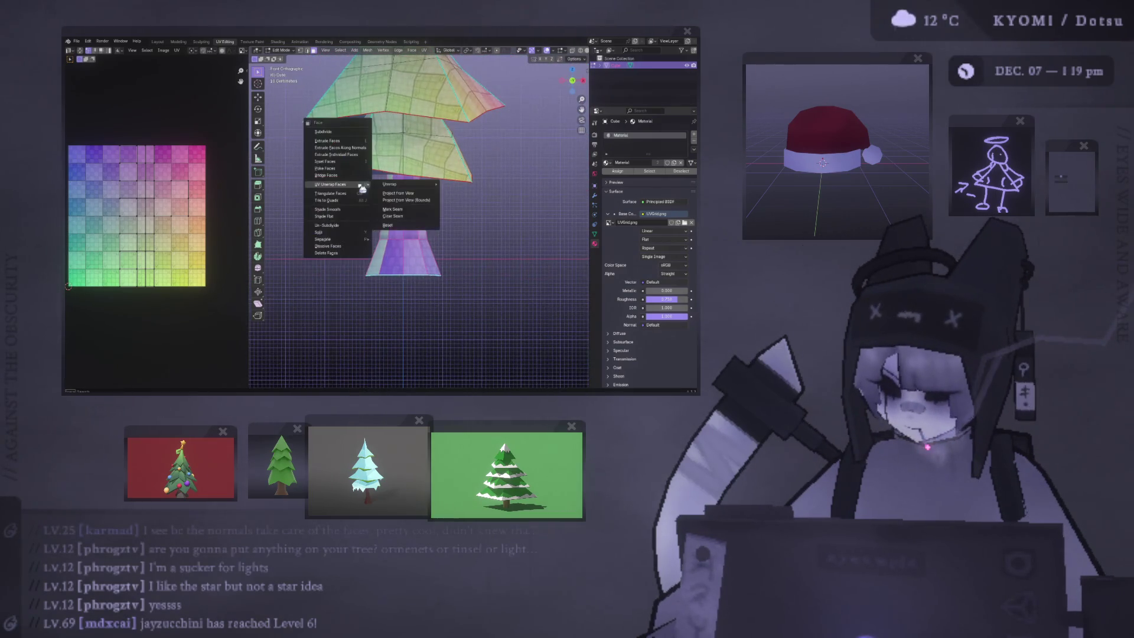
mouse_move(355, 187)
left_click(408, 237)
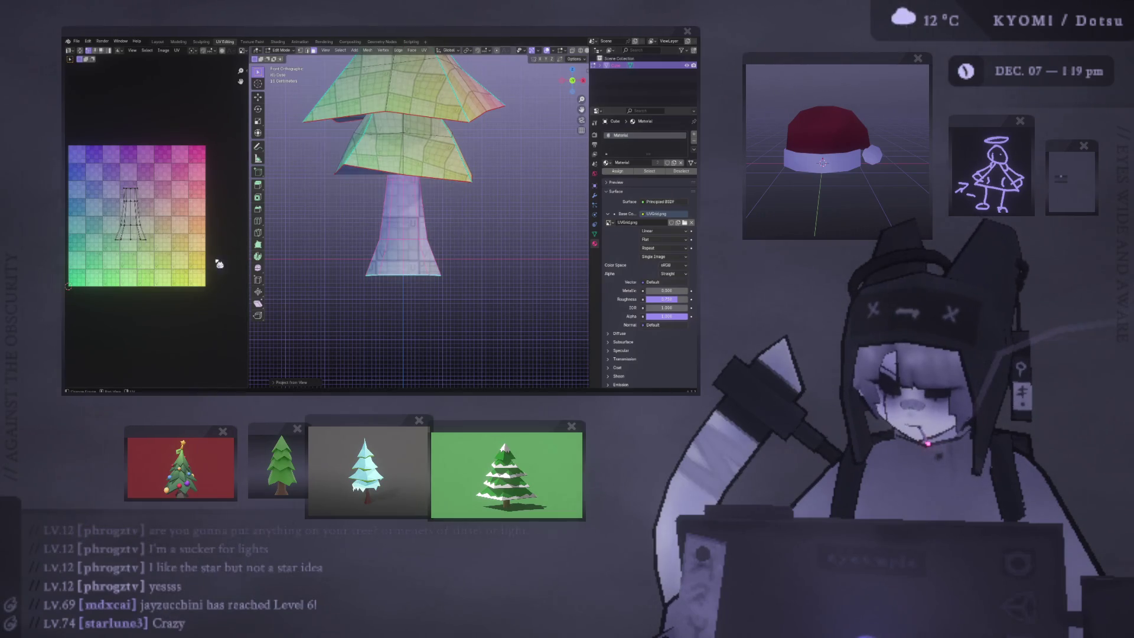
key("g")
left_click(171, 248)
key("s")
left_click(68, 286)
key("Tab")
mouse_move(413, 224)
middle_mouse_down()
mouse_move(437, 240)
mouse_move(468, 235)
mouse_move(412, 244)
mouse_move(350, 232)
mouse_move(431, 222)
mouse_move(384, 223)
middle_mouse_up()
Step: Resize the trunk UV island again, cancel a further move, and return to Object Mode
key("Tab")
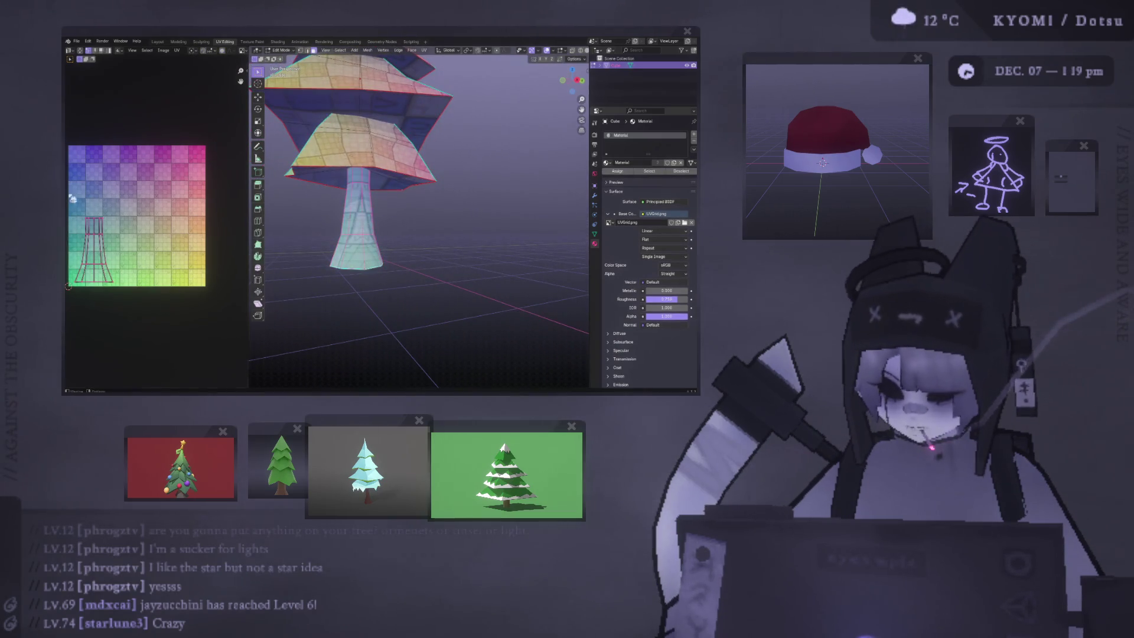
left_click(177, 244)
key("g")
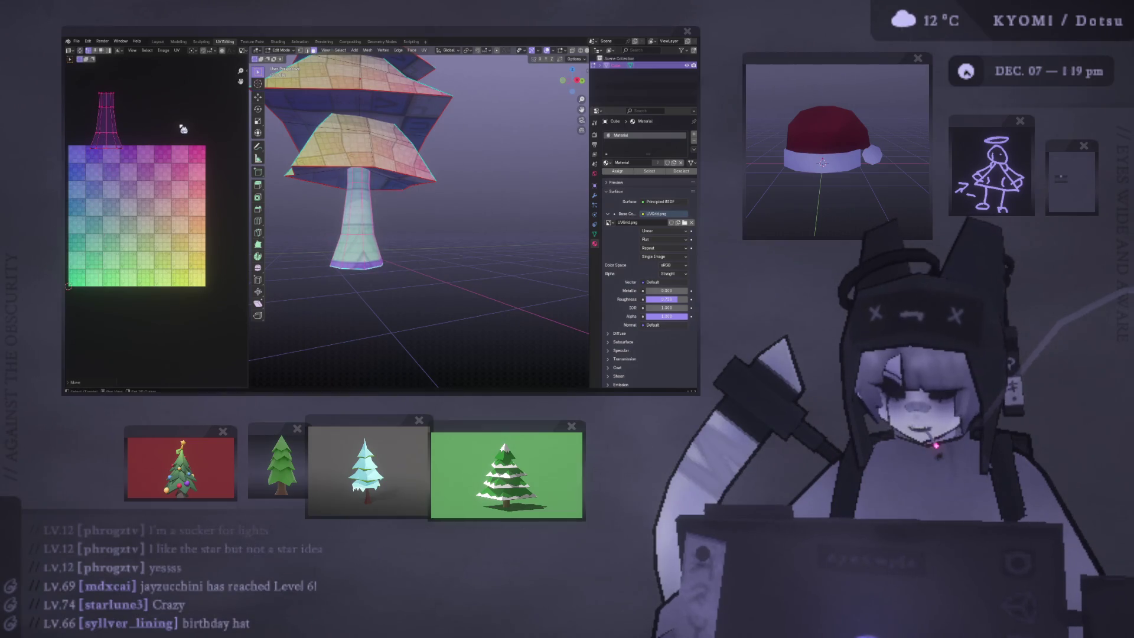
middle_click_drag(183, 129, 202, 140)
middle_click_drag(370, 191, 389, 202)
scroll(377, 195, "down", 3)
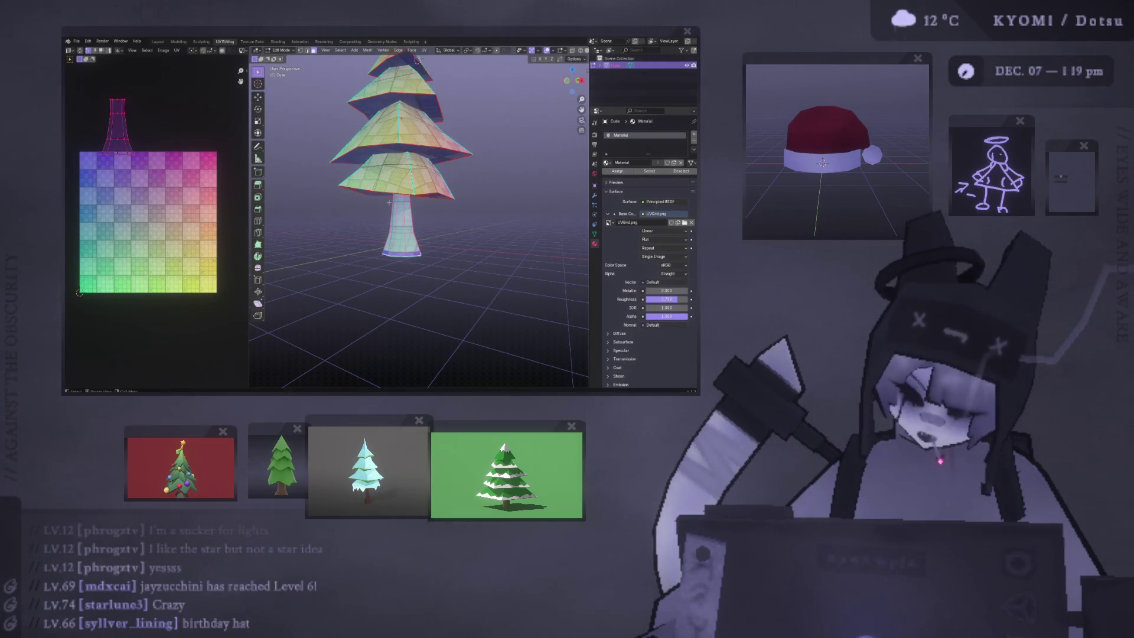
middle_click_drag(431, 210, 440, 168)
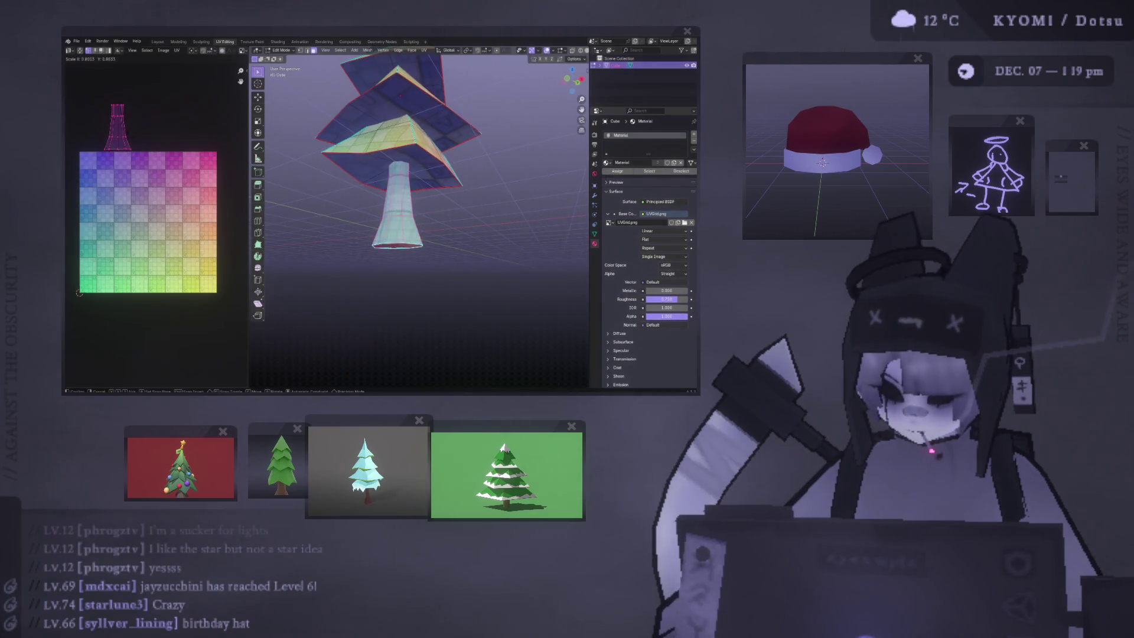
key("g")
key("Escape")
key("Tab")
Step: Select the whole connected tree mesh in a side view, then return to Object Mode
mouse_move(437, 189)
middle_mouse_down()
mouse_move(357, 278)
mouse_move(554, 271)
mouse_move(373, 247)
middle_mouse_up()
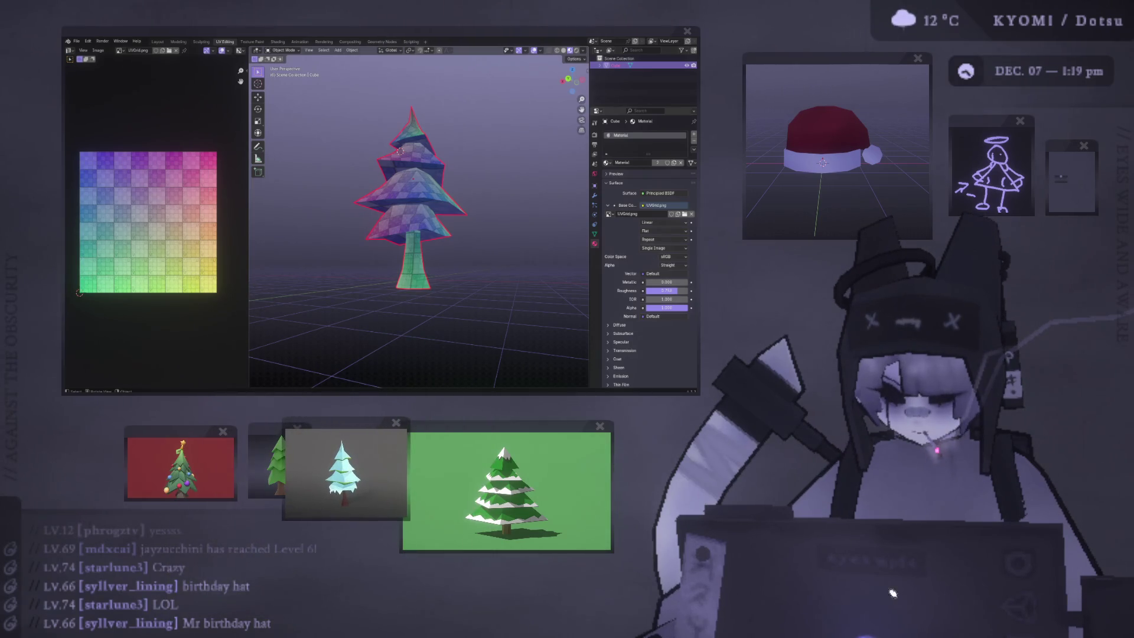
mouse_move(408, 254)
middle_mouse_down()
mouse_move(401, 273)
mouse_move(359, 236)
middle_mouse_up()
scroll(388, 209, "up", 3)
key("Tab")
left_click(456, 194)
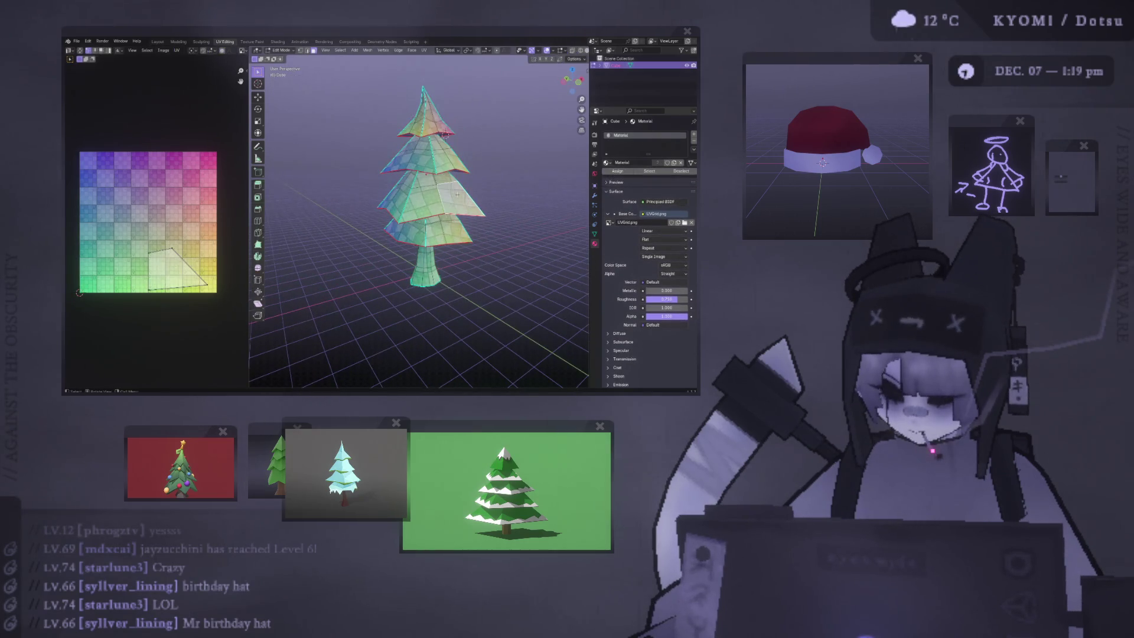
key("ctrl+l")
middle_click_drag(451, 193, 572, 178, "alt")
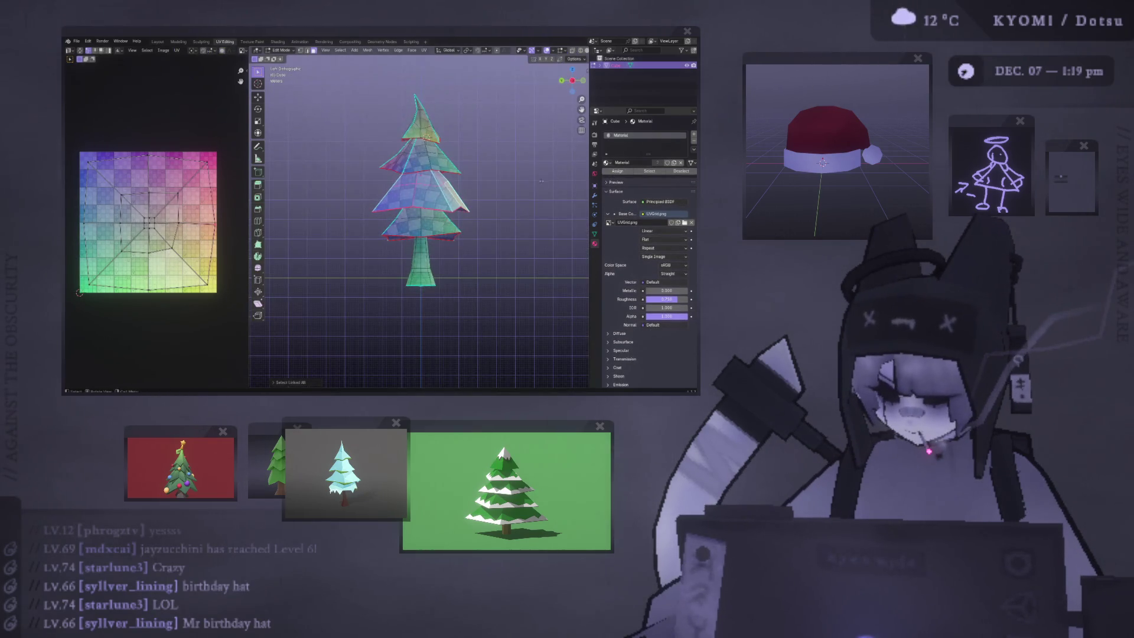
key("Tab")
mouse_move(513, 230)
middle_mouse_down()
mouse_move(498, 243)
mouse_move(570, 256)
mouse_move(504, 256)
mouse_move(449, 236)
middle_mouse_up()
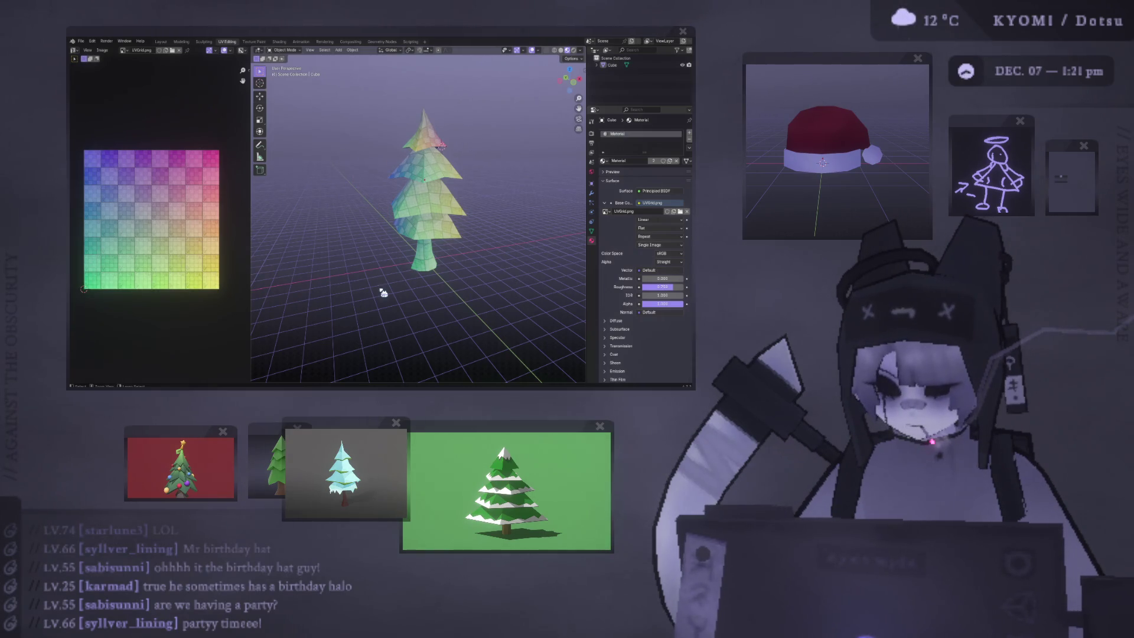
Step: Save the tree as xmas tree.blend
key("ctrl+s")
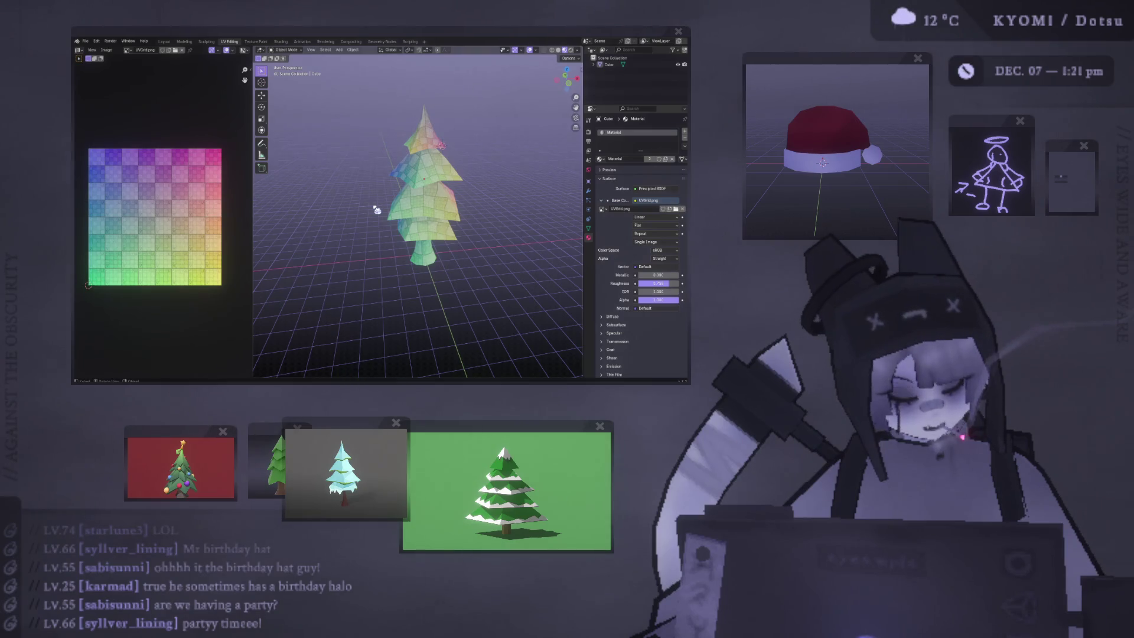
scroll(376, 209, "up", 2)
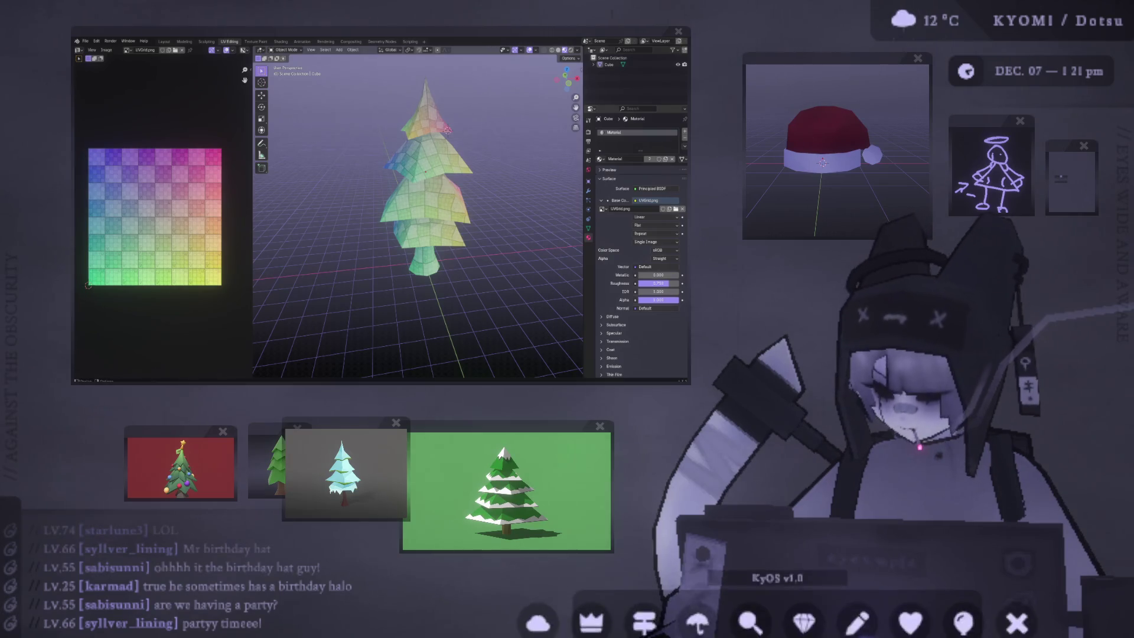
mouse_move(437, 185)
middle_mouse_down()
mouse_move(346, 139)
mouse_move(384, 180)
middle_mouse_up()
Step: In edge select mode, dissolve a trunk edge and return to Object Mode
key("Tab")
scroll(375, 194, "down", 3)
key("a")
mouse_move(306, 215)
middle_mouse_down()
mouse_move(497, 219)
mouse_move(533, 204)
mouse_move(523, 193)
mouse_move(473, 278)
middle_mouse_up()
scroll(460, 254, "up", 6)
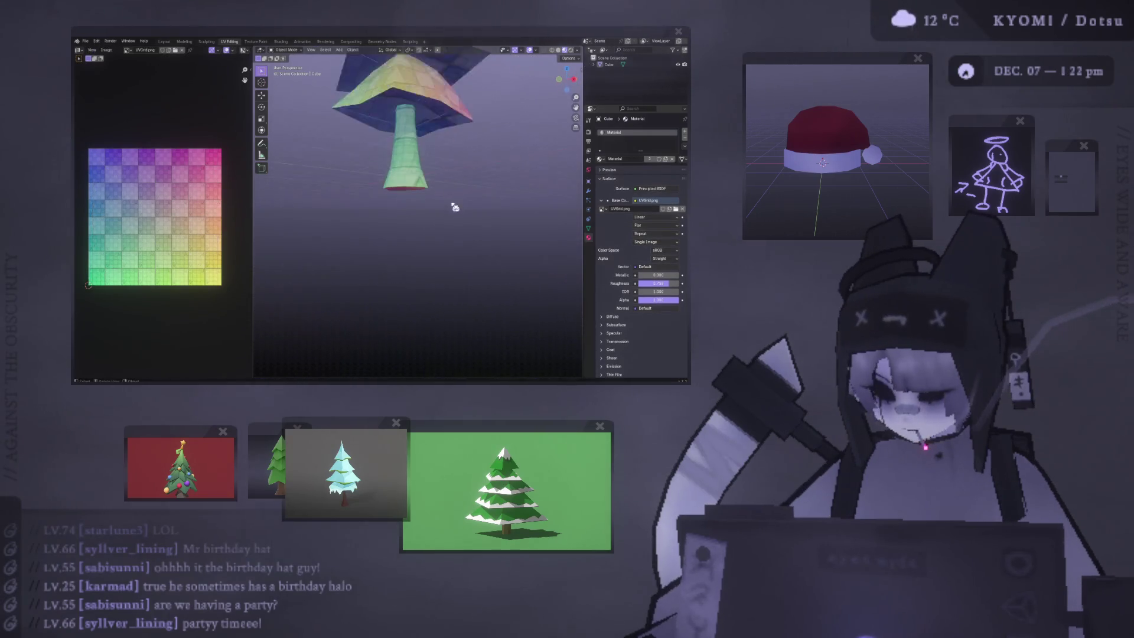
key("2")
left_click(431, 233)
middle_click_drag(432, 233, 431, 203)
key("ctrl+x")
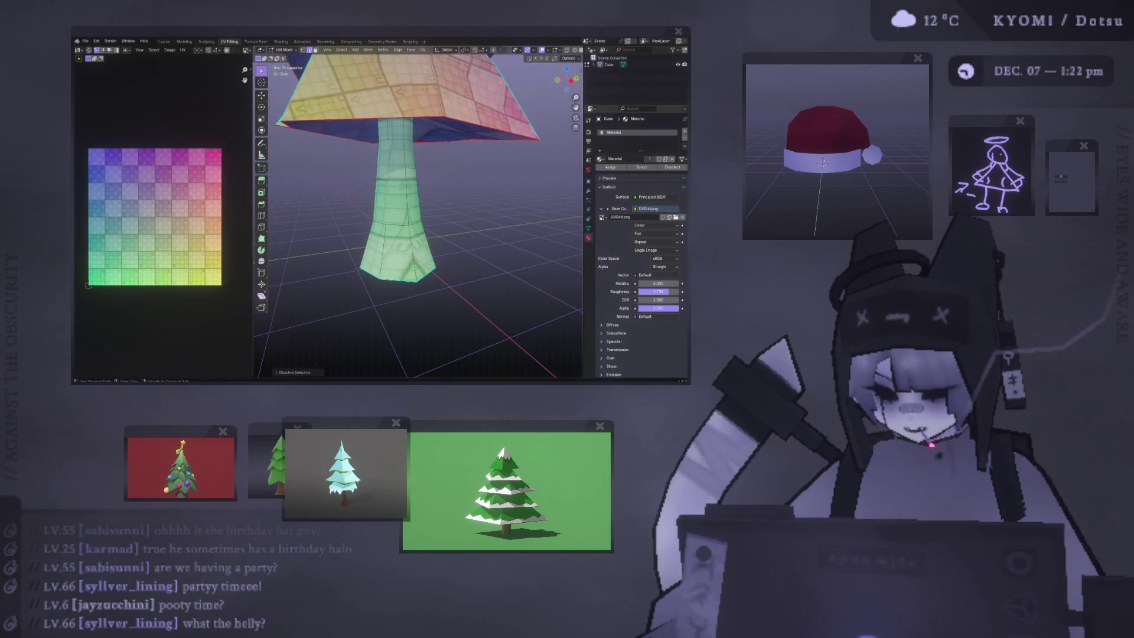
mouse_move(340, 148)
middle_mouse_down()
mouse_move(354, 185)
mouse_move(393, 189)
mouse_move(391, 177)
mouse_move(359, 175)
mouse_move(452, 151)
mouse_move(421, 183)
mouse_move(403, 234)
mouse_move(451, 235)
mouse_move(437, 260)
mouse_move(526, 201)
middle_mouse_up()
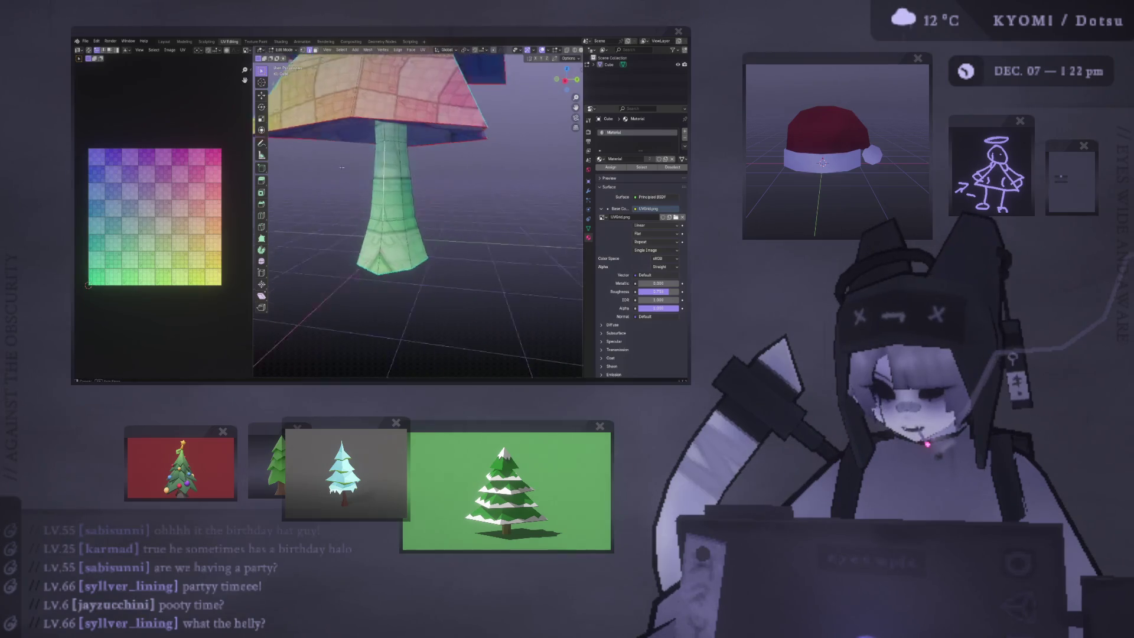
key("Tab")
Step: Dissolve another trunk edge and review the full tree
key("Tab")
key("ctrl+x")
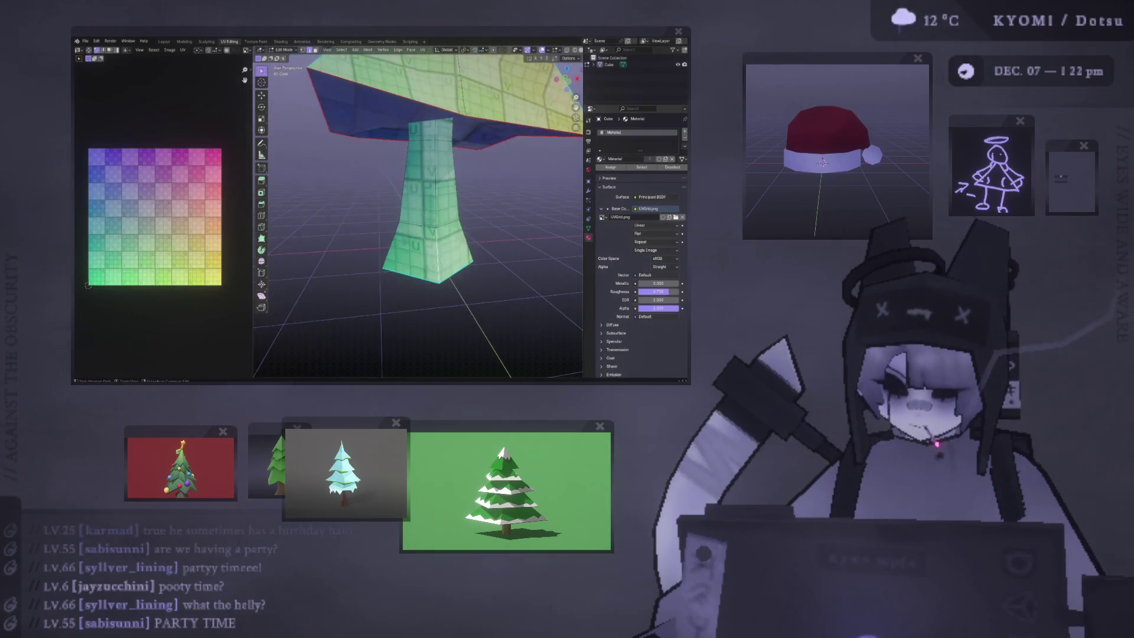
scroll(366, 221, "down", 3)
key("Tab")
mouse_move(366, 220)
middle_mouse_down()
mouse_move(493, 223)
mouse_move(395, 207)
mouse_move(362, 238)
mouse_move(336, 229)
mouse_move(329, 246)
mouse_move(578, 230)
mouse_move(443, 244)
mouse_move(458, 230)
mouse_move(435, 228)
mouse_move(438, 213)
mouse_move(460, 210)
middle_mouse_up()
scroll(329, 246, "down", 2)
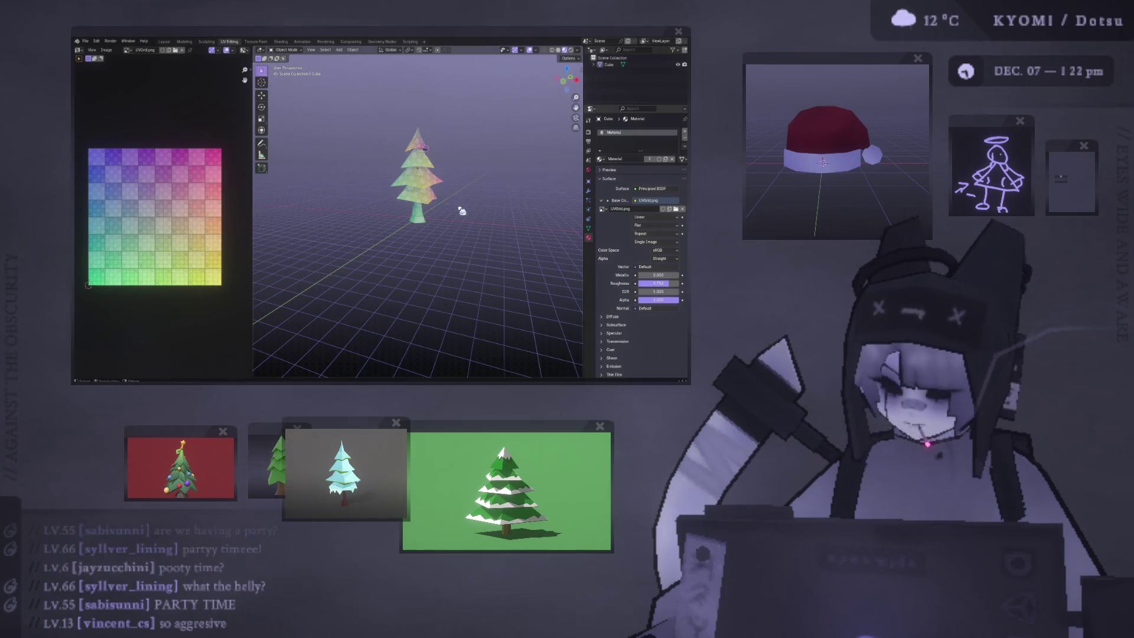
Step: Apply Shade Smooth to the whole pine tree from the object context menu
right_click(461, 211)
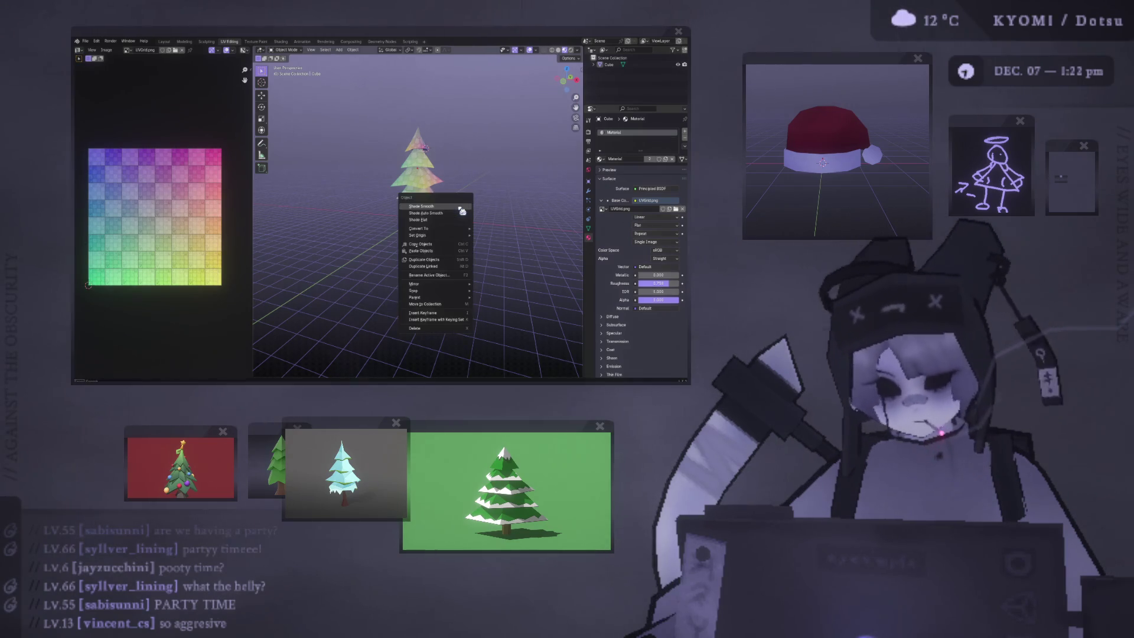
left_click(449, 208)
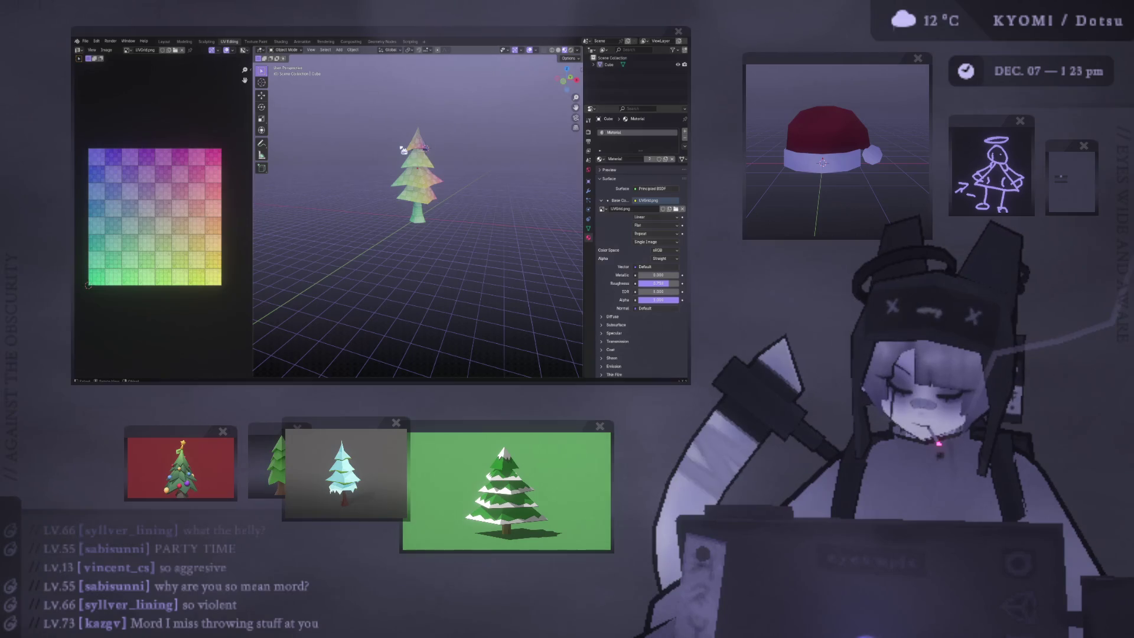
mouse_move(471, 132)
middle_mouse_down()
mouse_move(463, 182)
mouse_move(409, 151)
mouse_move(373, 186)
mouse_move(321, 177)
mouse_move(374, 197)
mouse_move(547, 200)
mouse_move(444, 212)
middle_mouse_up()
scroll(408, 151, "up", 4)
scroll(374, 186, "down", 3)
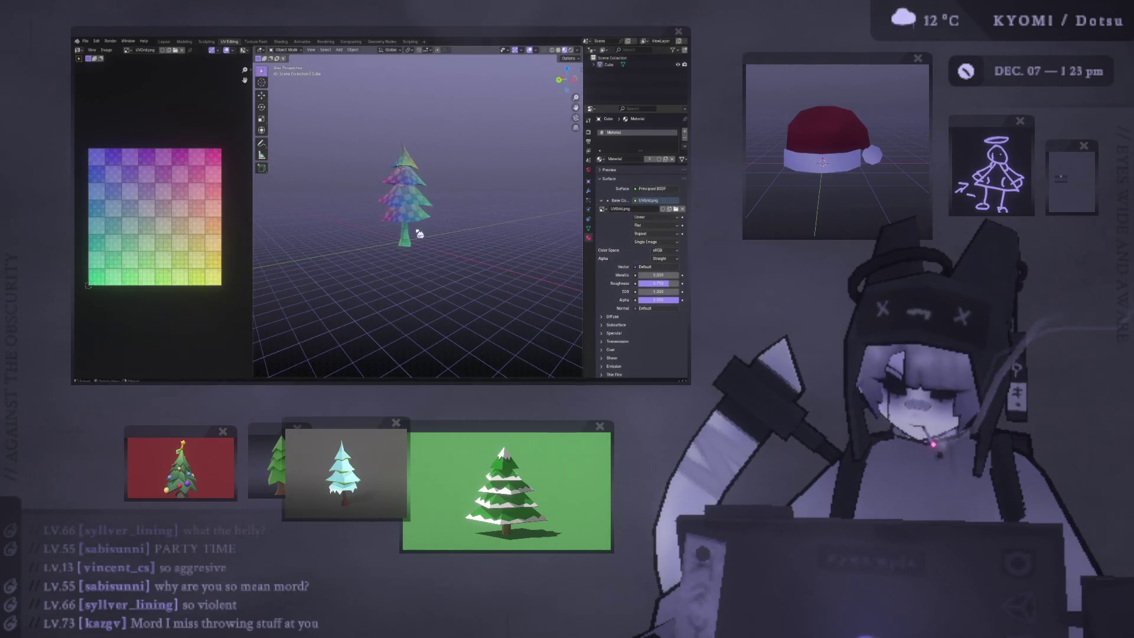
Step: Select the tree mesh and nudge it slightly down in a side orthographic view
scroll(444, 213, "up", 4)
left_click(412, 221)
scroll(412, 220, "up", 2)
key("Tab")
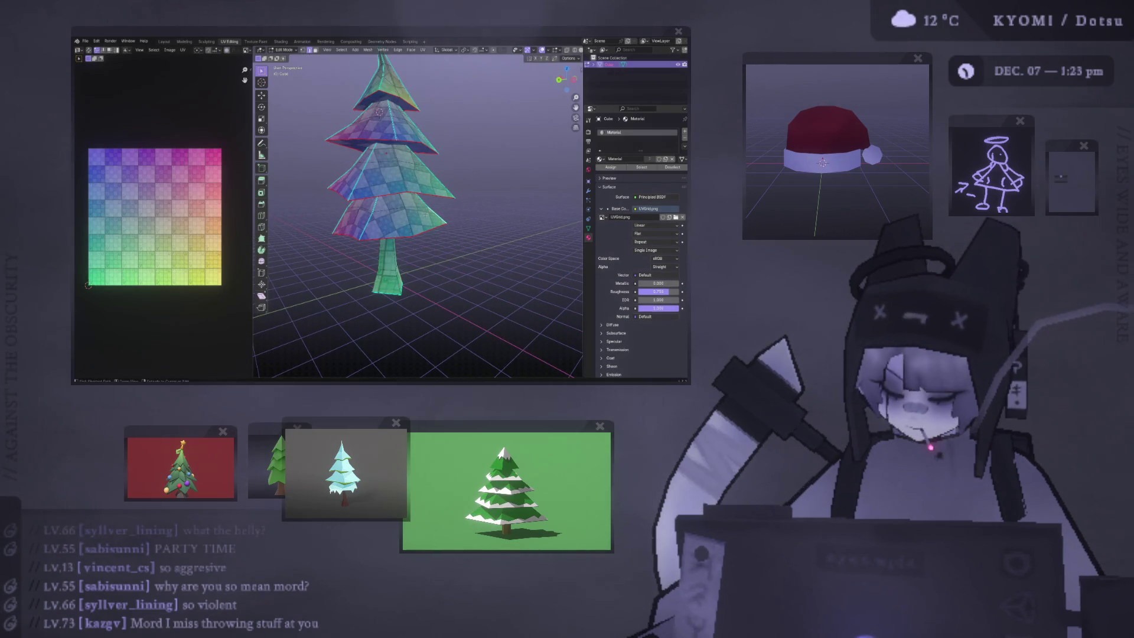
key("ctrl+l")
middle_click_drag(425, 214, 390, 200)
left_click(262, 95)
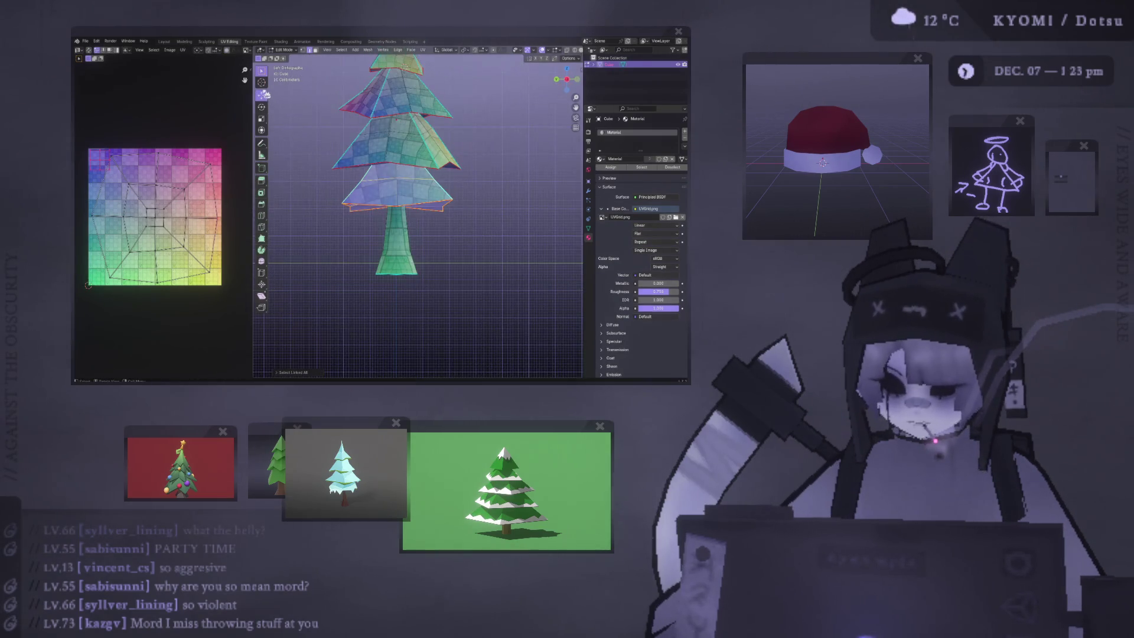
left_click_drag(396, 153, 472, 189)
key("Tab")
scroll(474, 189, "down", 5)
mouse_move(474, 189)
middle_mouse_down()
mouse_move(461, 201)
mouse_move(496, 197)
middle_mouse_up()
Step: Select the whole bottom tree tier and finish moving its UV islands into place
scroll(355, 190, "up", 5)
key("Tab")
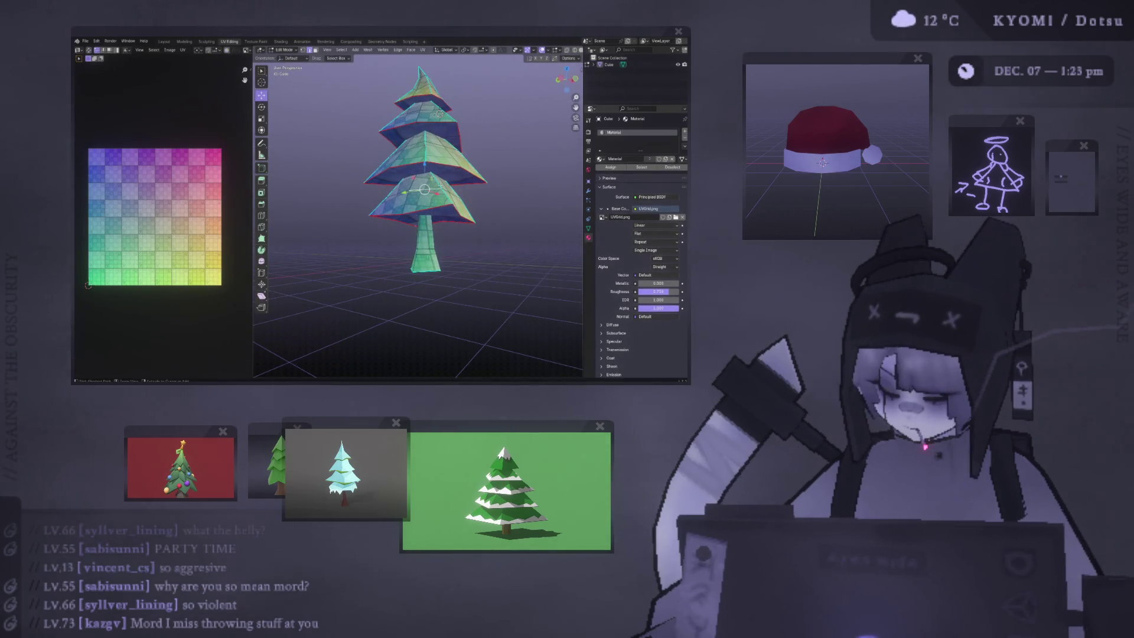
key("ctrl+l")
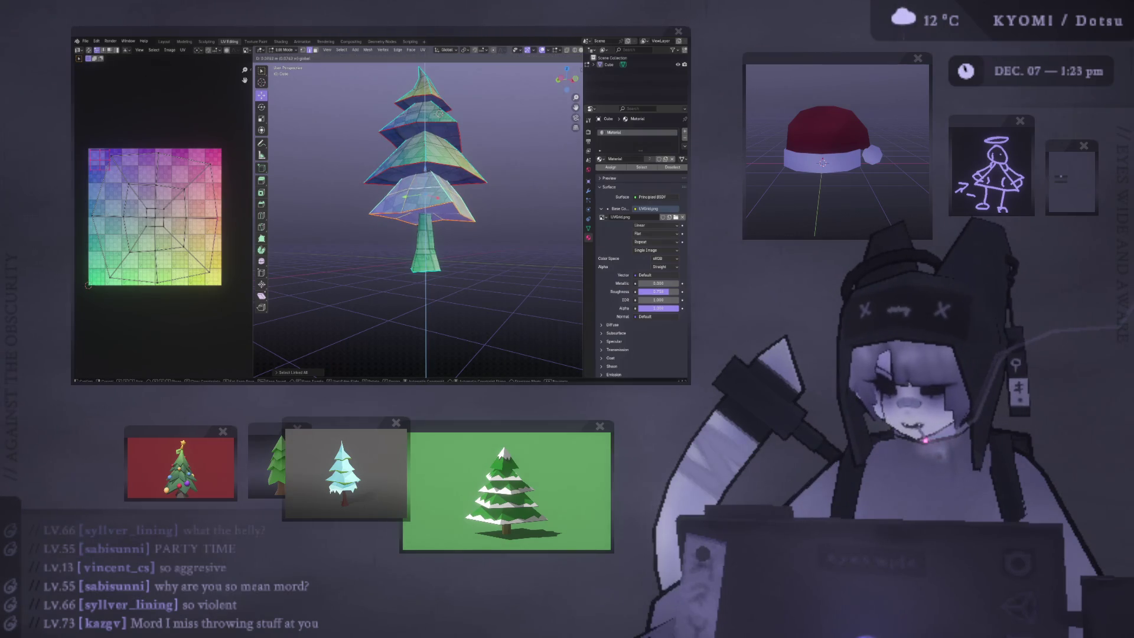
left_click(438, 112)
Step: Deselect all the tree's faces and save the blend file
scroll(351, 207, "down", 3)
key("alt+a")
middle_click_drag(350, 208, 351, 211)
key("ctrl+s")
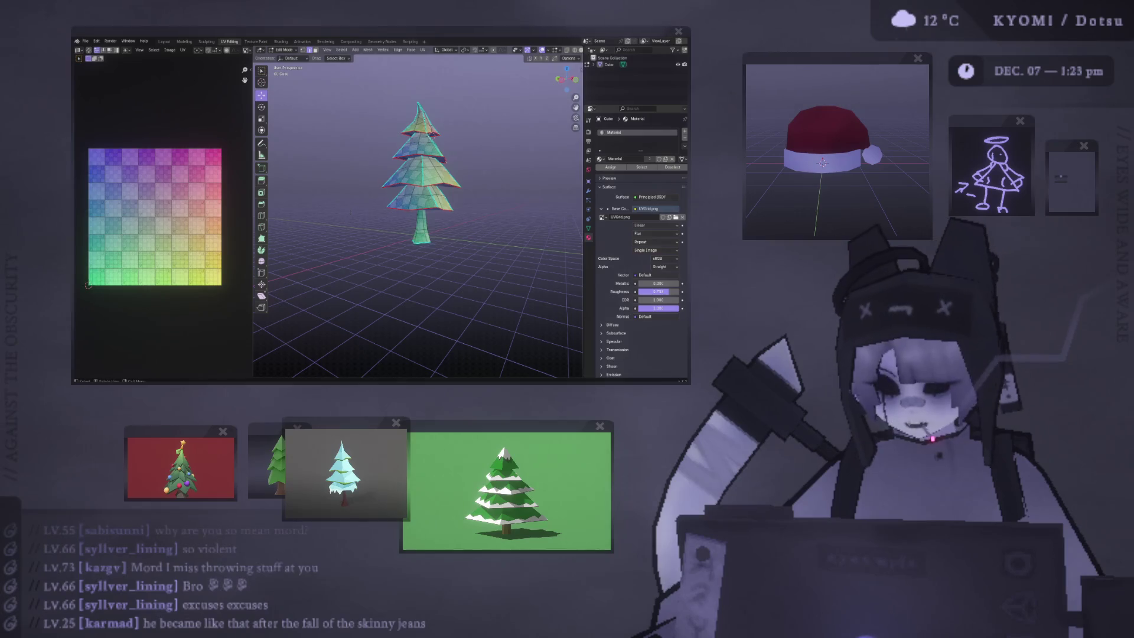
mouse_move(384, 185)
middle_mouse_down()
mouse_move(372, 189)
mouse_move(384, 184)
mouse_move(382, 195)
middle_mouse_up()
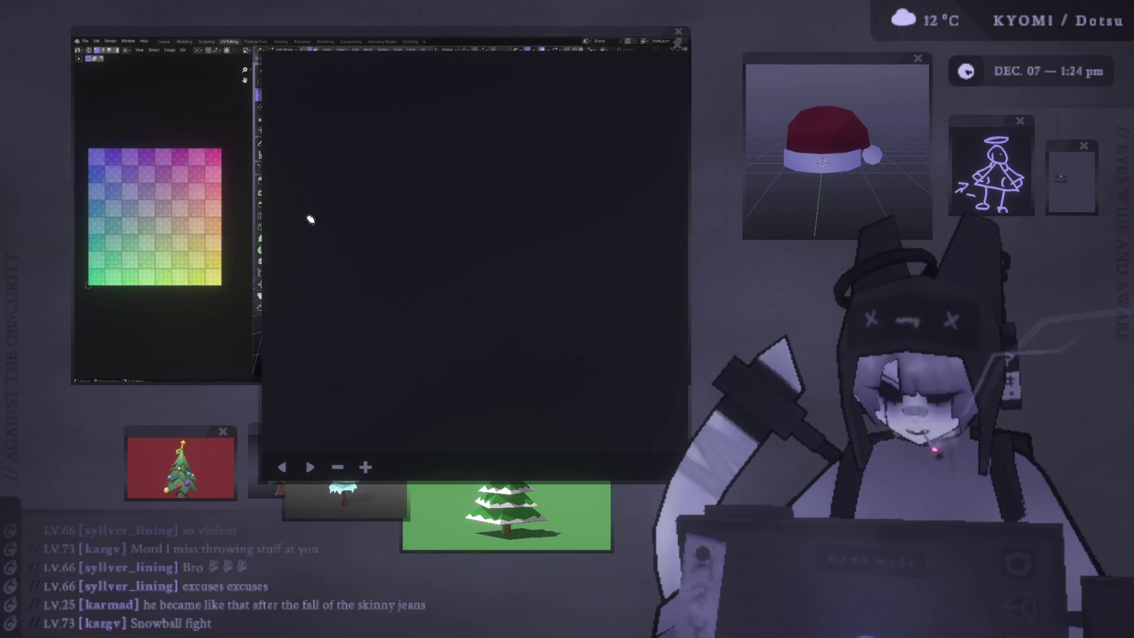
Step: Clear the test strokes so the doodle pad is blank
left_click_drag(450, 215, 446, 527)
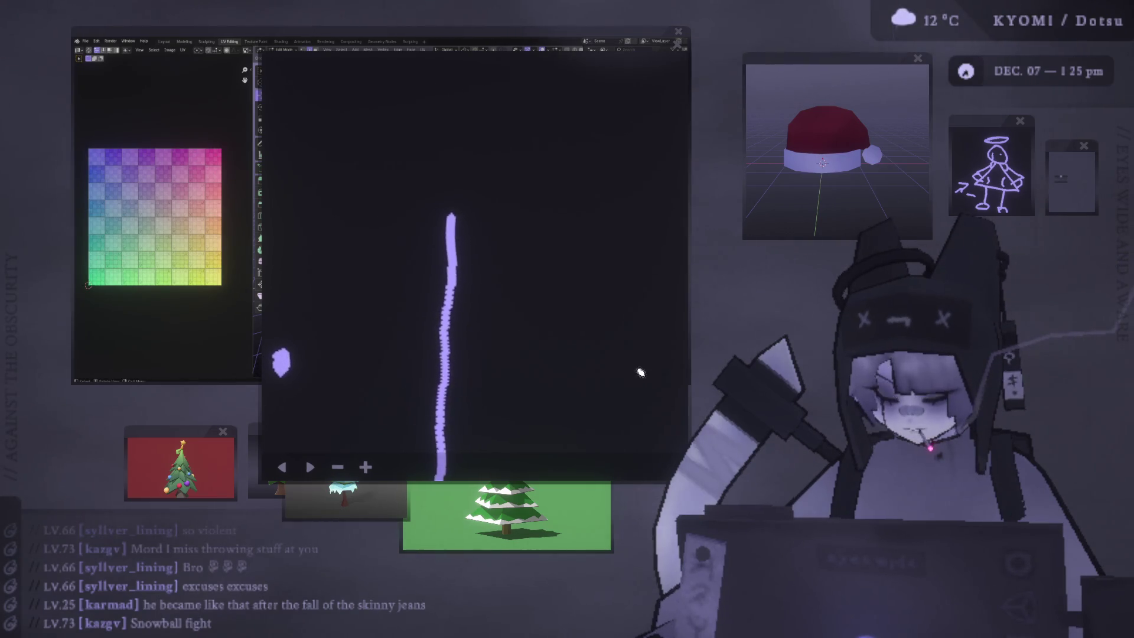
left_click(337, 468)
left_click(366, 467)
left_click_drag(463, 362, 452, 479)
left_click(364, 467)
left_click(366, 467)
Step: Draw two opposing arrows, one pointing right and one pointing left
left_click(284, 387)
mouse_move(309, 385)
left_mouse_down()
mouse_move(383, 379)
mouse_move(385, 402)
left_mouse_up()
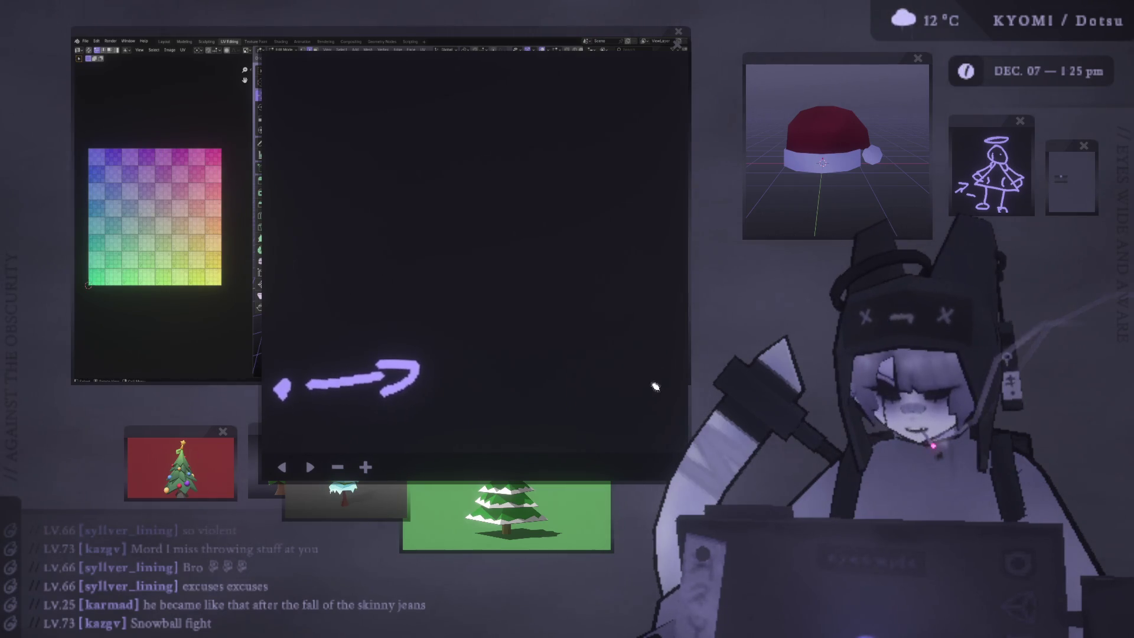
mouse_move(619, 377)
left_mouse_down()
mouse_move(534, 361)
mouse_move(552, 387)
left_mouse_up()
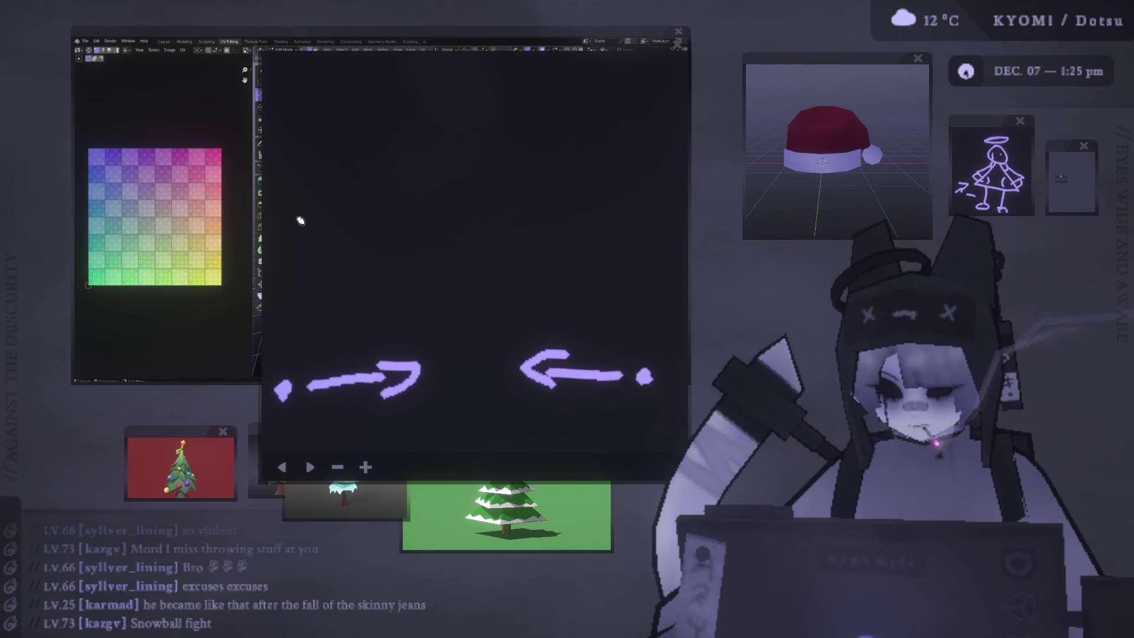
Step: Draw a bar outline above the arrows, fill it with scribbles and write '10' above it
left_click_drag(299, 220, 642, 284)
left_click_drag(608, 223, 307, 222)
mouse_move(481, 218)
left_mouse_down()
mouse_move(488, 253)
mouse_move(534, 232)
left_mouse_up()
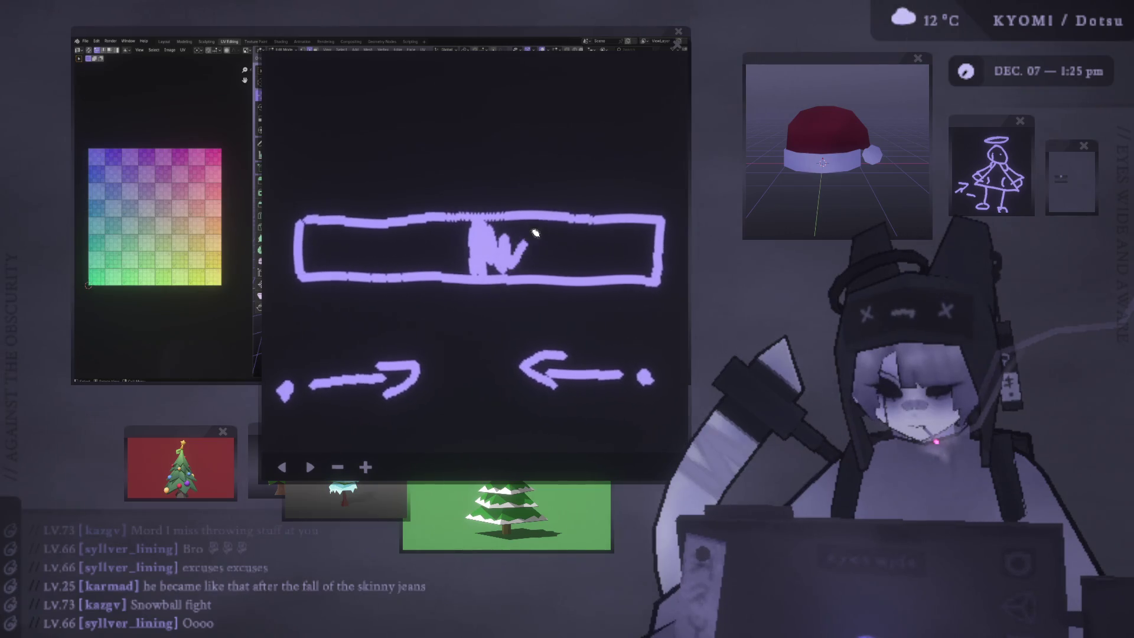
left_click_drag(642, 264, 551, 239)
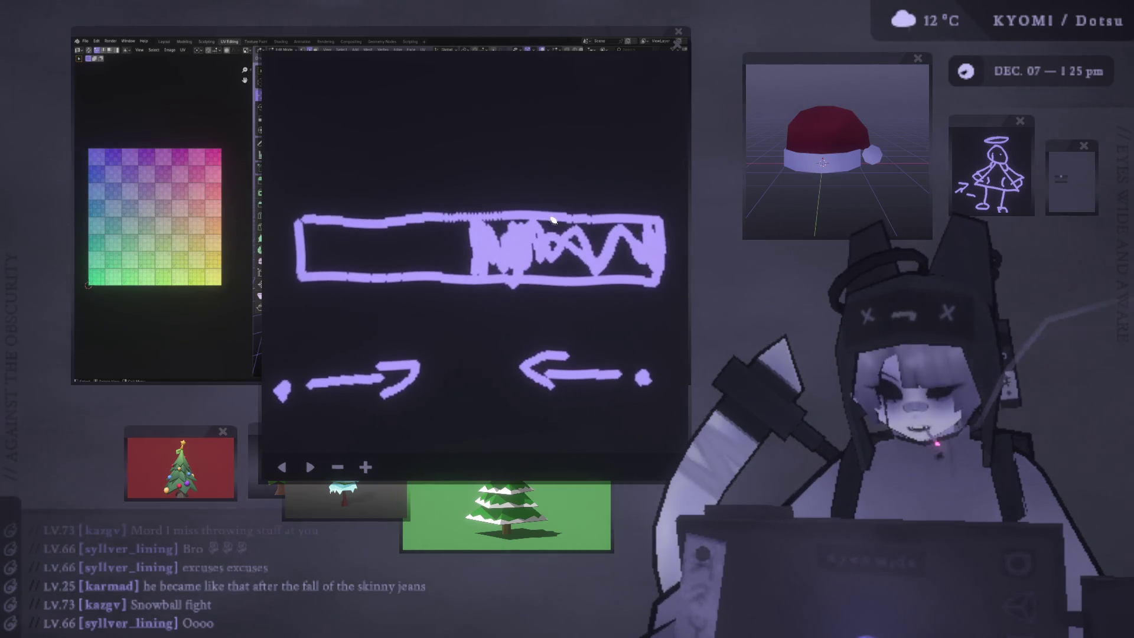
left_click_drag(476, 236, 470, 250)
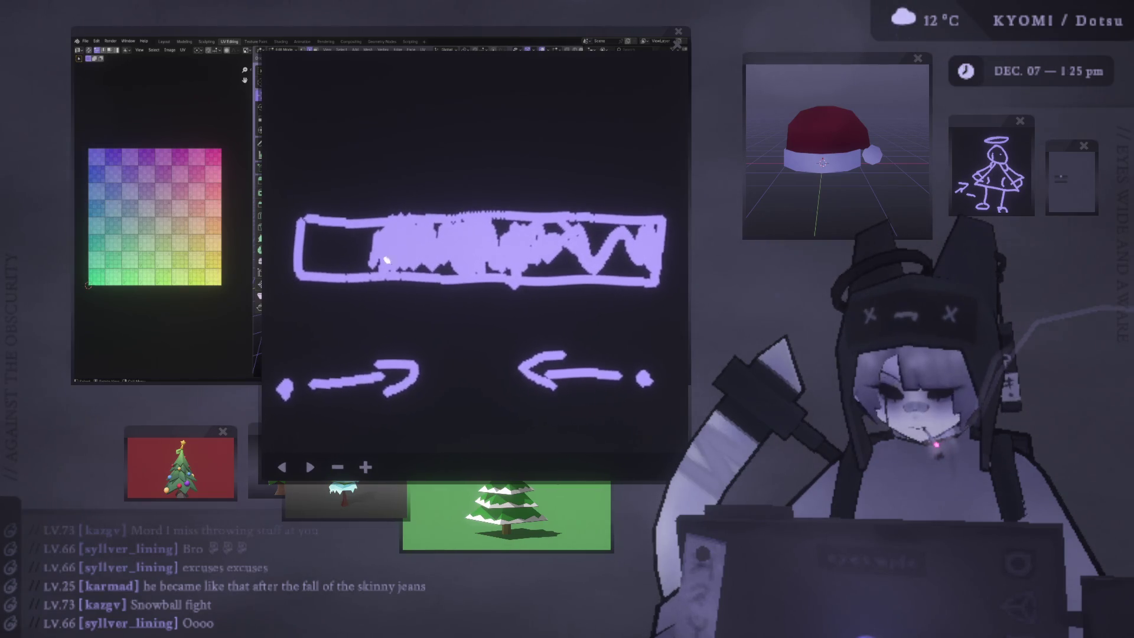
left_click_drag(419, 132, 426, 186)
left_click_drag(499, 134, 502, 145)
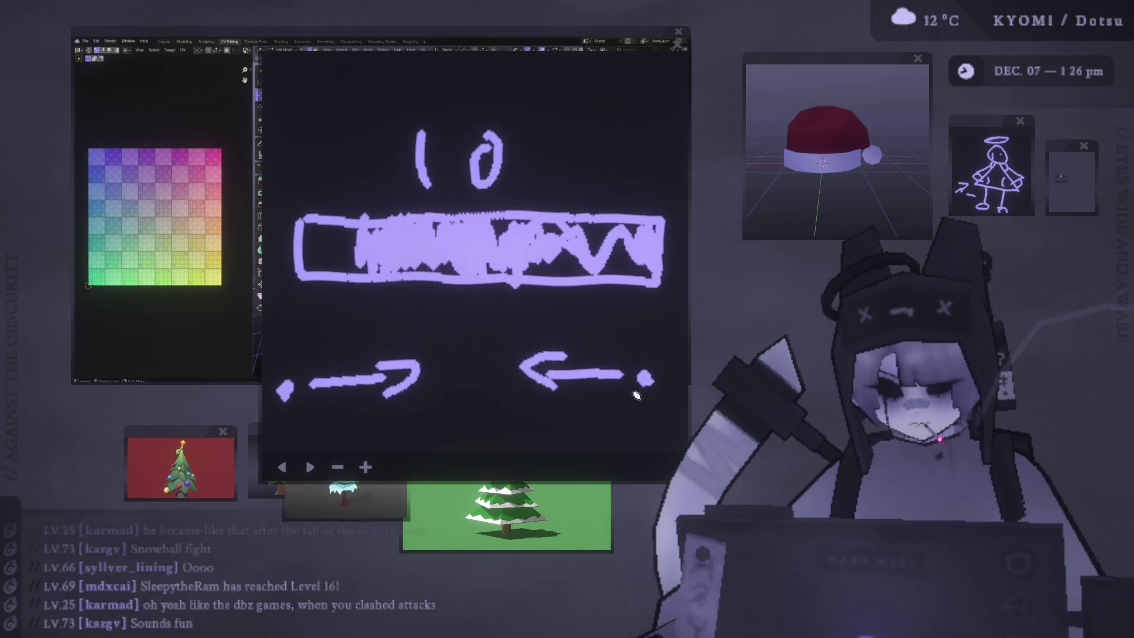
Step: Add a burst between the arrows and extra arrow strokes, undoing the stray chevron and scribbles
left_click(501, 350)
left_click_drag(444, 340, 452, 343)
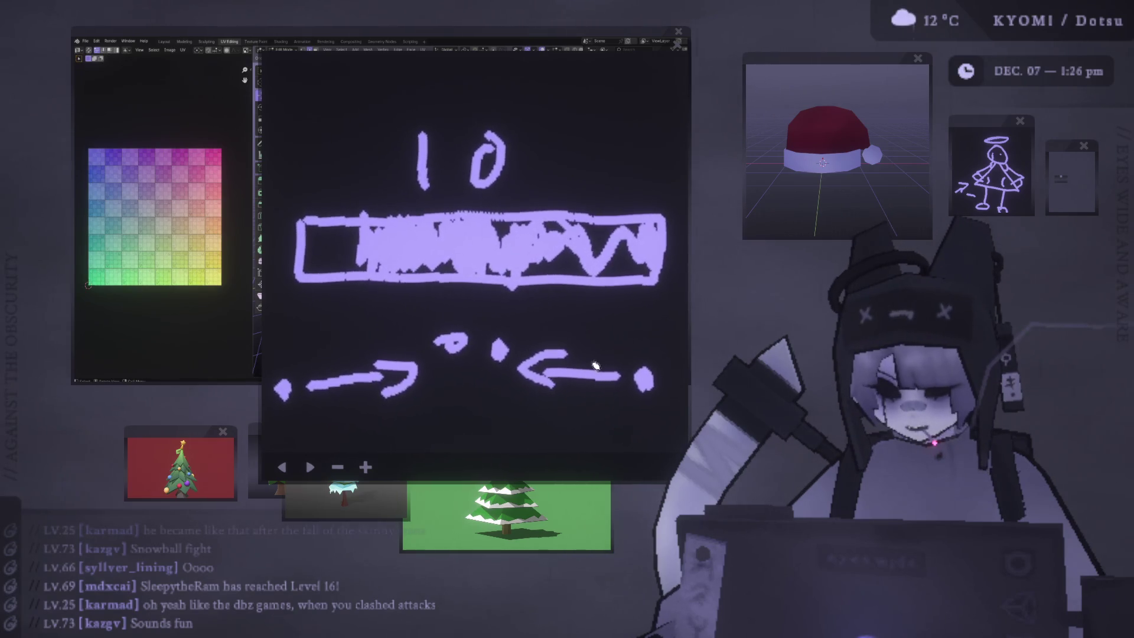
mouse_move(372, 311)
left_mouse_down()
mouse_move(294, 324)
mouse_move(330, 343)
left_mouse_up()
mouse_move(668, 338)
left_mouse_down()
mouse_move(567, 328)
mouse_move(587, 340)
left_mouse_up()
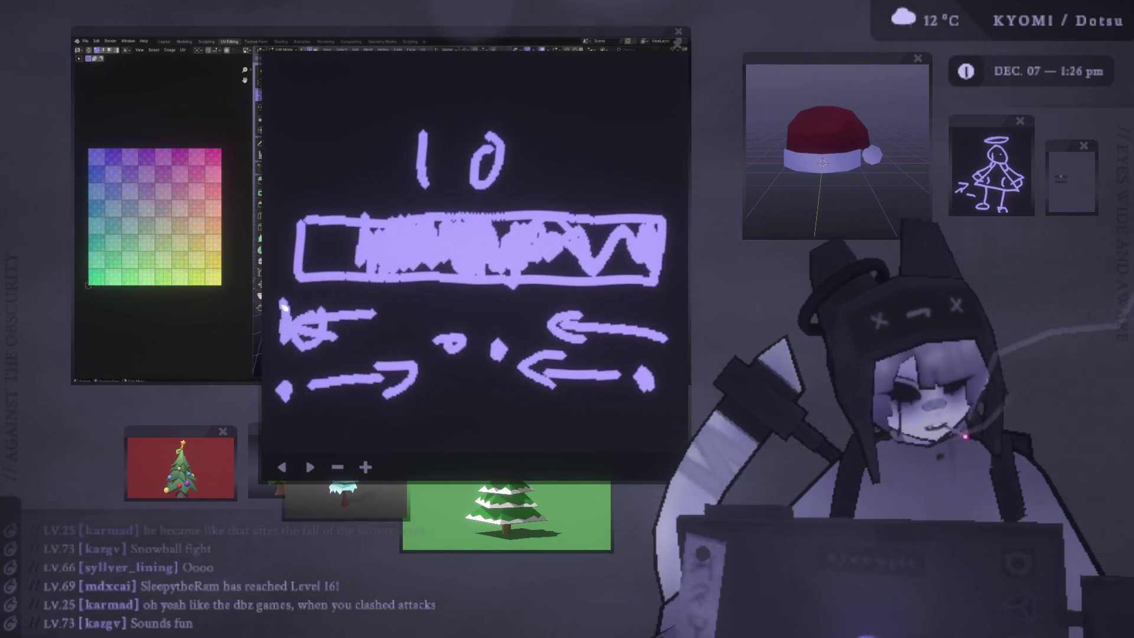
left_click(288, 469)
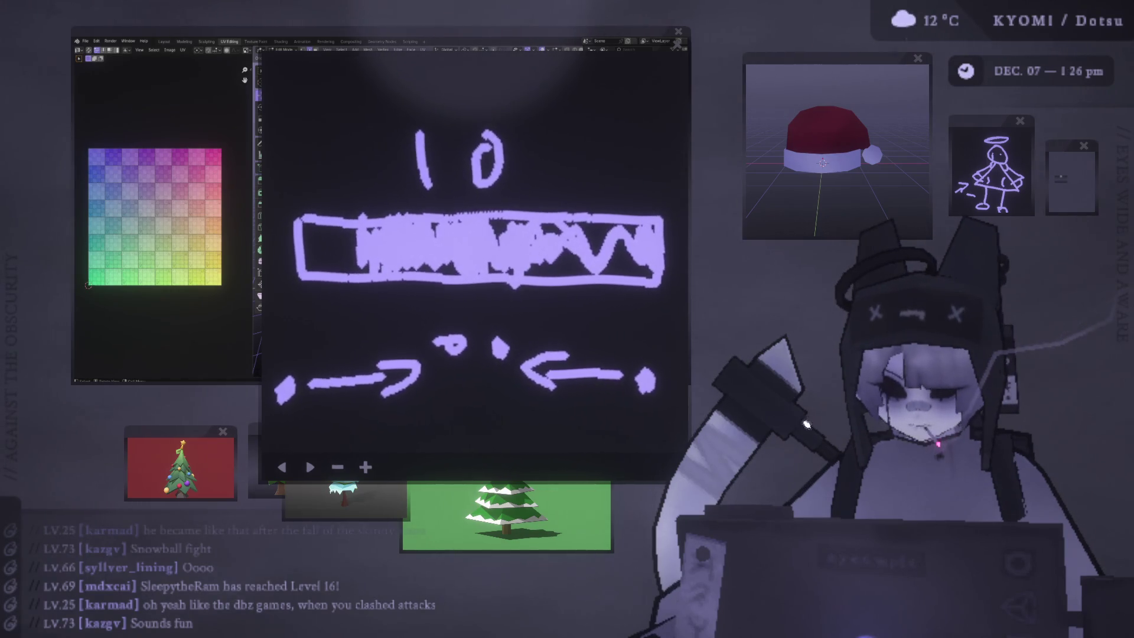
left_click_drag(600, 306, 667, 354)
mouse_move(585, 331)
left_mouse_down()
mouse_move(650, 369)
mouse_move(652, 384)
mouse_move(444, 358)
left_mouse_up()
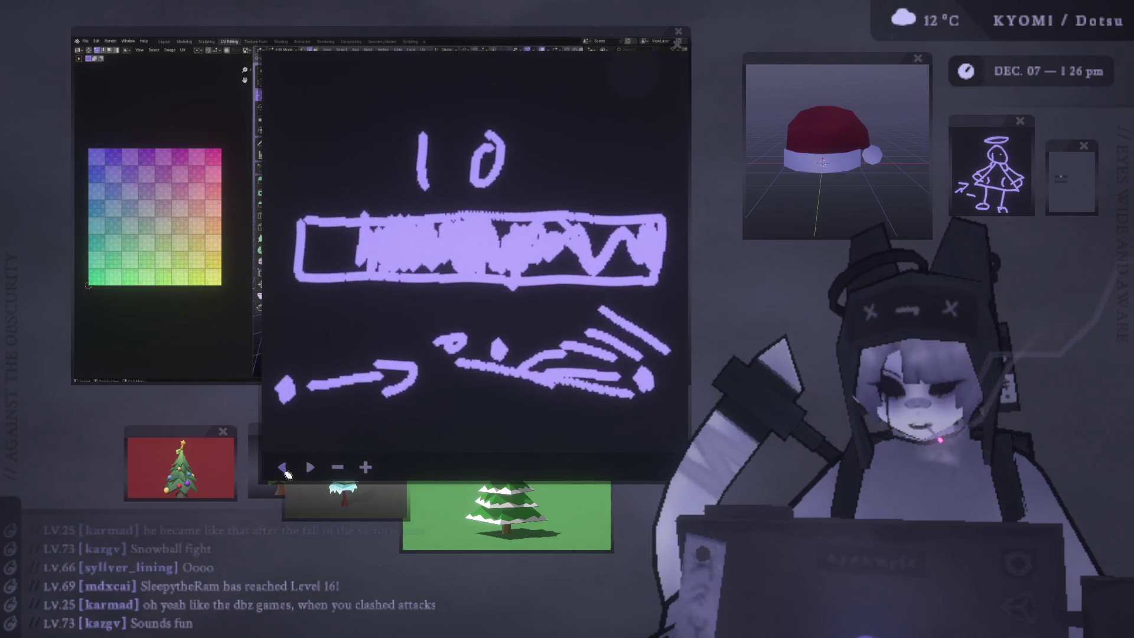
left_click(290, 470)
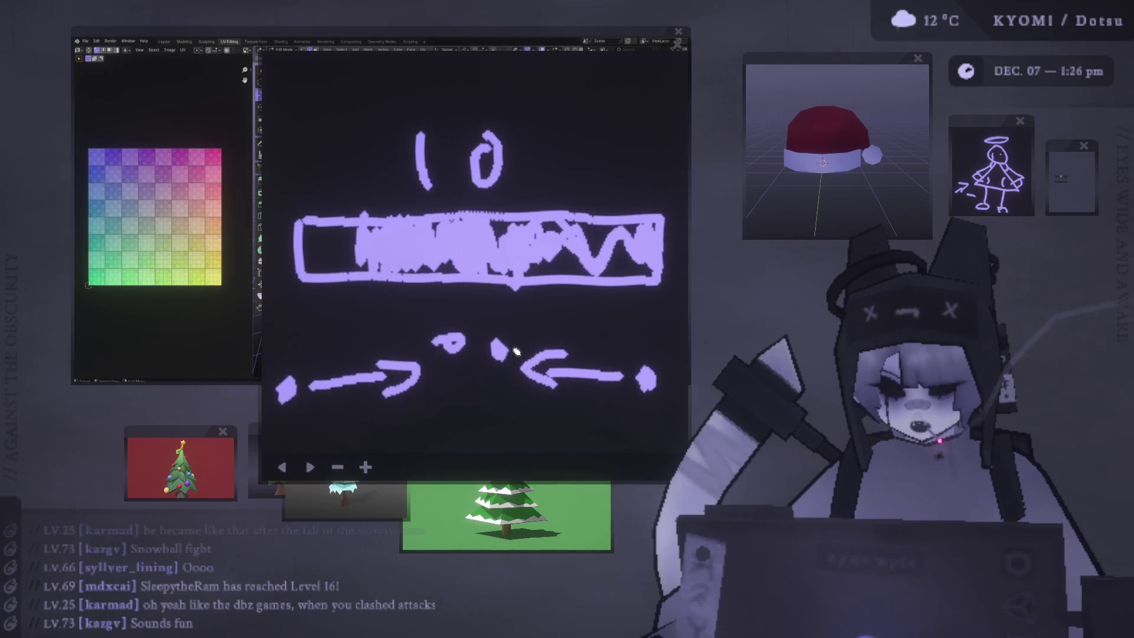
left_click(435, 464)
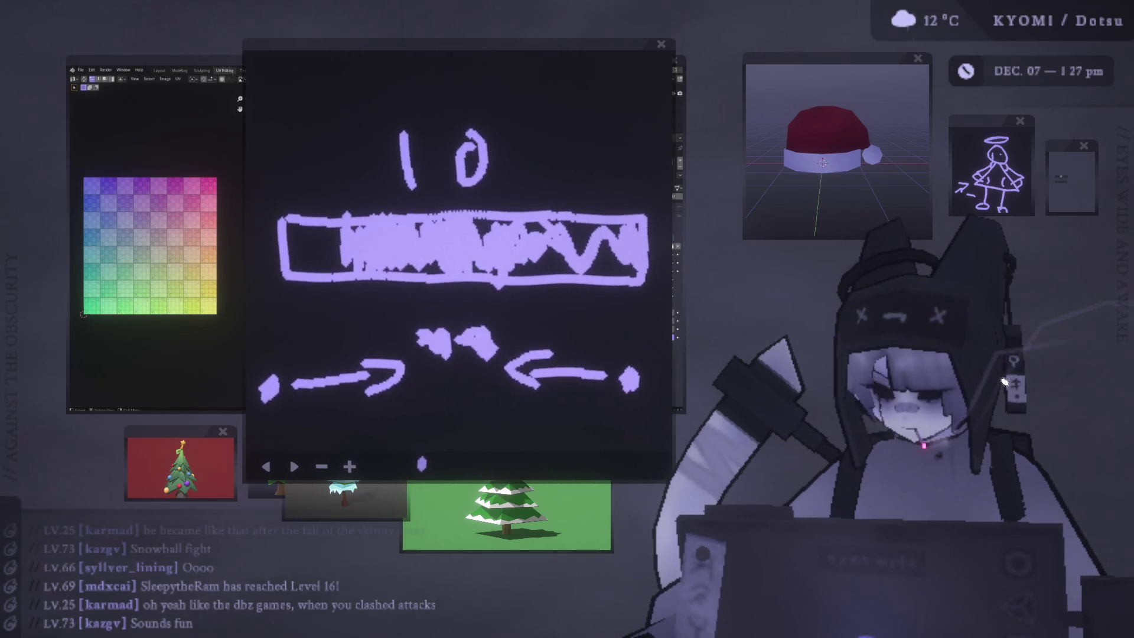
Step: Spread the icy-tree reference image away from the other pine tree references
mouse_move(836, 599)
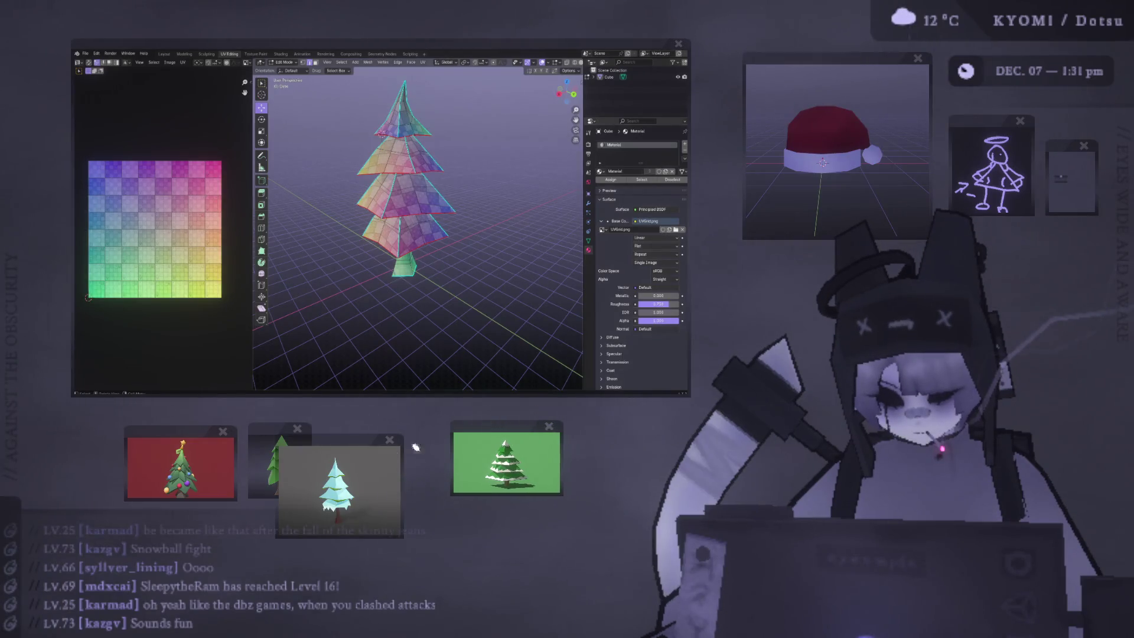
left_click_drag(346, 444, 381, 431)
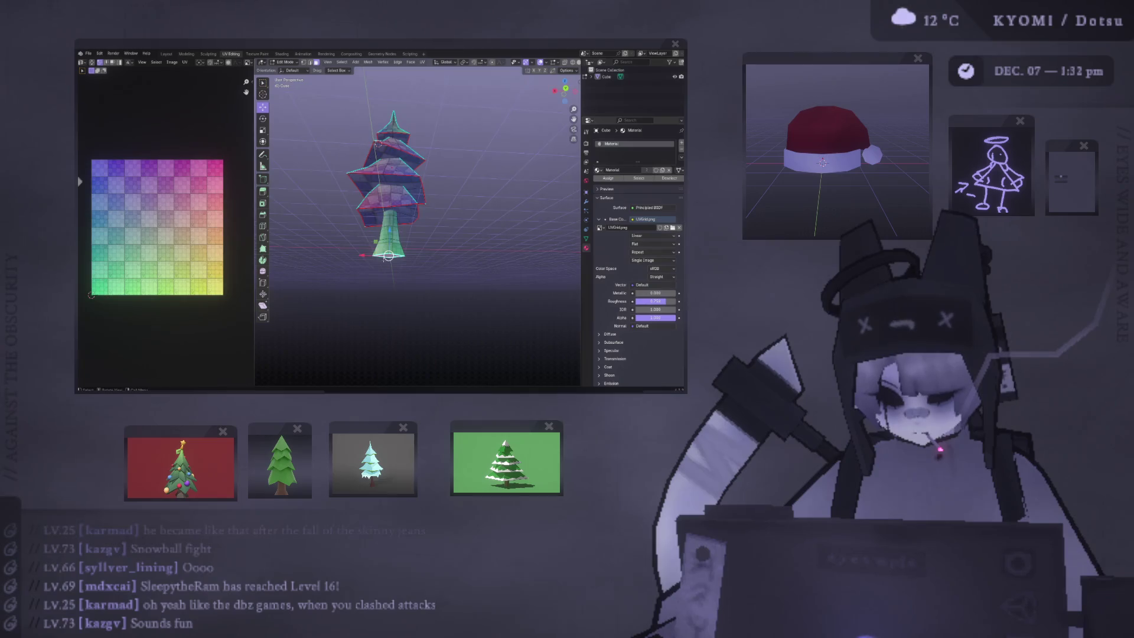
Step: Move the selected tier along X in the back orthographic view
key("ctrl+KP_1")
key("g")
key("x")
left_click(376, 136)
middle_click_drag(377, 136, 358, 245)
scroll(358, 245, "up", 6)
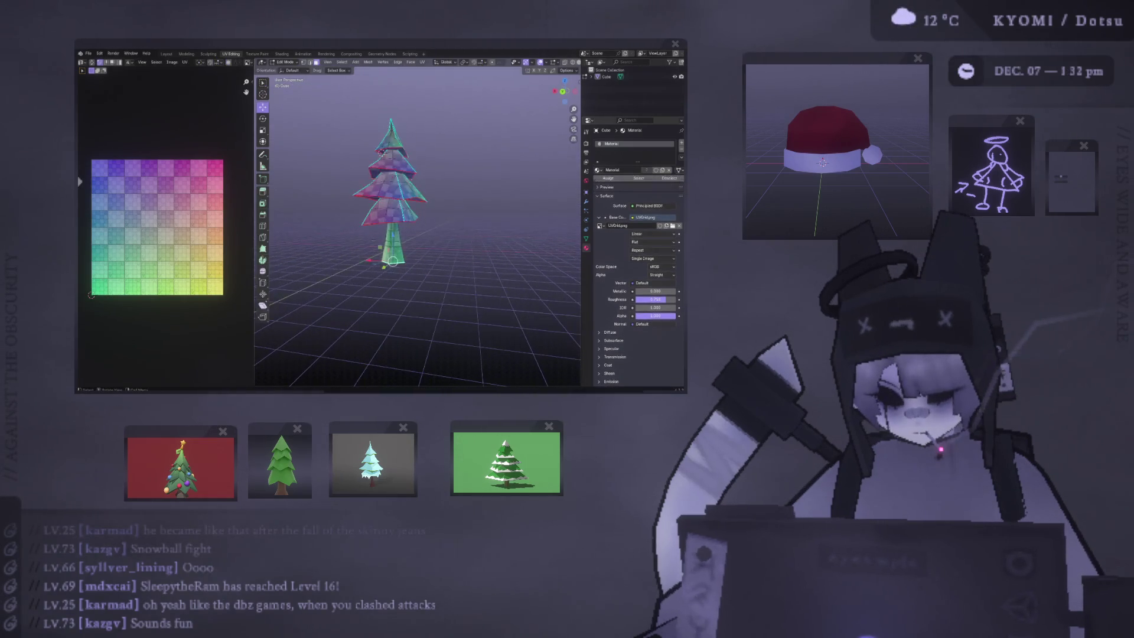
Step: Scale down the selected tier from the back orthographic view
key("ctrl+KP_1")
key("s")
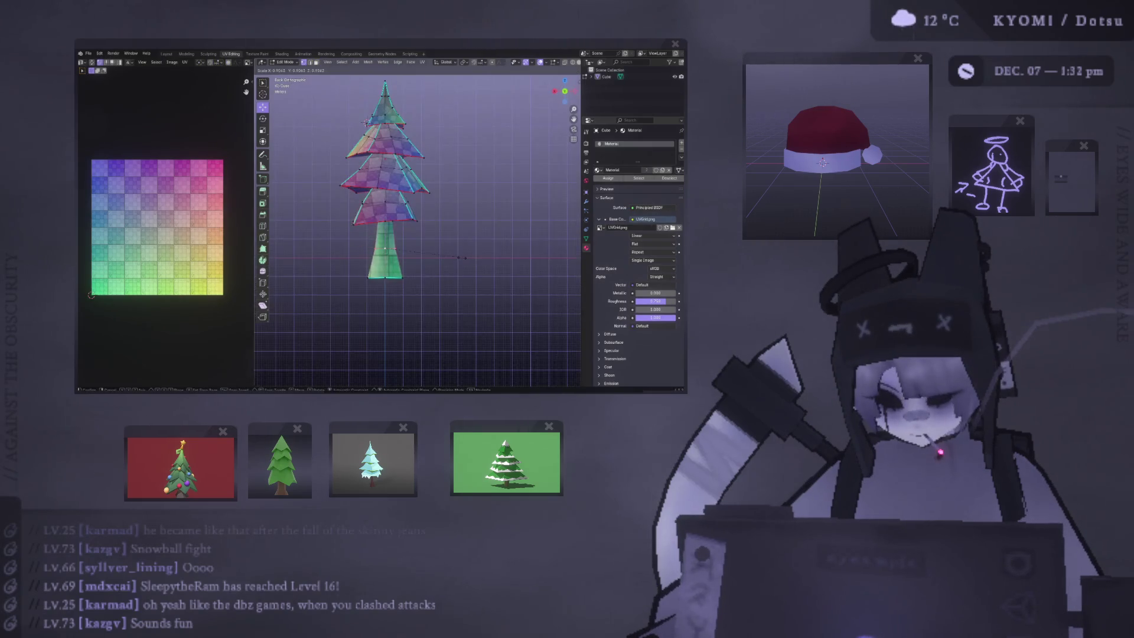
left_click(455, 257)
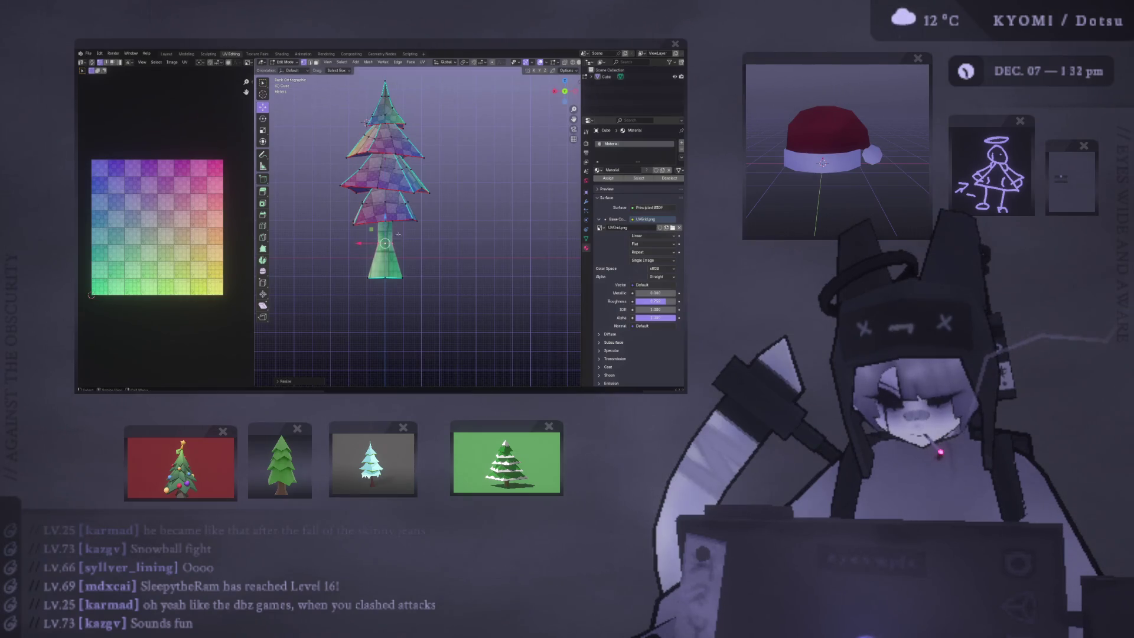
left_click(368, 122)
Step: Taper the trunk by shrinking its top face
middle_click_drag(368, 122, 336, 237)
left_click(336, 237, "alt")
key("alt+a")
key("s")
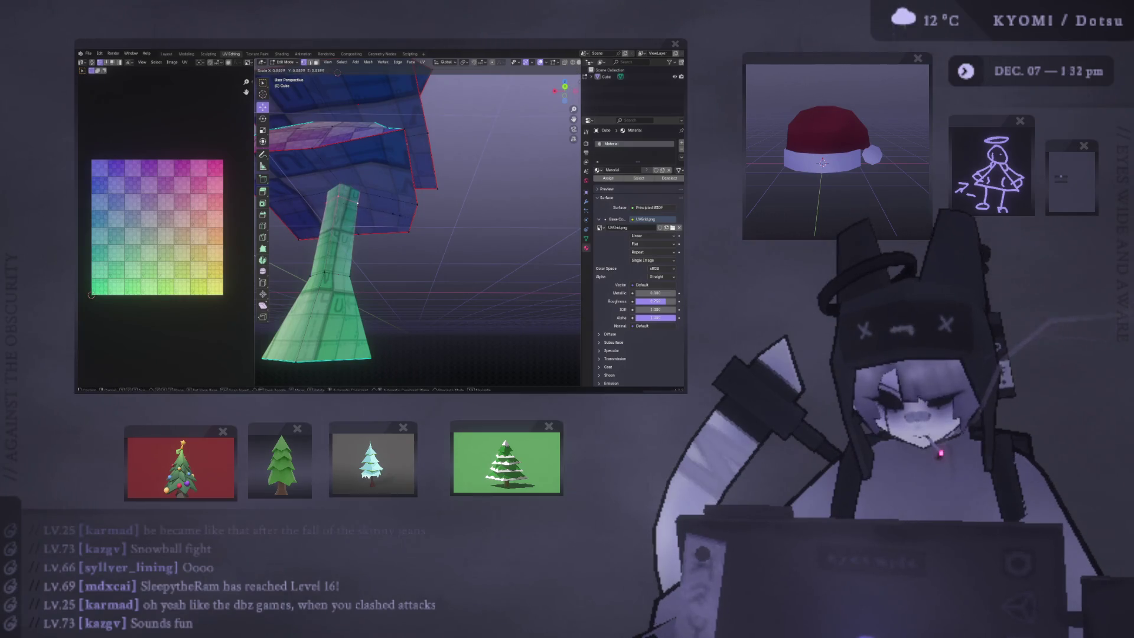
left_click(337, 72)
middle_click_drag(337, 72, 344, 257)
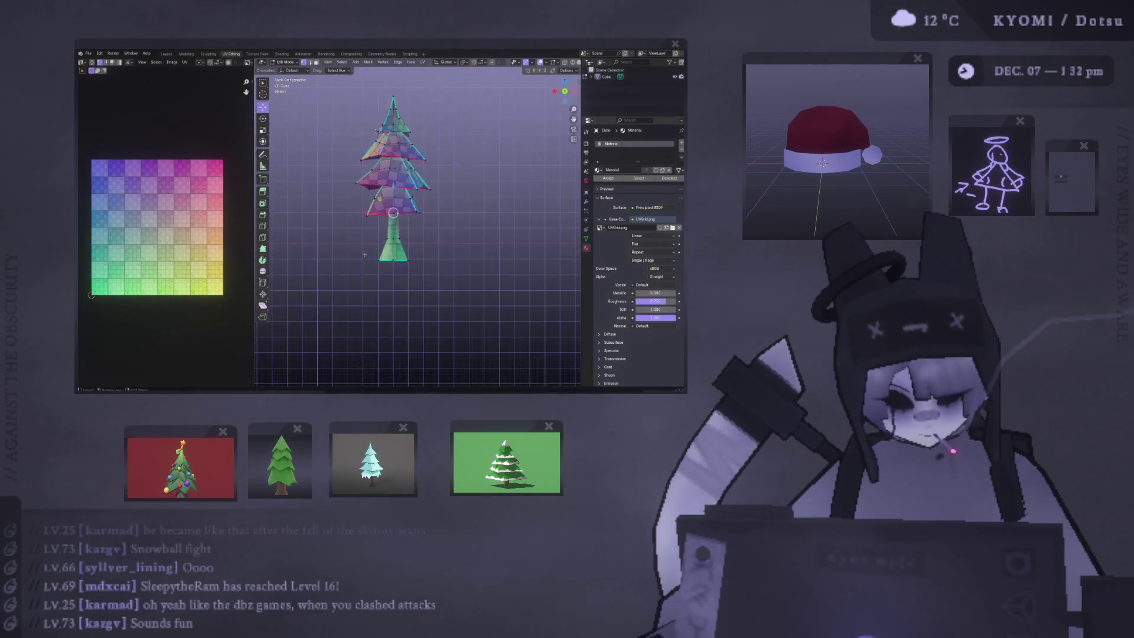
Step: Return to Object Mode and orbit to view the checker-textured tree in perspective
key("Tab")
scroll(414, 227, "up", 3)
key("Tab")
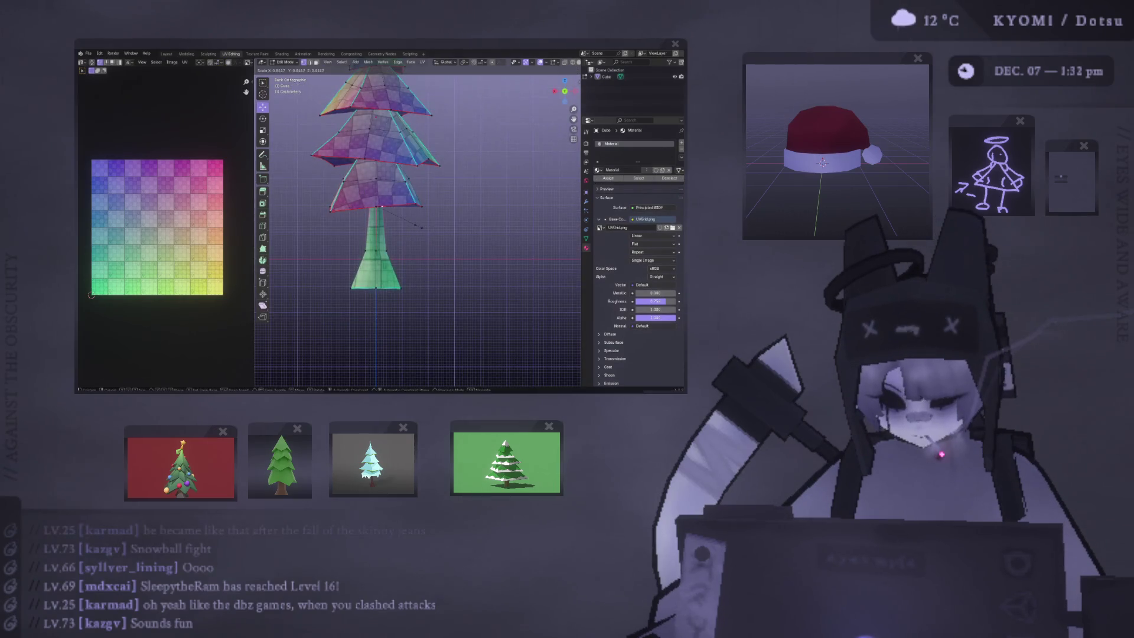
scroll(413, 227, "down", 3)
key("Tab")
mouse_move(414, 226)
middle_mouse_down()
mouse_move(349, 228)
mouse_move(317, 251)
middle_mouse_up()
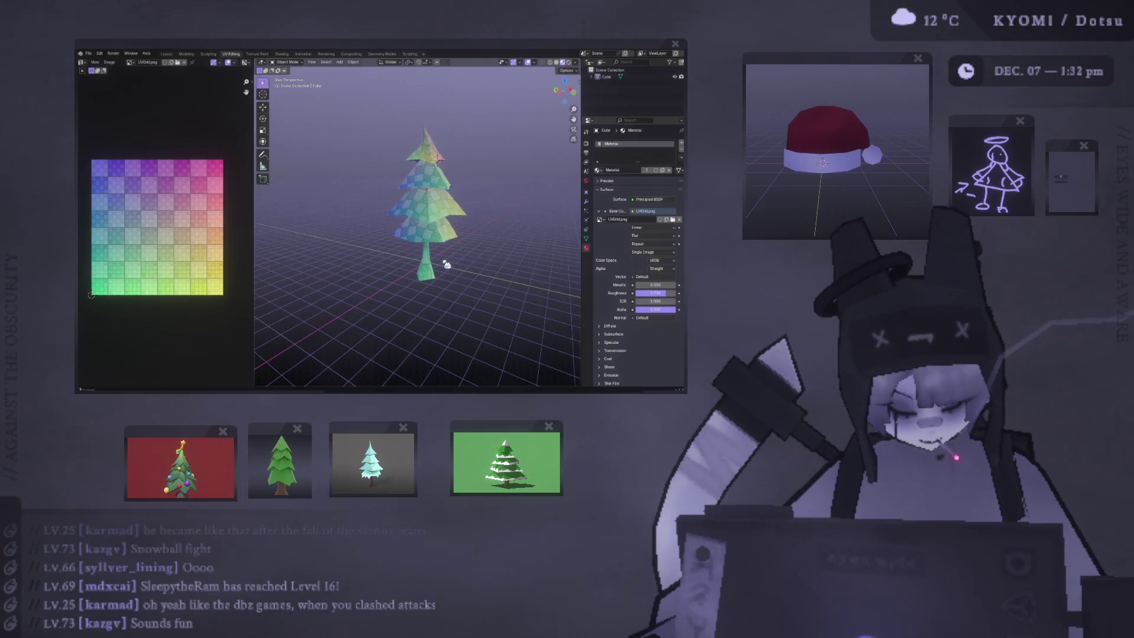
Step: Scale the selected part of the tree and inspect it from back, side, above and below
key("ctrl+KP_1")
key("Tab")
mouse_move(461, 242)
middle_mouse_down()
mouse_move(402, 210)
mouse_move(426, 189)
mouse_move(440, 206)
middle_mouse_up()
key("s")
key("Return")
key("ctrl+KP_1")
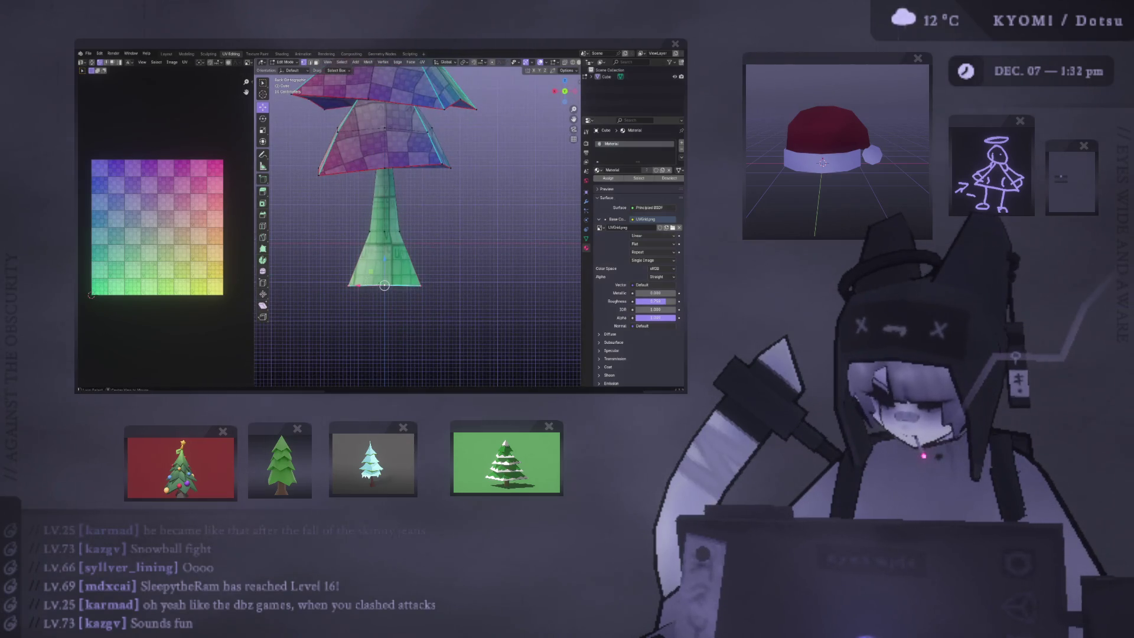
key("KP_3")
mouse_move(461, 313)
middle_mouse_down()
mouse_move(483, 302)
mouse_move(437, 278)
middle_mouse_up()
key("Tab")
middle_click_drag(392, 246, 322, 254)
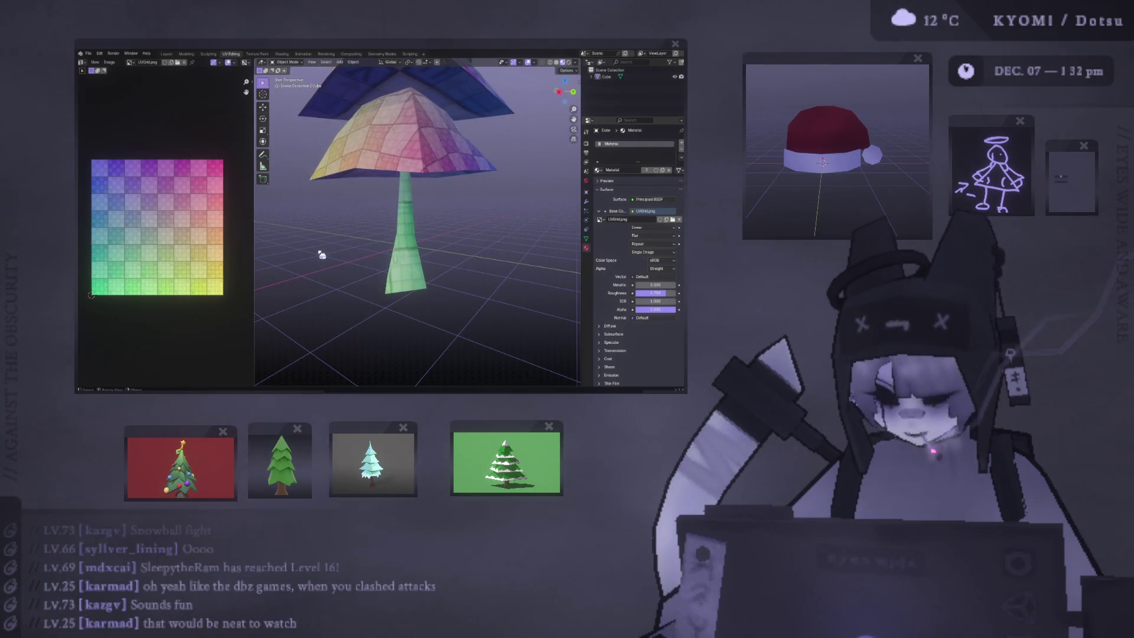
mouse_move(418, 245)
middle_mouse_down()
mouse_move(435, 210)
mouse_move(440, 220)
middle_mouse_up()
Step: Scale down the selected tier edges from the front view and check the textured result
key("Tab")
key("KP_1")
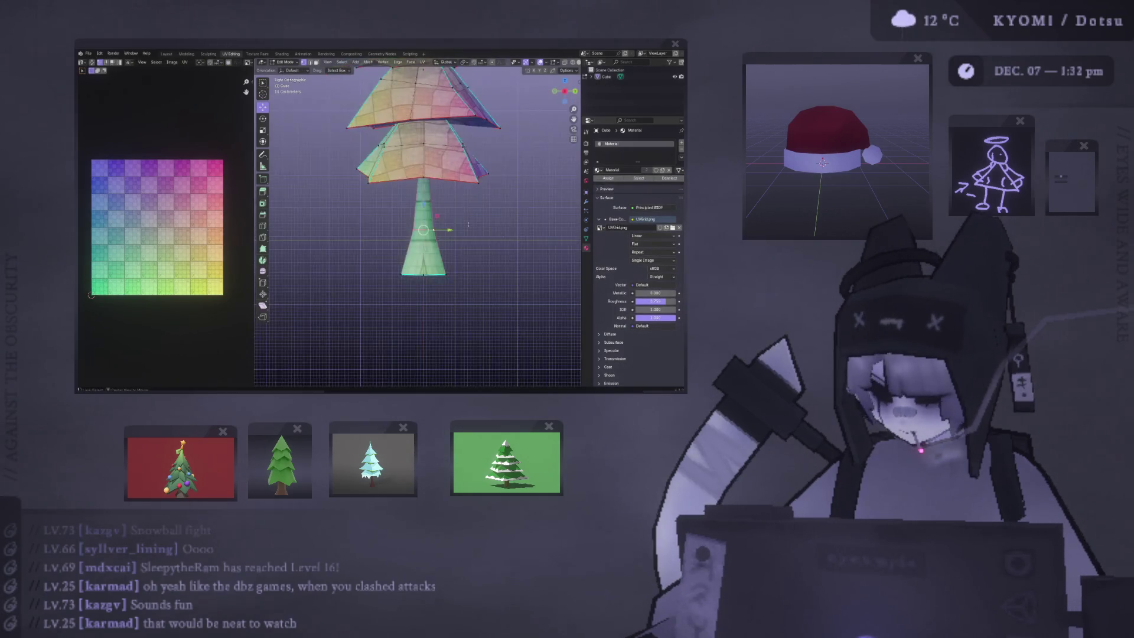
key("s")
left_click(493, 247)
mouse_move(493, 246)
middle_mouse_down()
mouse_move(366, 212)
mouse_move(355, 225)
middle_mouse_up()
key("Tab")
scroll(366, 213, "up", 3)
Step: Move and scale a vertical trunk edge loop in the back orthographic view
key("Tab")
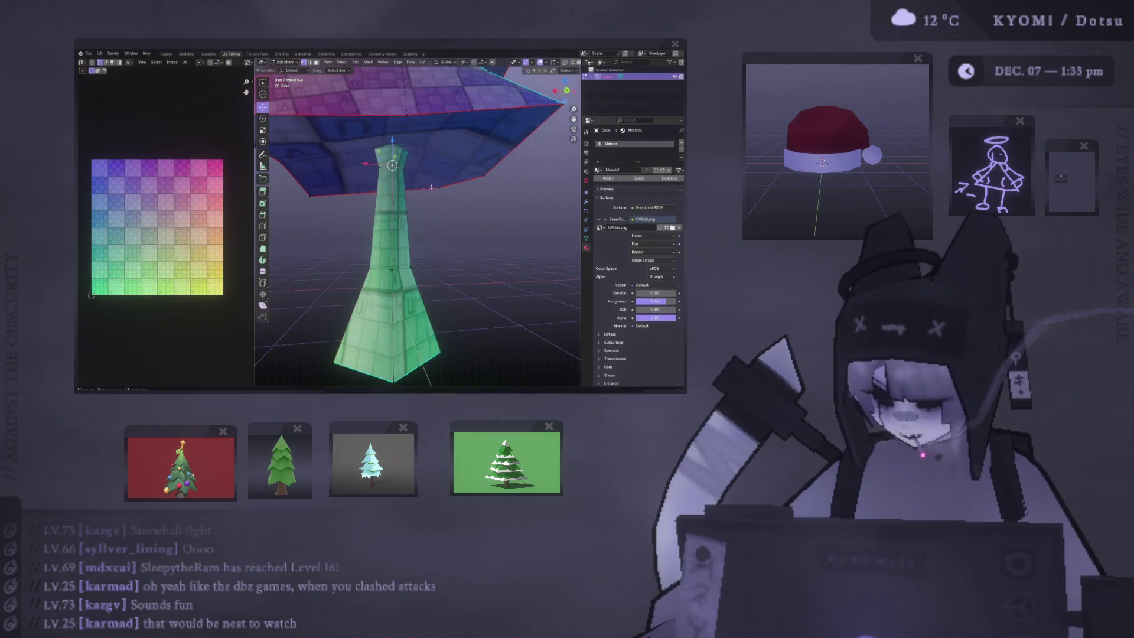
left_click(392, 225, "alt")
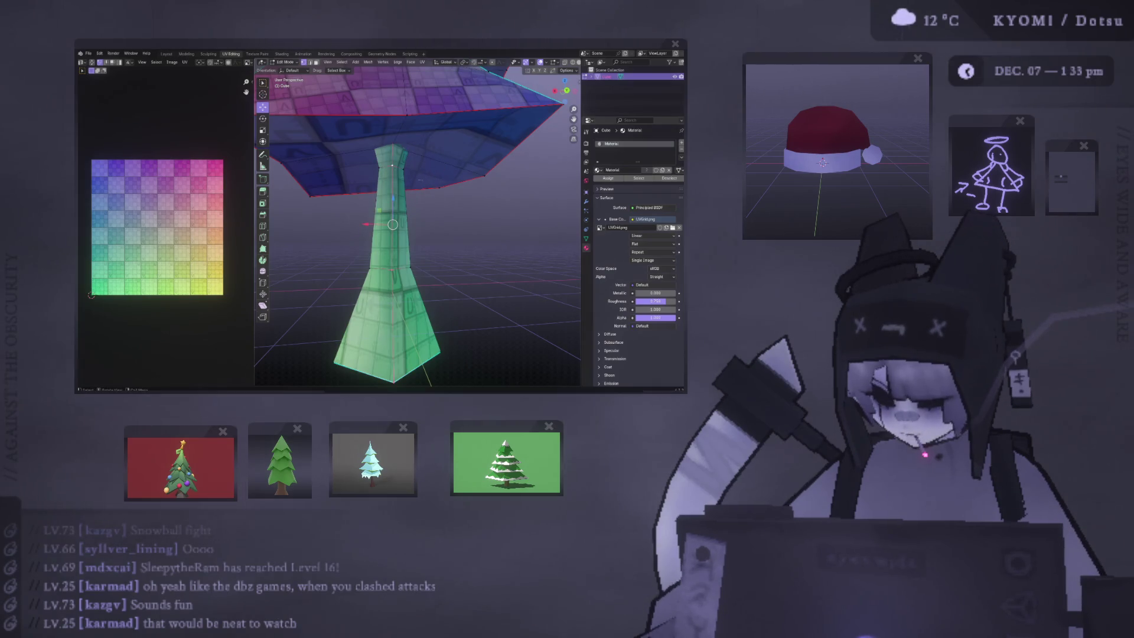
middle_click_drag(393, 225, 391, 173)
key("KP_5")
key("ctrl+KP_1")
key("g")
left_click(401, 186)
key("s")
left_click(438, 223)
key("Tab")
middle_click_drag(443, 223, 409, 159)
Step: Select the top vertex loop under the cap and lower it along Z
key("Tab")
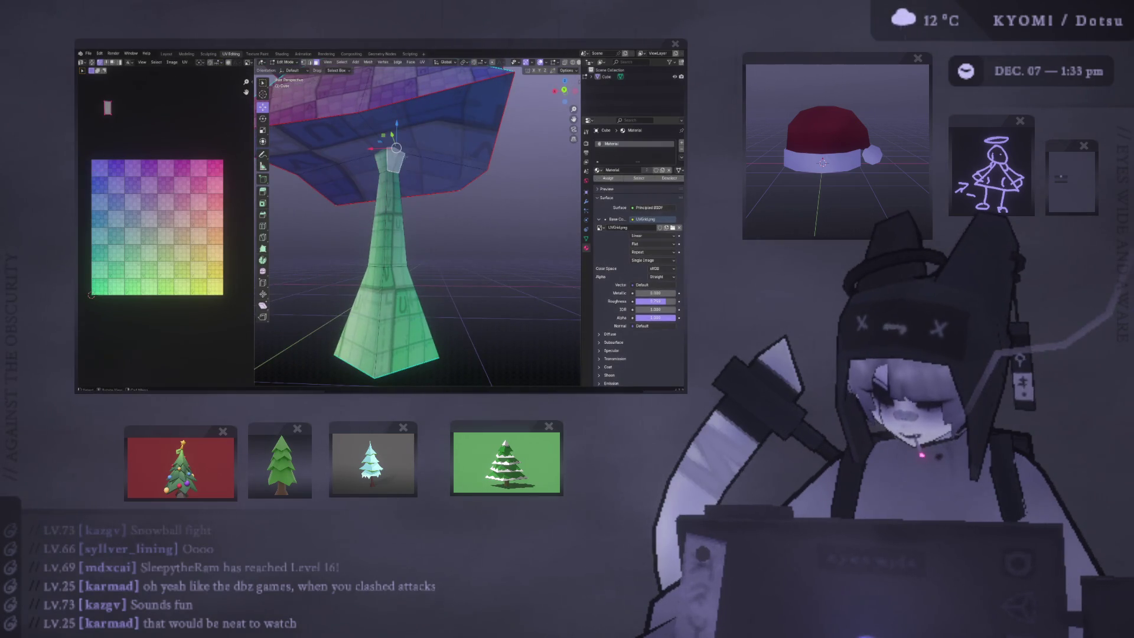
key("1")
middle_click_drag(398, 171, 405, 213)
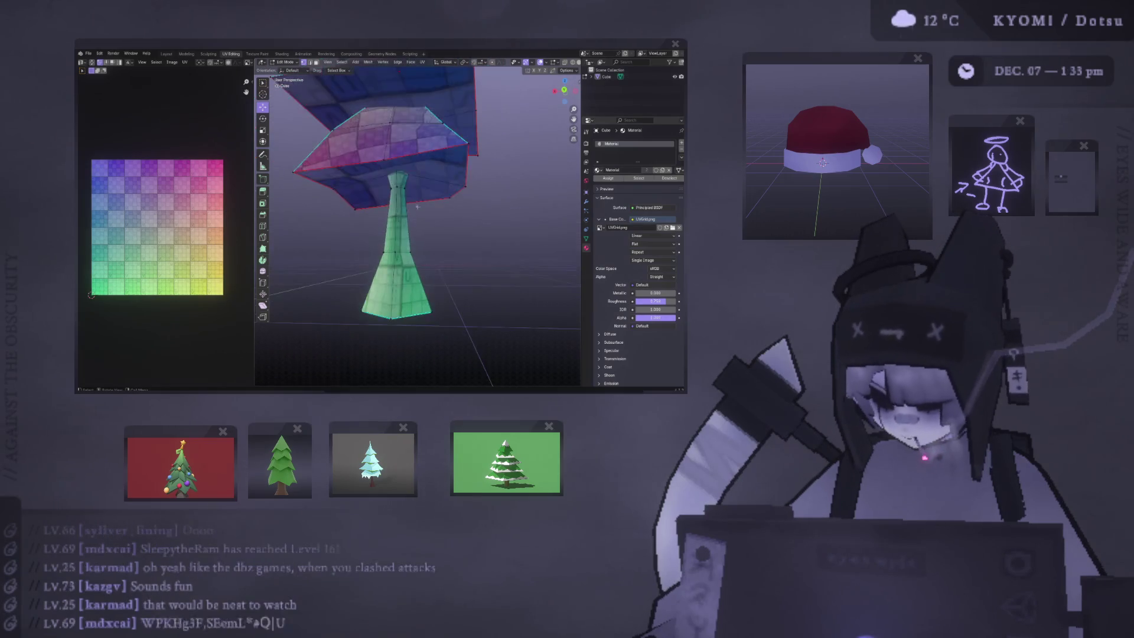
left_click(348, 119, "alt+shift")
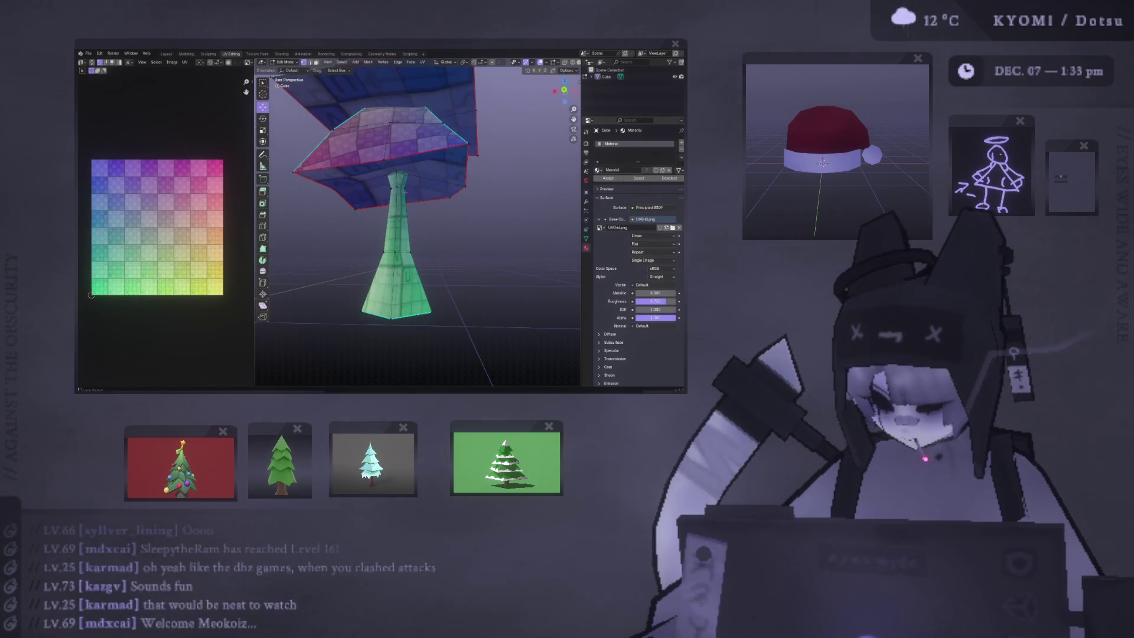
key("g")
key("z")
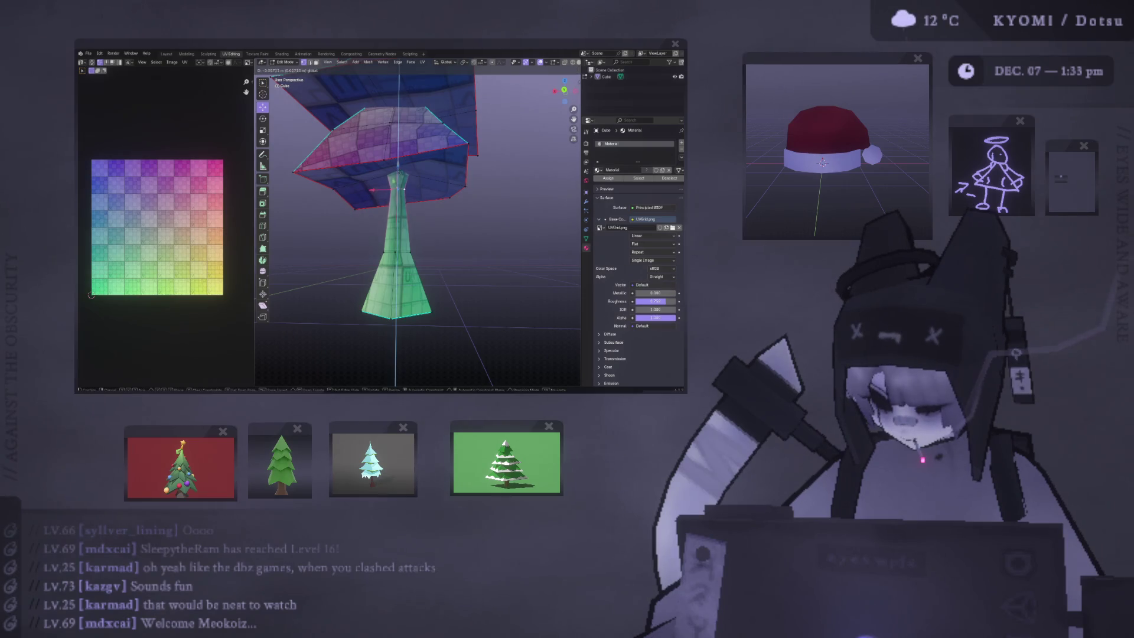
left_click(399, 172)
key("Tab")
scroll(478, 258, "down", 6)
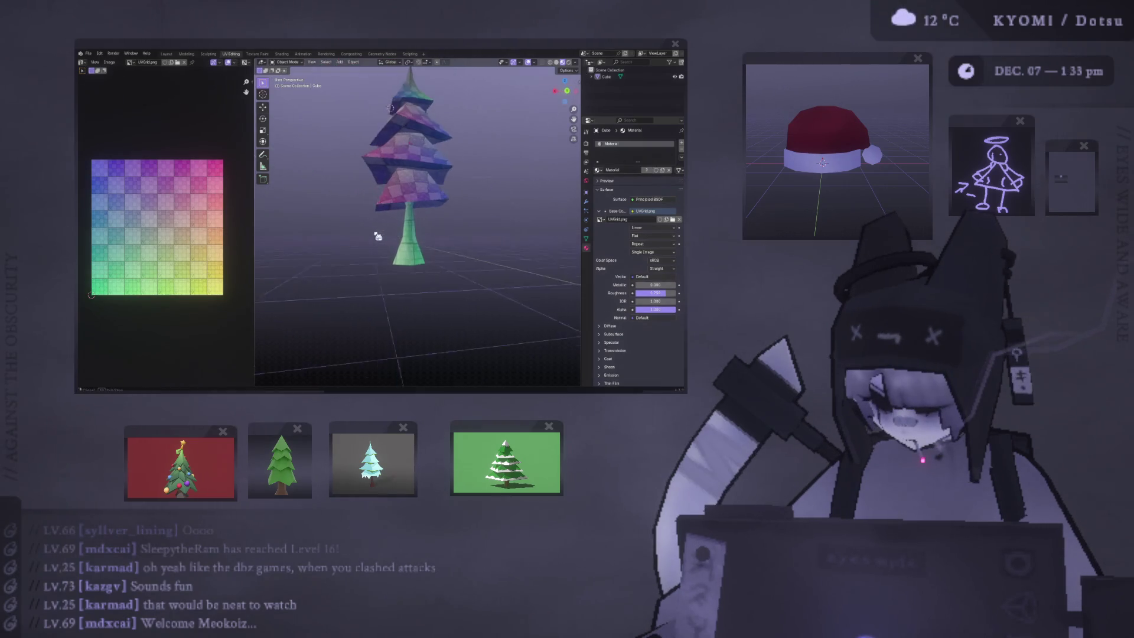
Step: Scale the trunk vertices along Y and select the trunk's top edge loop
scroll(423, 264, "up", 6)
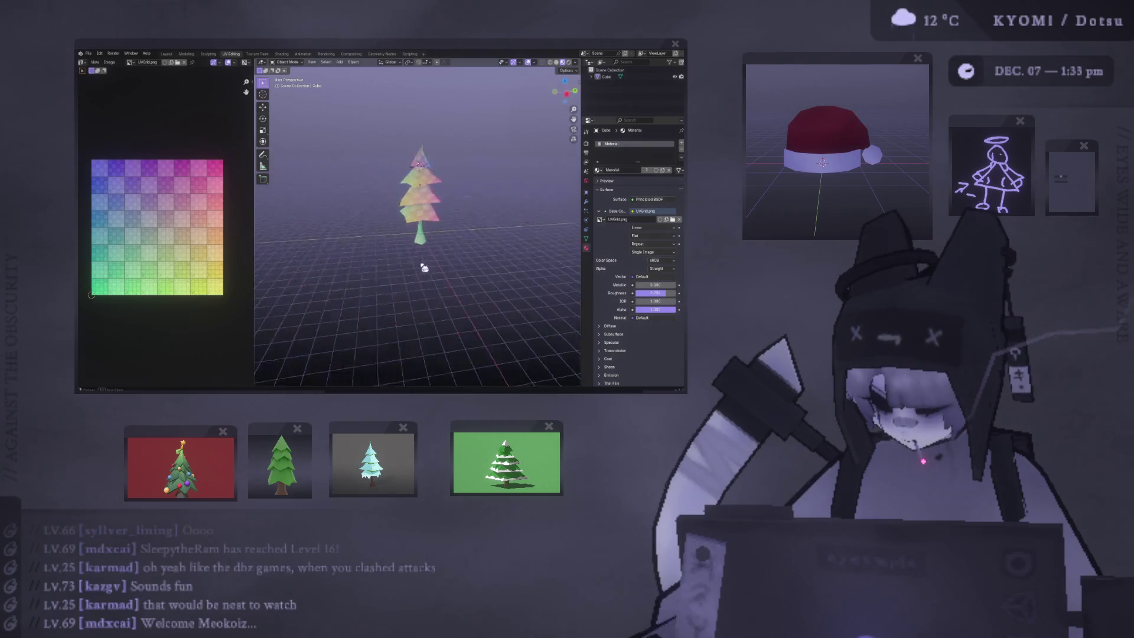
key("Tab")
middle_click_drag(408, 246, 416, 251)
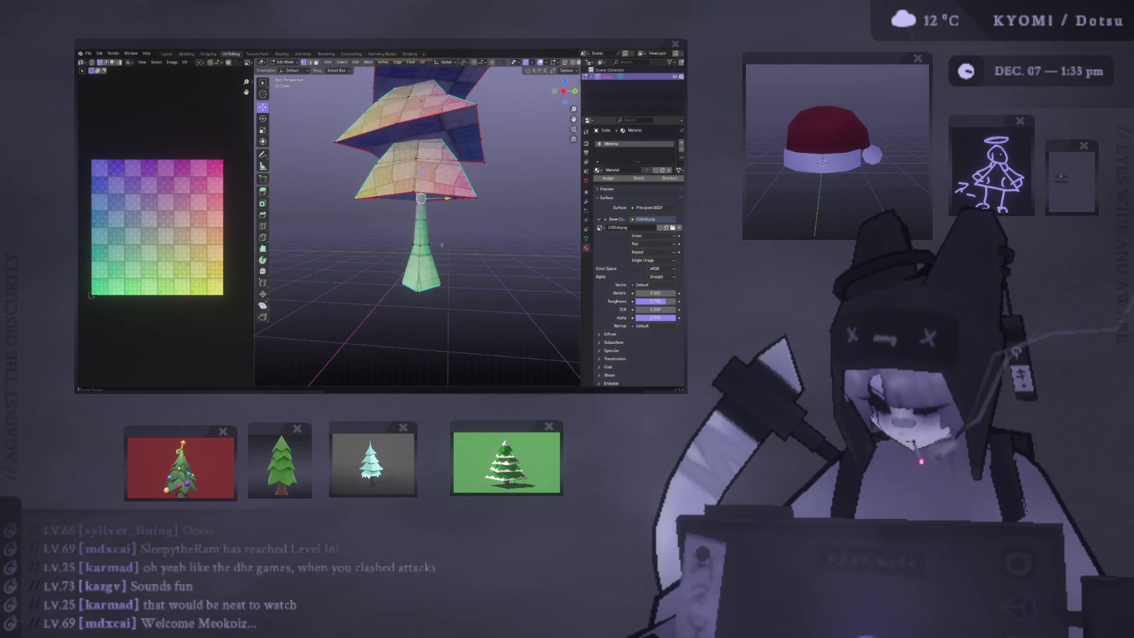
key("s")
key("y")
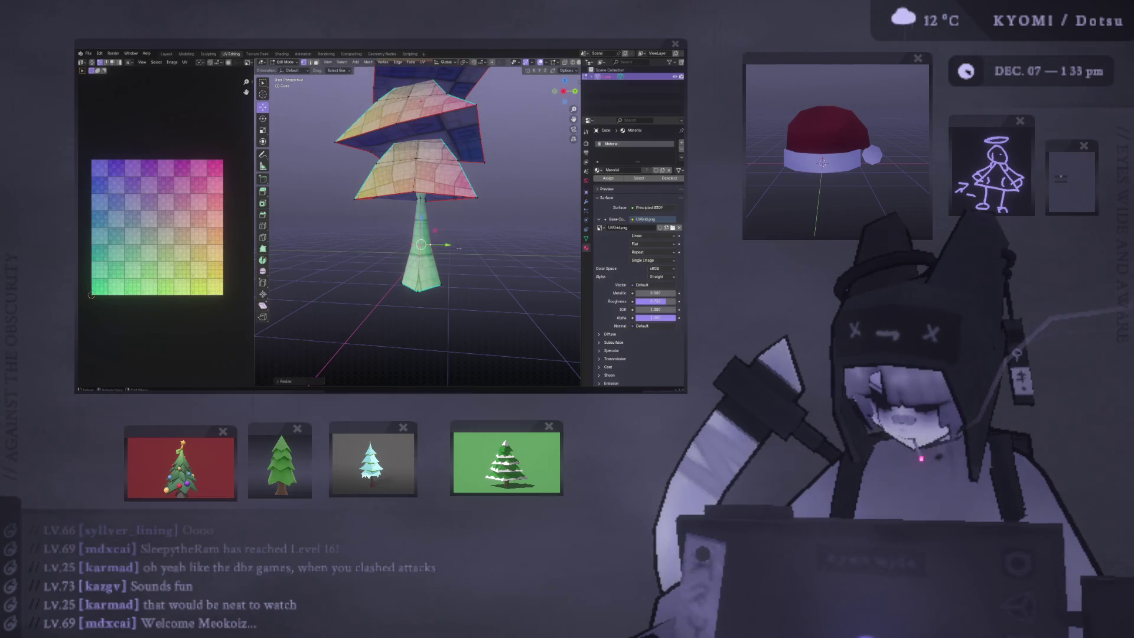
left_click(420, 199, "alt")
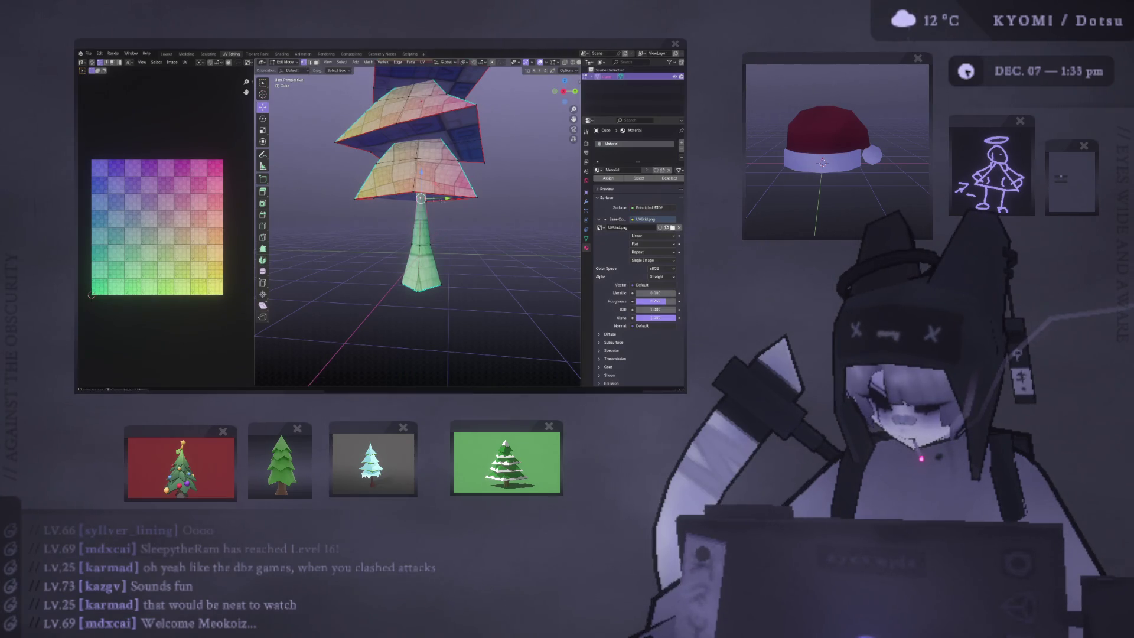
key("Tab")
Step: Inspect the tree from the side, then return to Edit Mode to display its UV layout
scroll(344, 248, "down", 5)
key("KP_3")
mouse_move(383, 261)
middle_mouse_down()
mouse_move(307, 268)
mouse_move(529, 260)
mouse_move(353, 262)
middle_mouse_up()
scroll(346, 264, "up", 2)
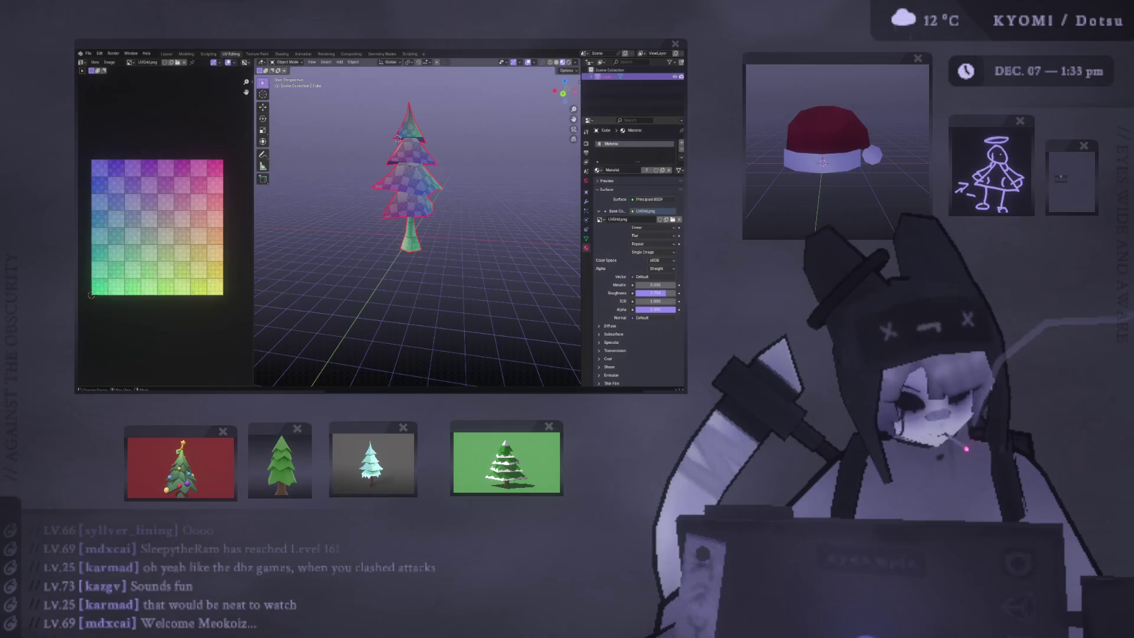
mouse_move(426, 189)
middle_mouse_down()
mouse_move(447, 196)
mouse_move(426, 215)
mouse_move(409, 206)
mouse_move(407, 177)
mouse_move(392, 176)
middle_mouse_up()
scroll(447, 197, "up", 5)
key("Tab")
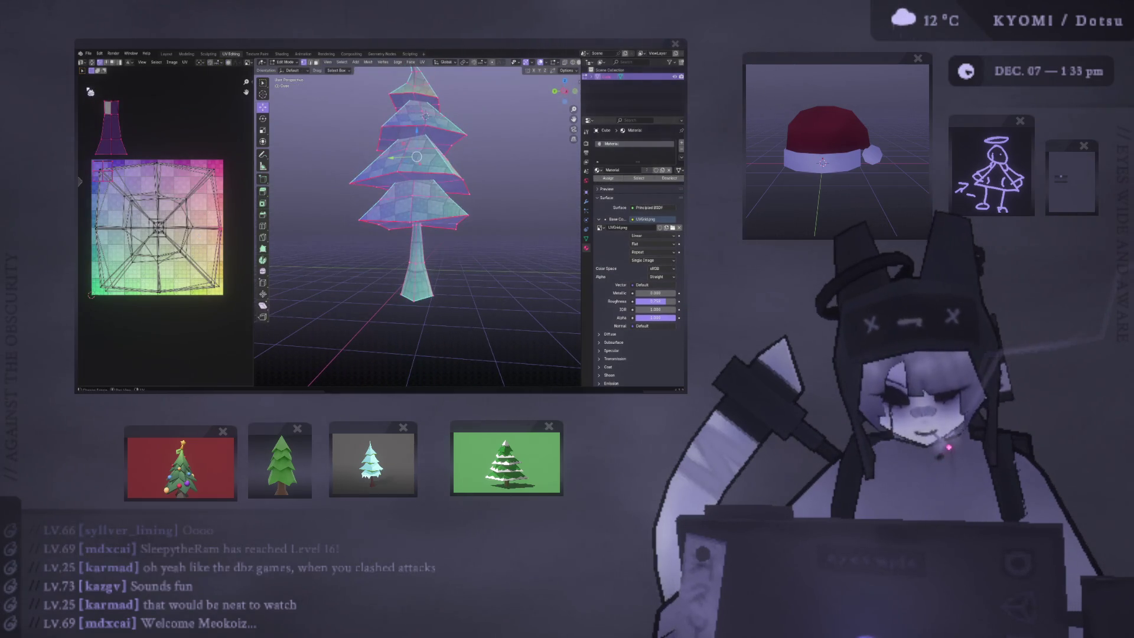
Step: Select the trunk faces, grow the selection upward and set a left-side orthographic view
middle_click_drag(79, 181, 107, 168)
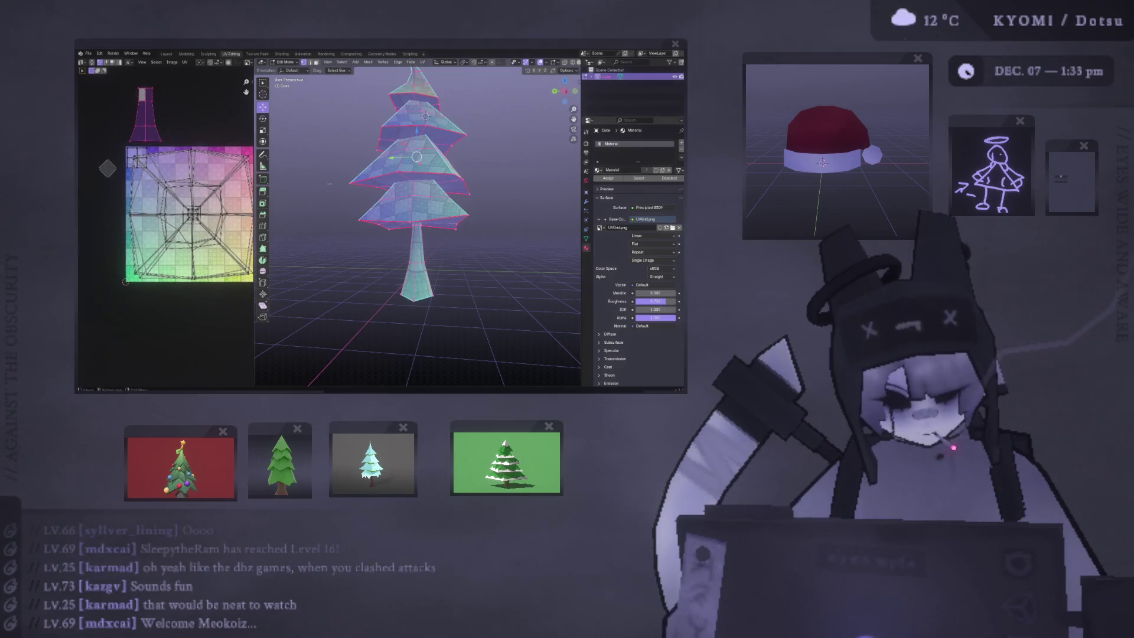
left_click(329, 183)
left_click(428, 257)
key("ctrl+KP_3")
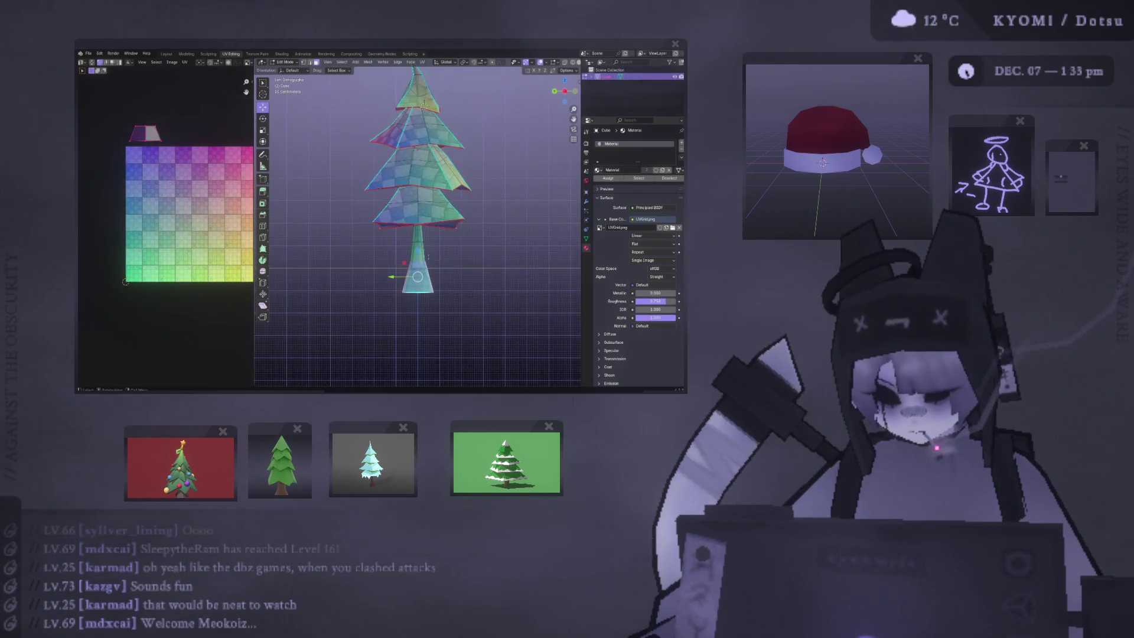
key("ctrl+KP_Add")
middle_click_drag(417, 224, 396, 189)
key("ctrl+KP_1")
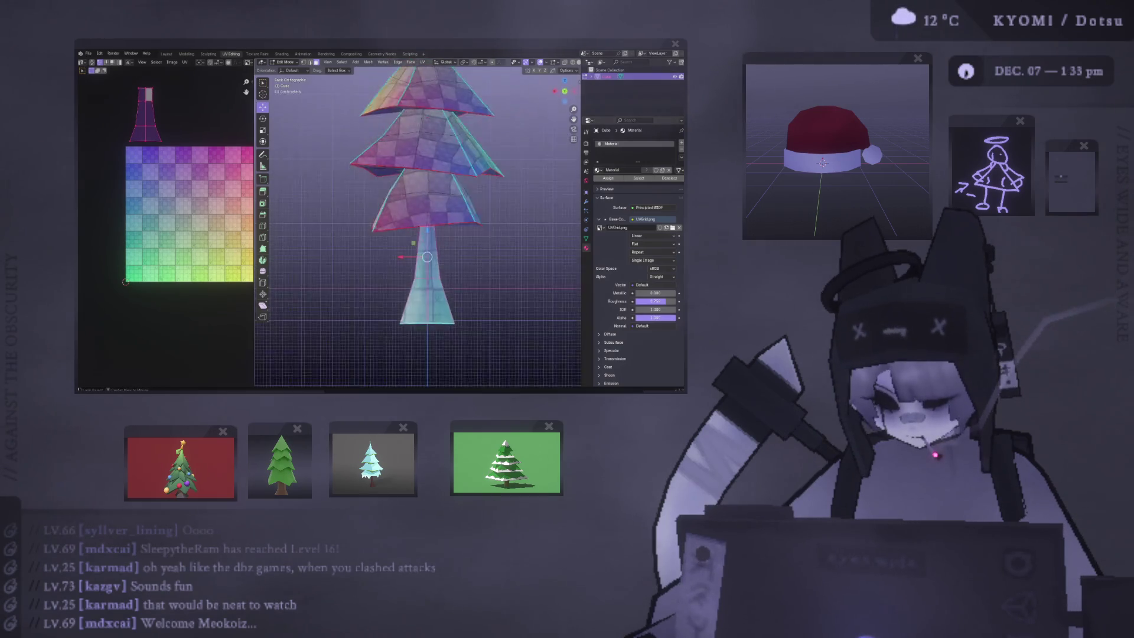
key("ctrl+KP_3")
Step: Unwrap the trunk faces with Project from View, then return to Object Mode and select the bottom face
right_click(434, 282)
mouse_move(440, 281)
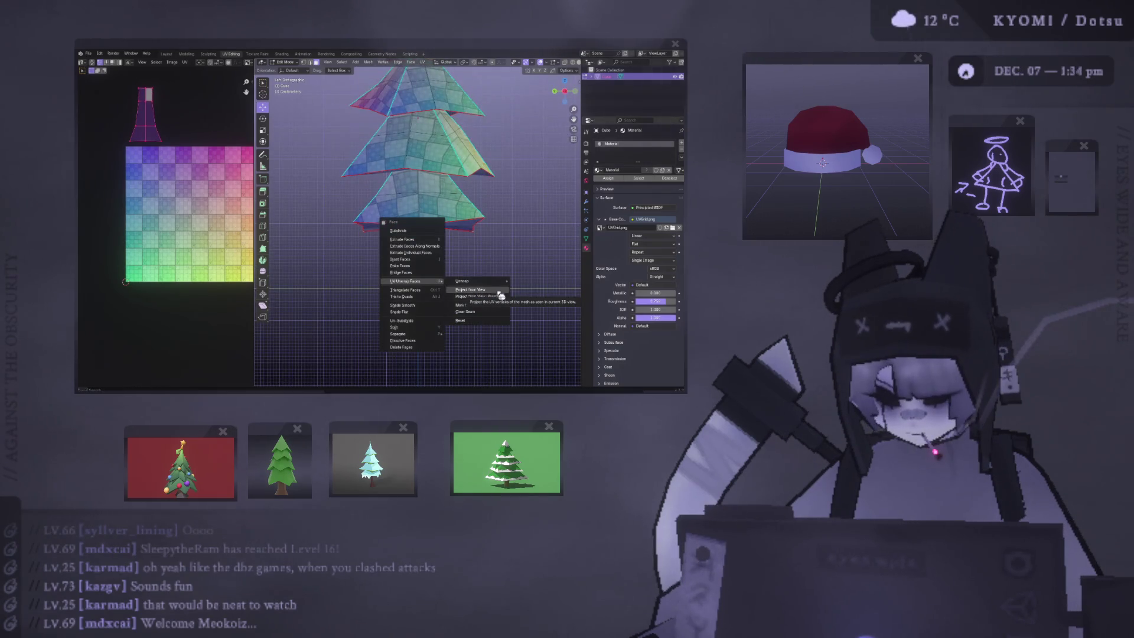
left_click(478, 290)
mouse_move(390, 299)
middle_mouse_down()
mouse_move(354, 269)
mouse_move(425, 266)
mouse_move(421, 241)
middle_mouse_up()
right_click(416, 276)
key("Escape")
key("Tab")
key("Tab")
left_click(413, 302)
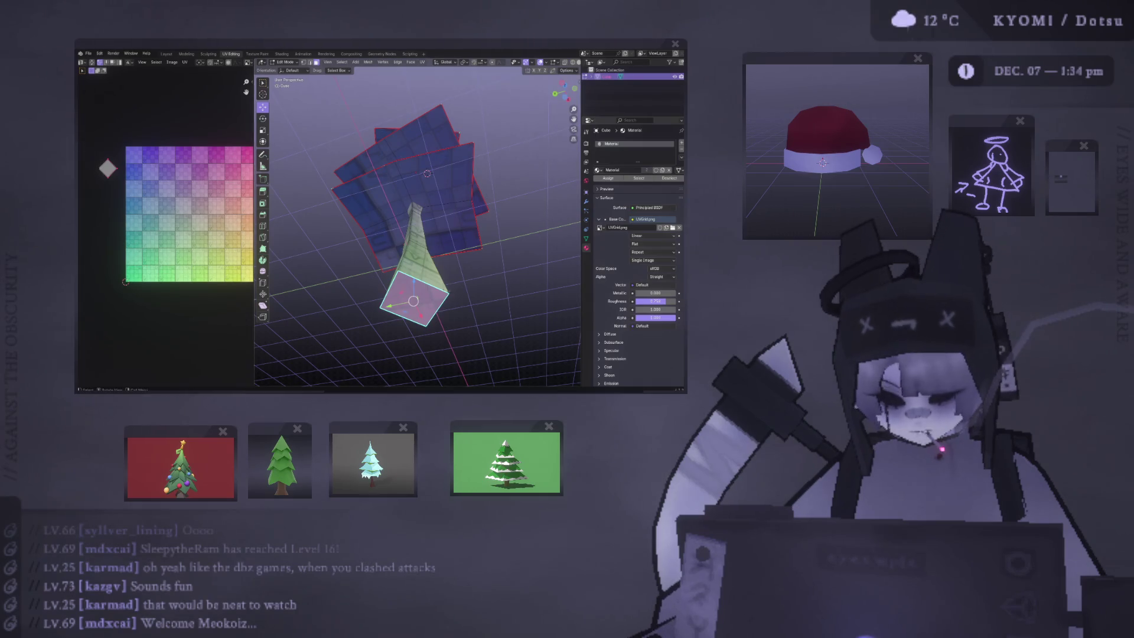
Step: Select the whole trunk UV island and move it toward the centre of the checker texture
left_click(416, 236)
key("ctrl+l")
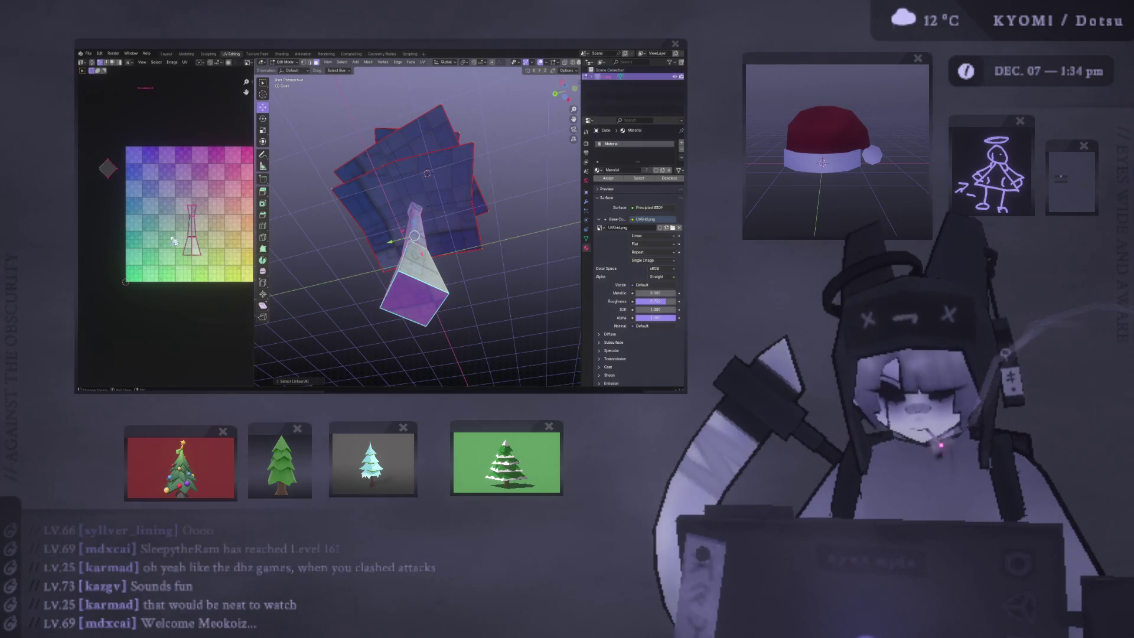
key("g")
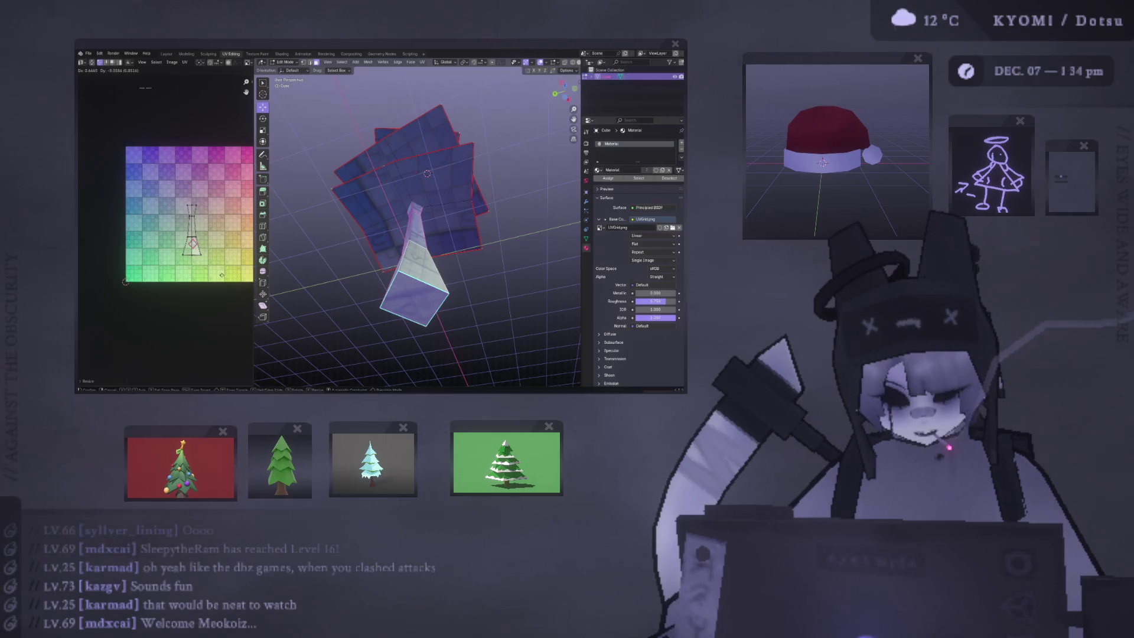
left_click(222, 279)
Step: Orbit to a side view, select a triangular underside face and bring up the delete options
mouse_move(378, 265)
middle_mouse_down()
mouse_move(427, 105)
mouse_move(450, 162)
mouse_move(440, 251)
middle_mouse_up()
left_click(449, 162)
right_click(422, 207)
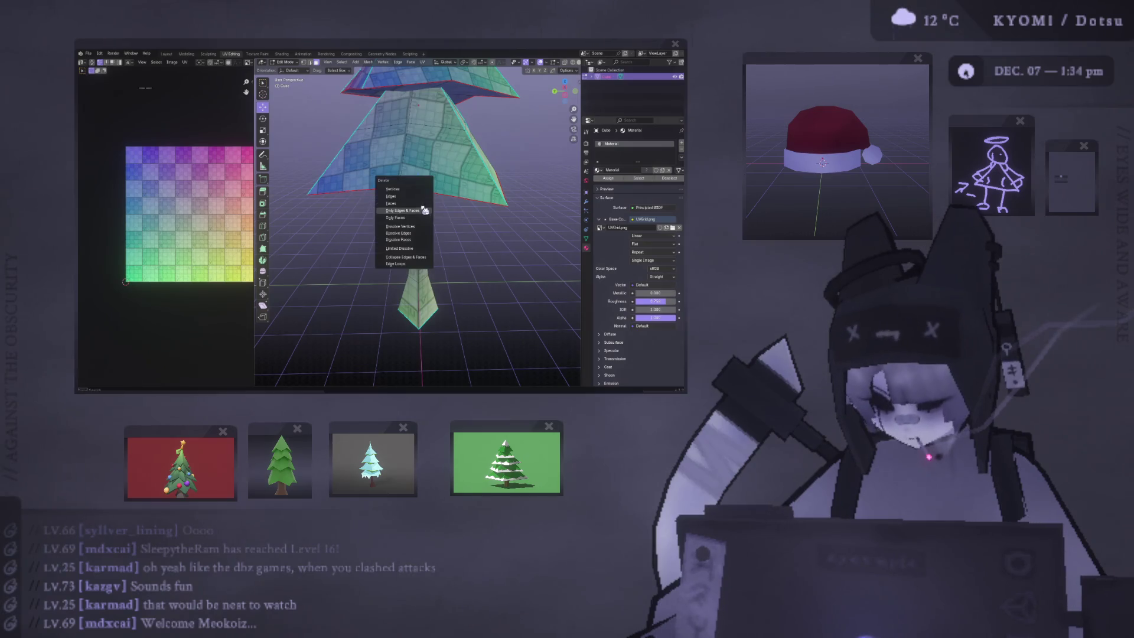
Step: Dismiss the delete options, select all of the tree's faces and unwrap them anew
left_click(422, 224)
key("a")
key("KP_Decimal")
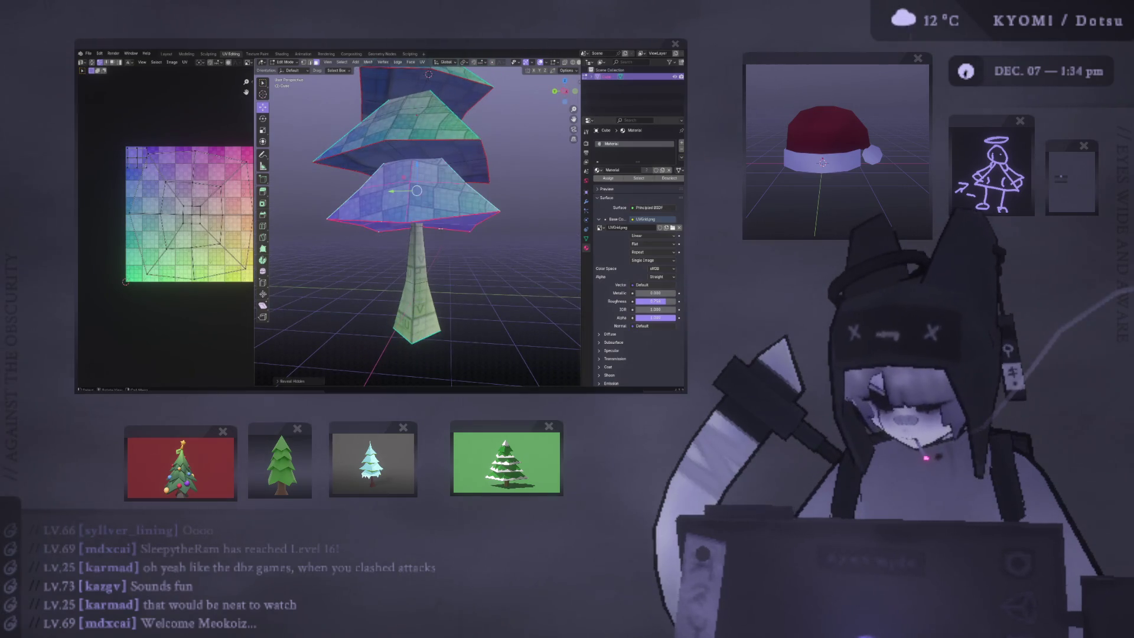
key("u")
key("Return")
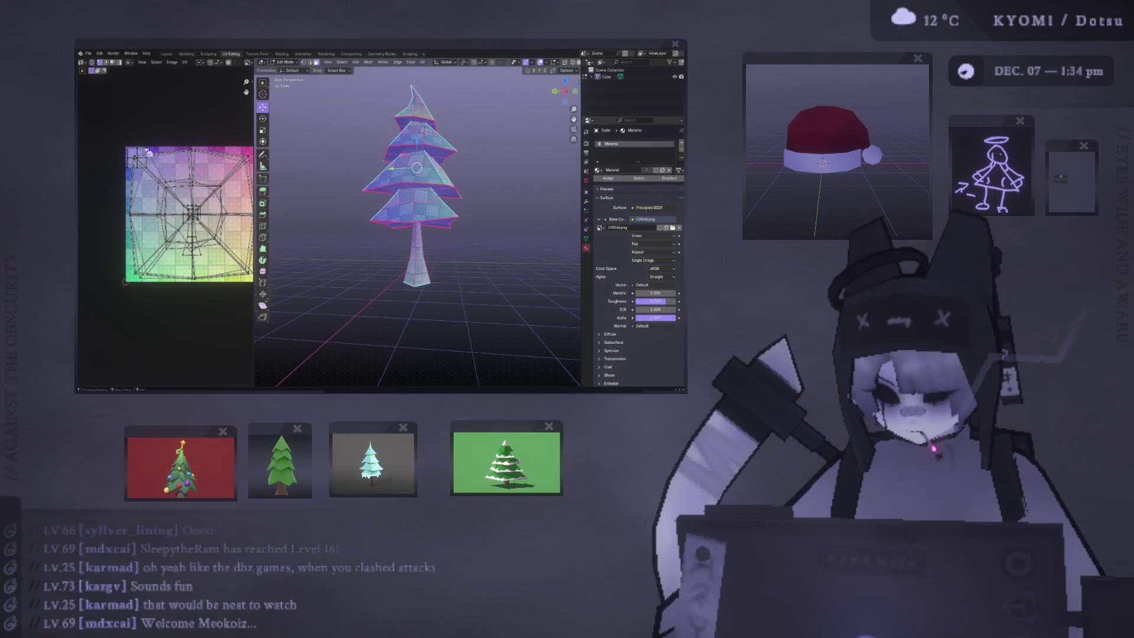
Step: Box-select a UV island in the layout and move it
left_click_drag(132, 153, 133, 153)
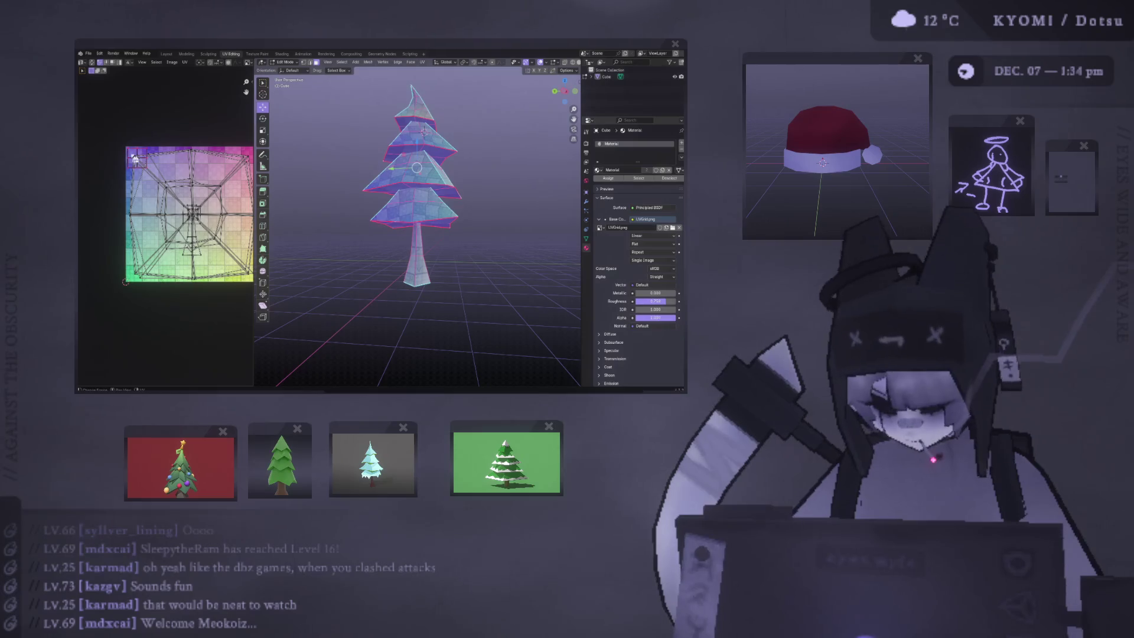
key("g")
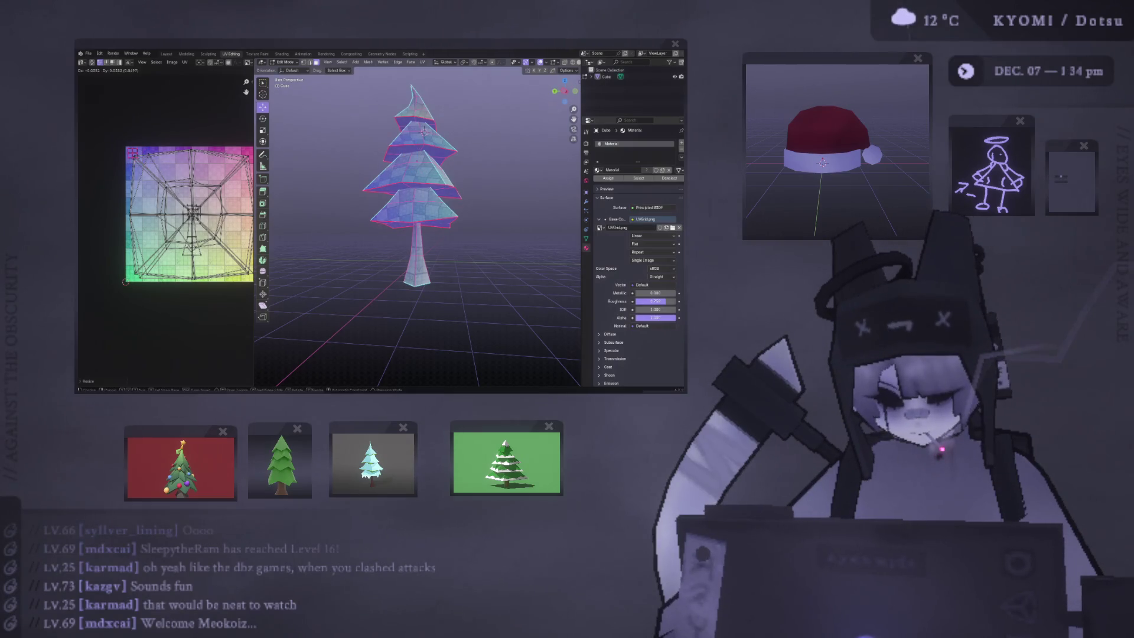
key("Return")
scroll(177, 225, "down", 2)
Step: Shrink and reposition all the UVs so they fit inside the texture
key("a")
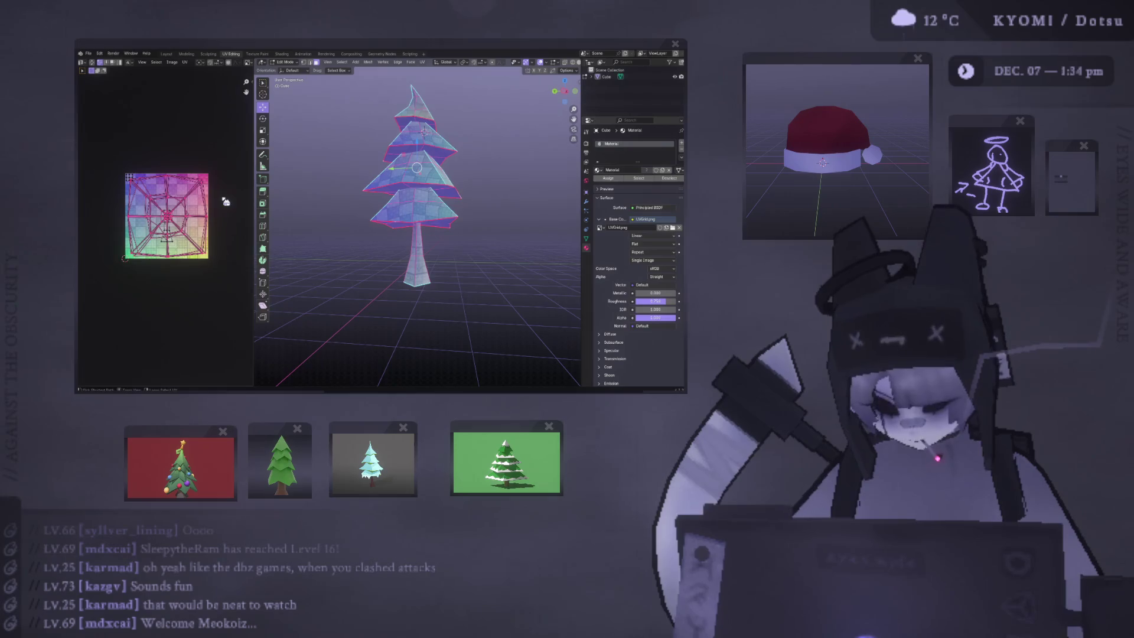
key("s")
key("Return")
key("g")
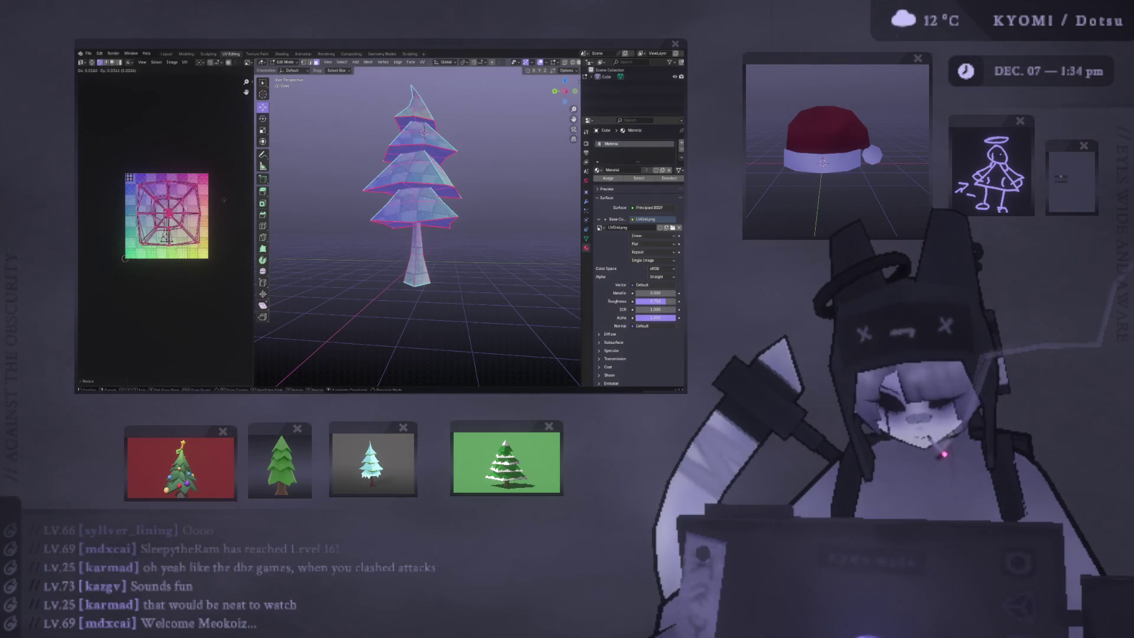
key("Return")
key("s")
key("Return")
key("g")
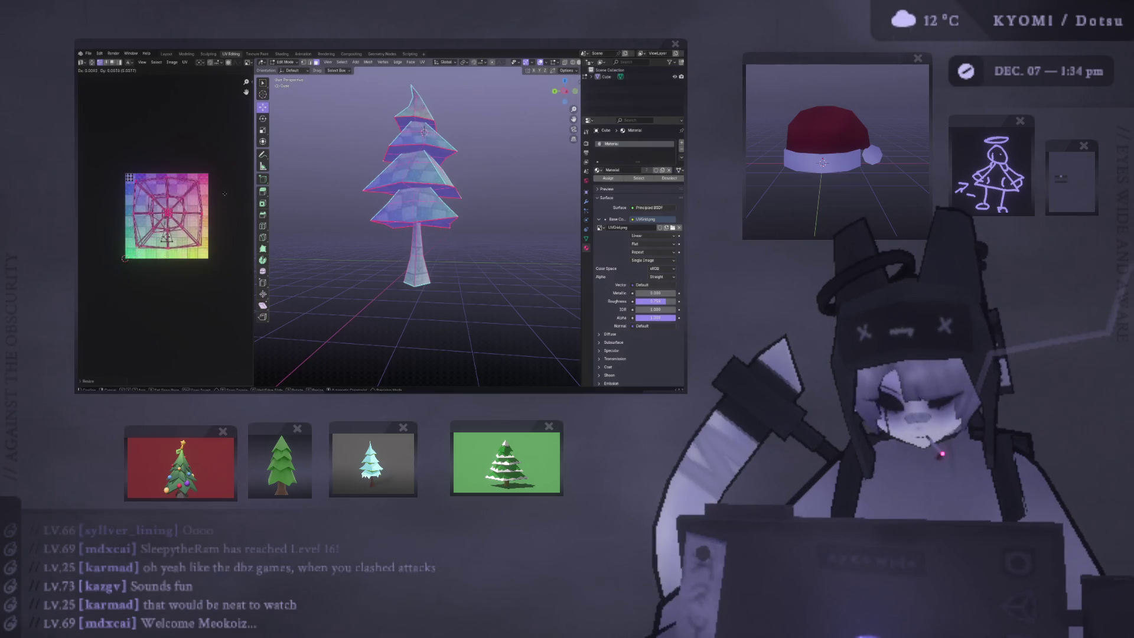
key("Return")
scroll(168, 228, "up", 2)
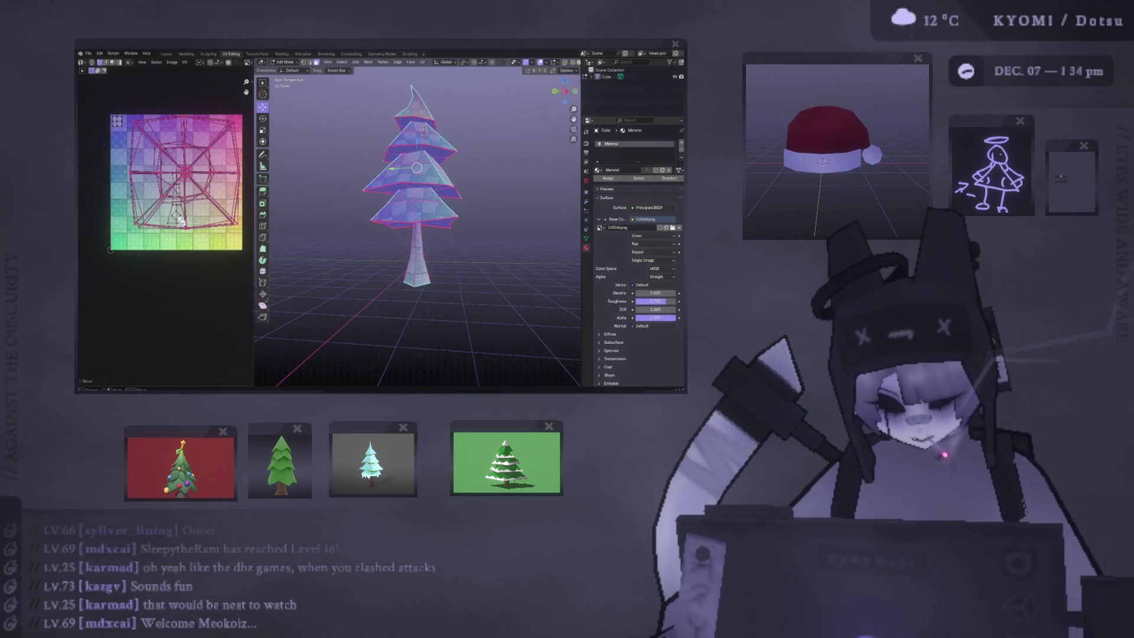
Step: Move the trunk island to the lower left of the grid and resize it
key("alt+a")
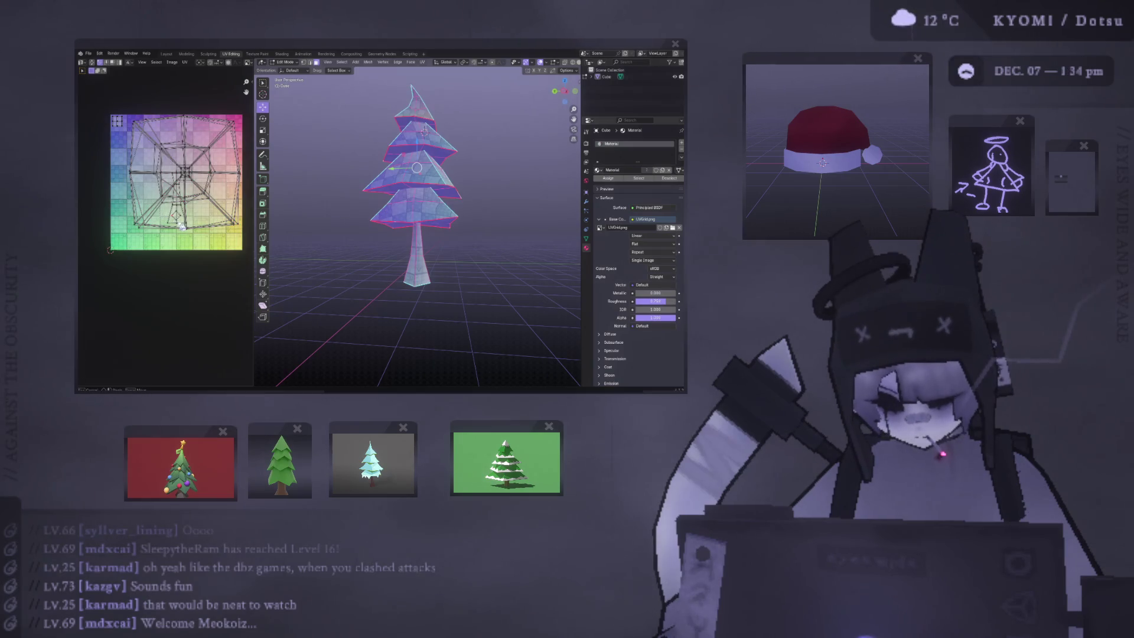
scroll(182, 232, "up", 4)
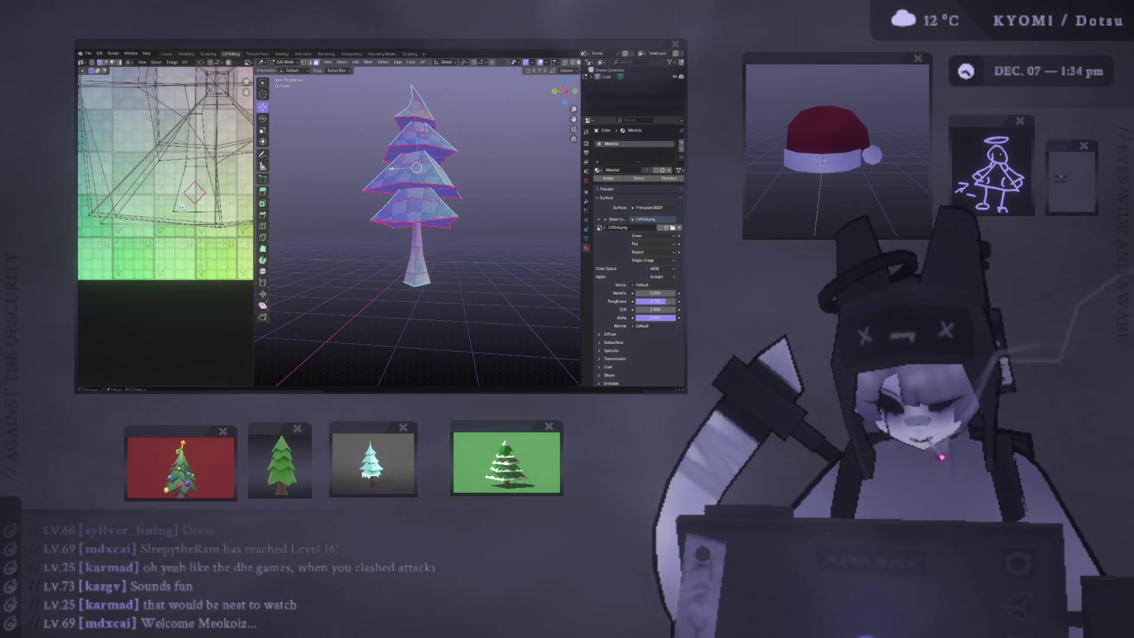
scroll(201, 218, "down", 4)
key("g")
left_click(154, 238)
key("s")
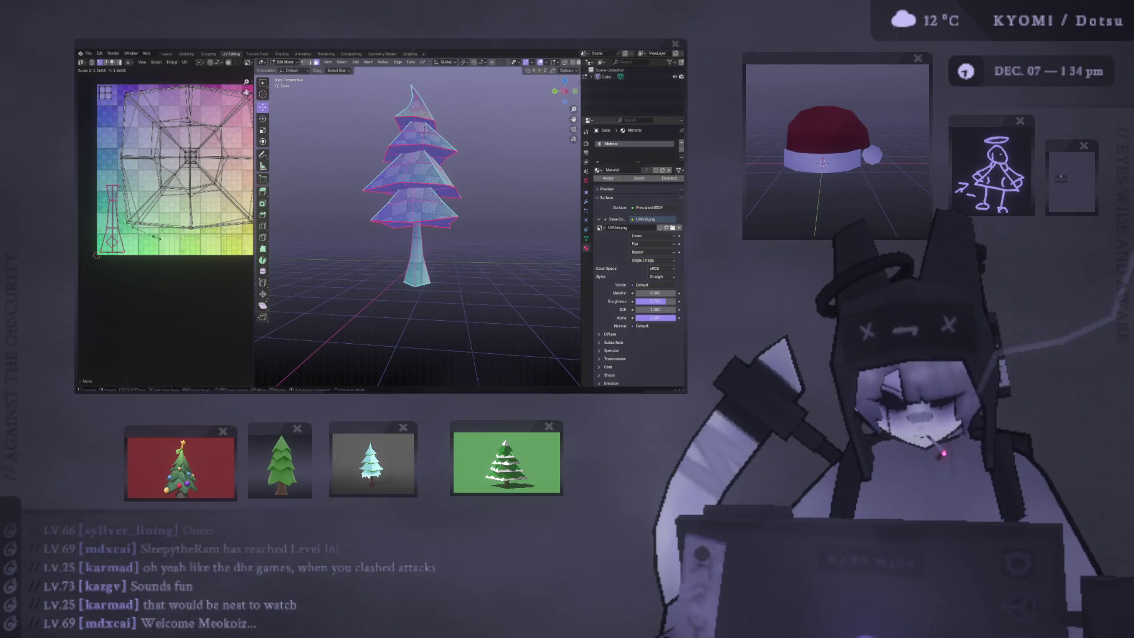
left_click(161, 237)
Step: Move and rescale the square canopy layout to sit neatly within the grid
middle_click_drag(161, 237, 166, 275)
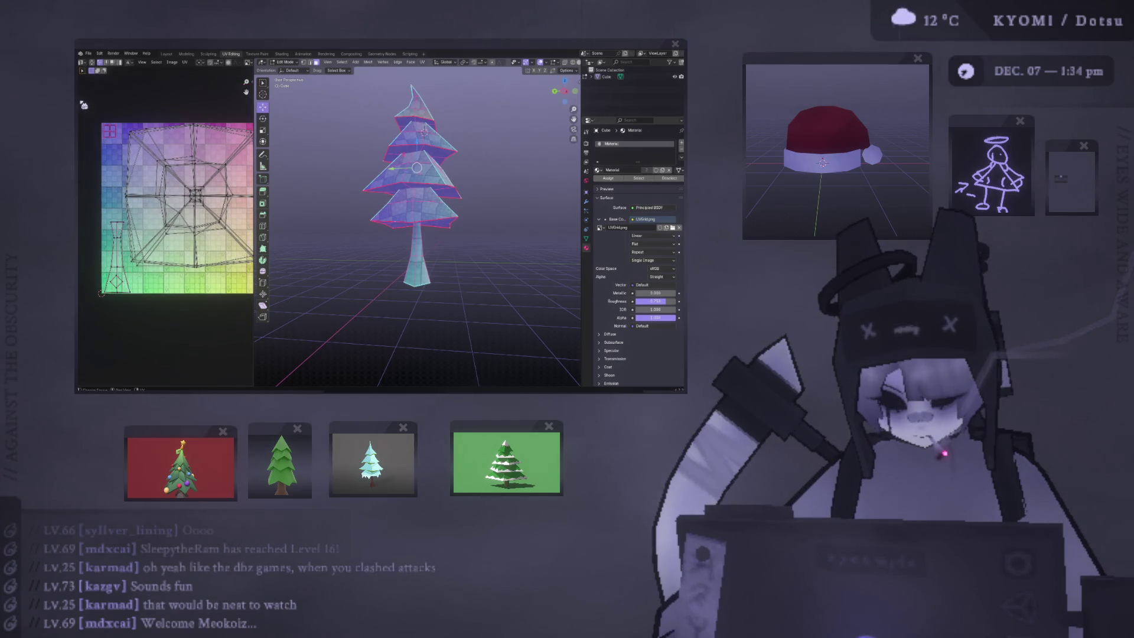
scroll(99, 116, "down", 3)
key("g")
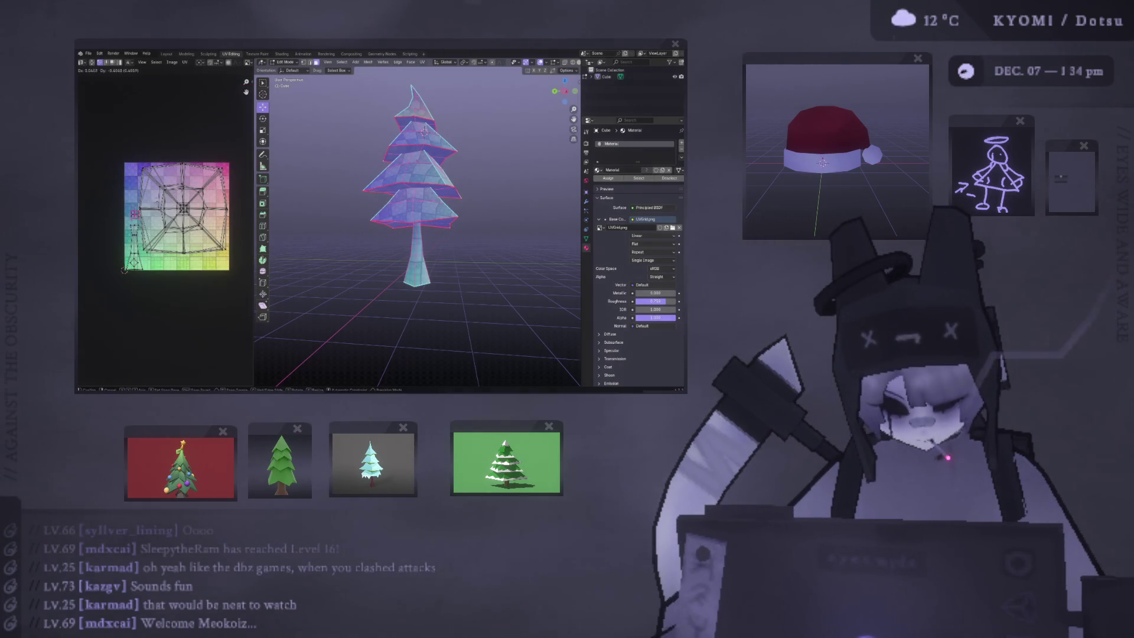
key("s")
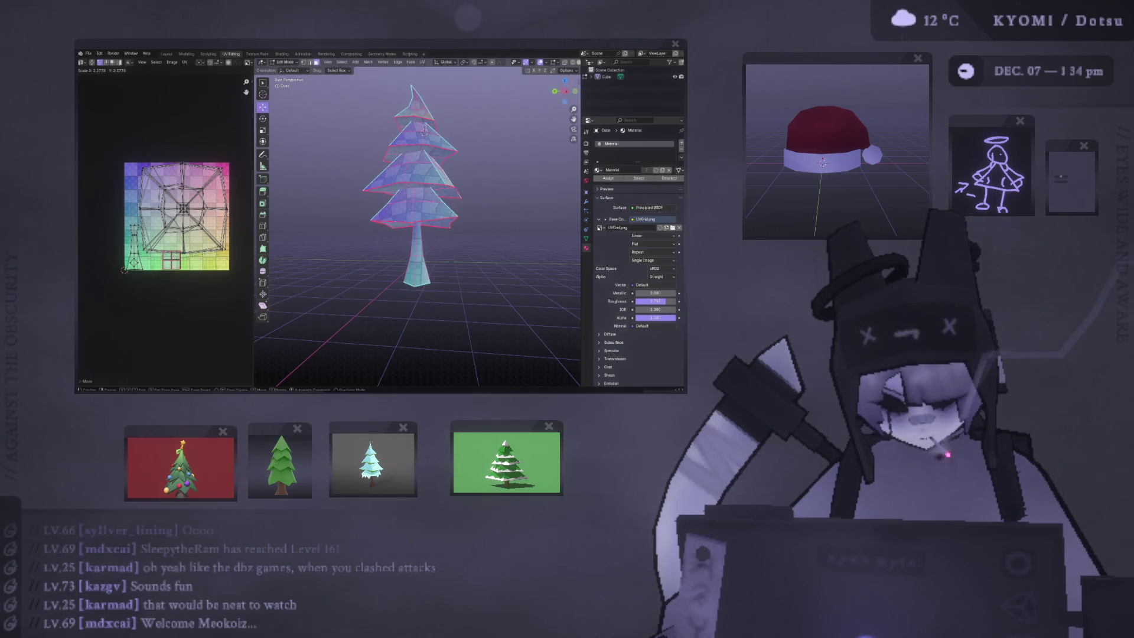
left_click(201, 163)
key("Return")
key("s")
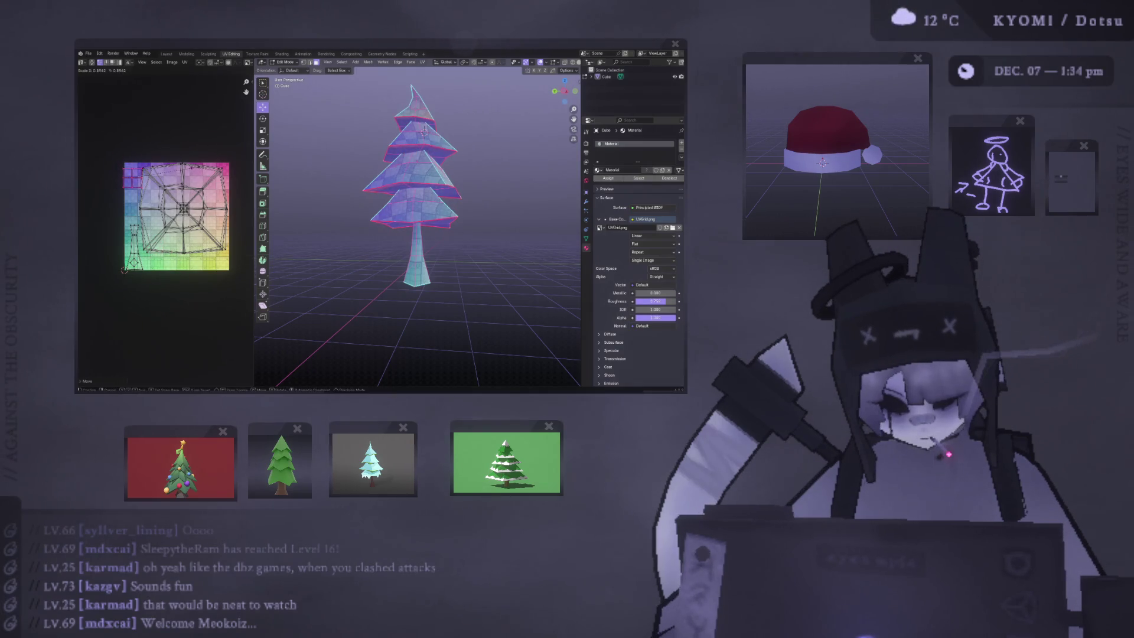
key("Return")
key("g")
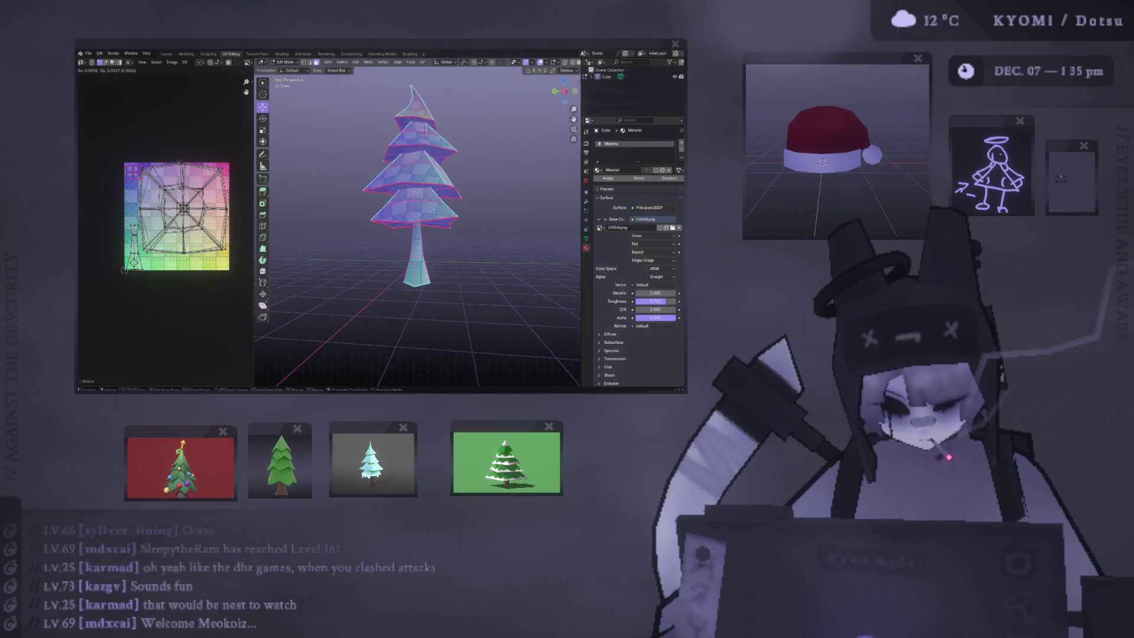
key("Return")
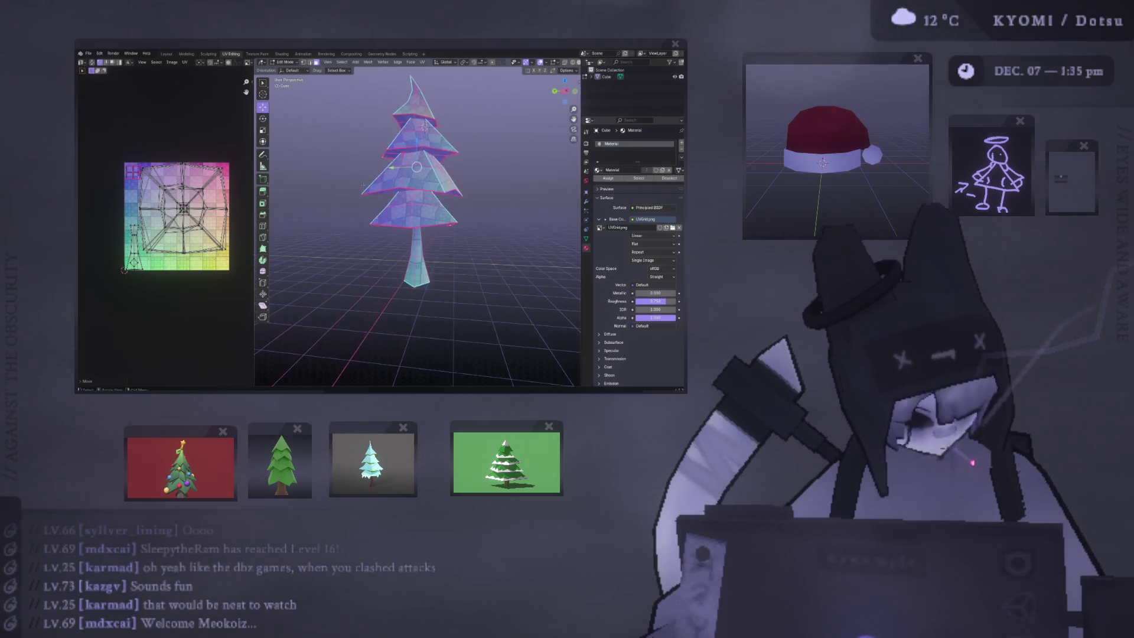
Step: Check the textured tree in Object Mode from above, then return to Edit Mode
key("Tab")
scroll(364, 183, "up", 5)
mouse_move(363, 183)
middle_mouse_down()
mouse_move(367, 230)
mouse_move(337, 248)
mouse_move(348, 283)
mouse_move(316, 212)
middle_mouse_up()
scroll(351, 280, "down", 3)
key("Tab")
left_click(184, 62)
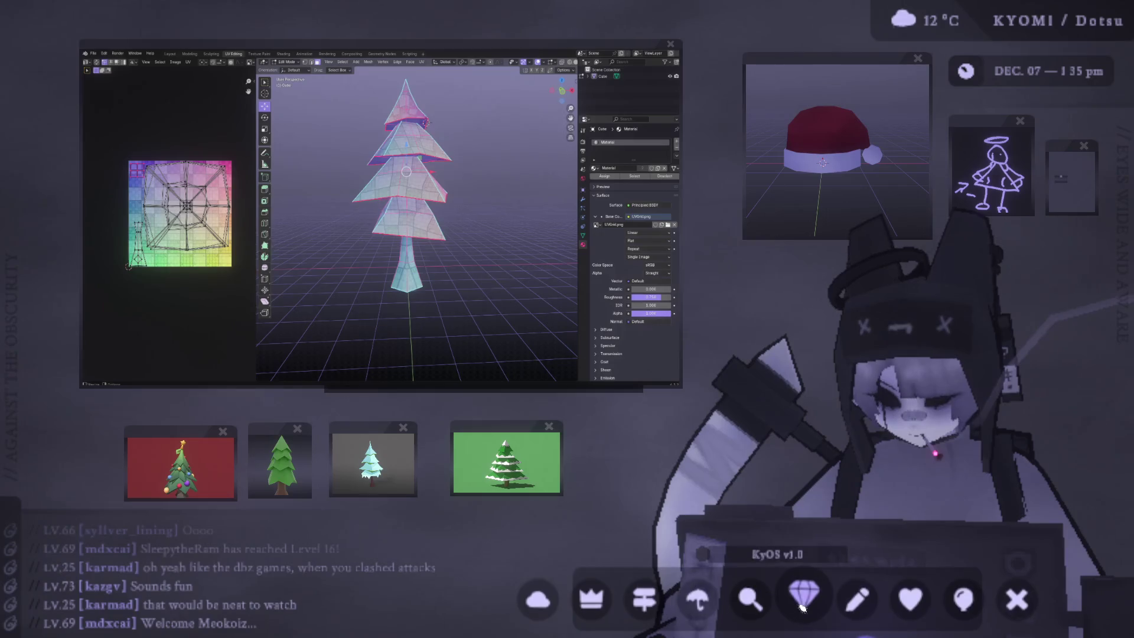
Step: Switch to the blank Photoshop document and position its window over Blender
key("alt+Tab")
mouse_move(453, 111)
left_mouse_down()
mouse_move(481, 114)
mouse_move(554, 85)
left_mouse_up()
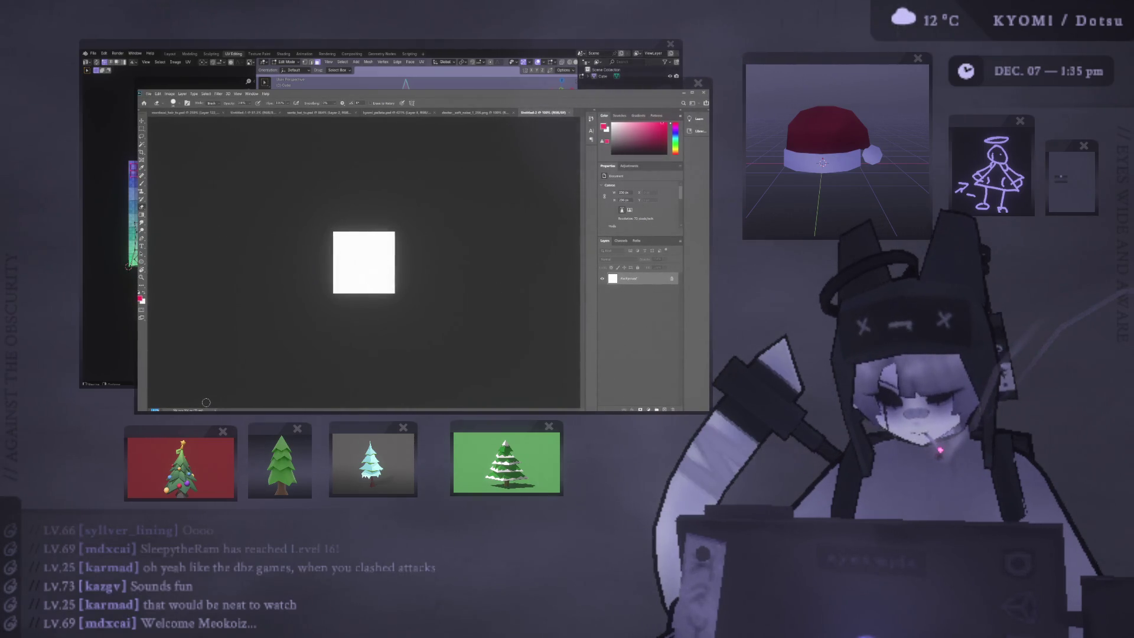
Step: Fill the blank canvas with solid grey using the Paint Bucket, then zoom out to 400%
key("ctrl+plus")
key("ctrl+plus")
key("ctrl+plus")
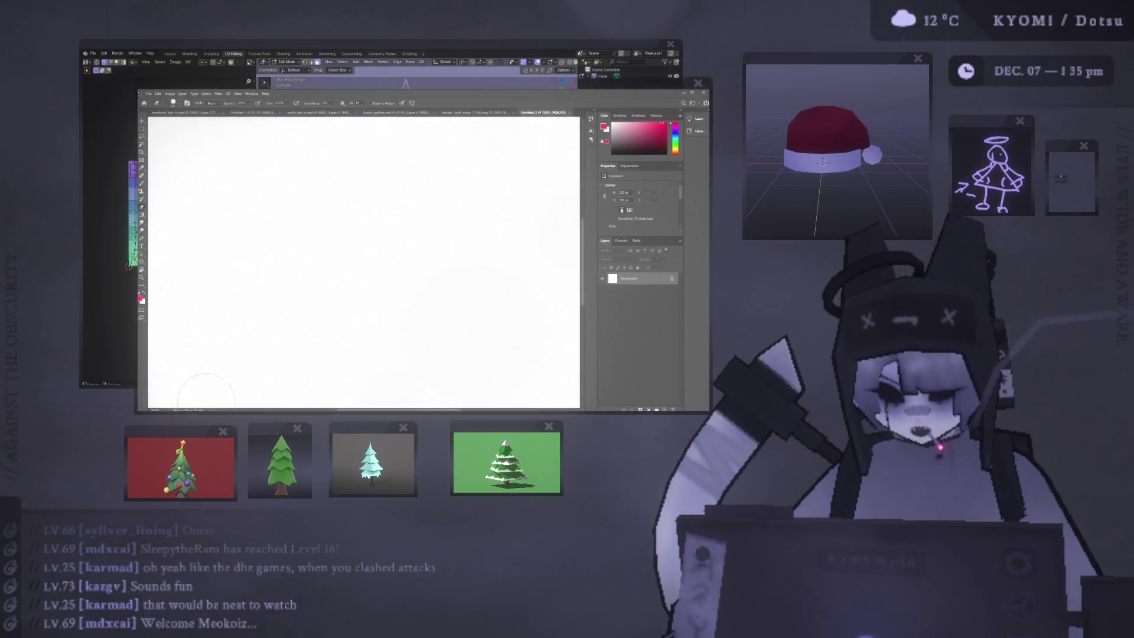
key("h")
left_click_drag(303, 248, 269, 249)
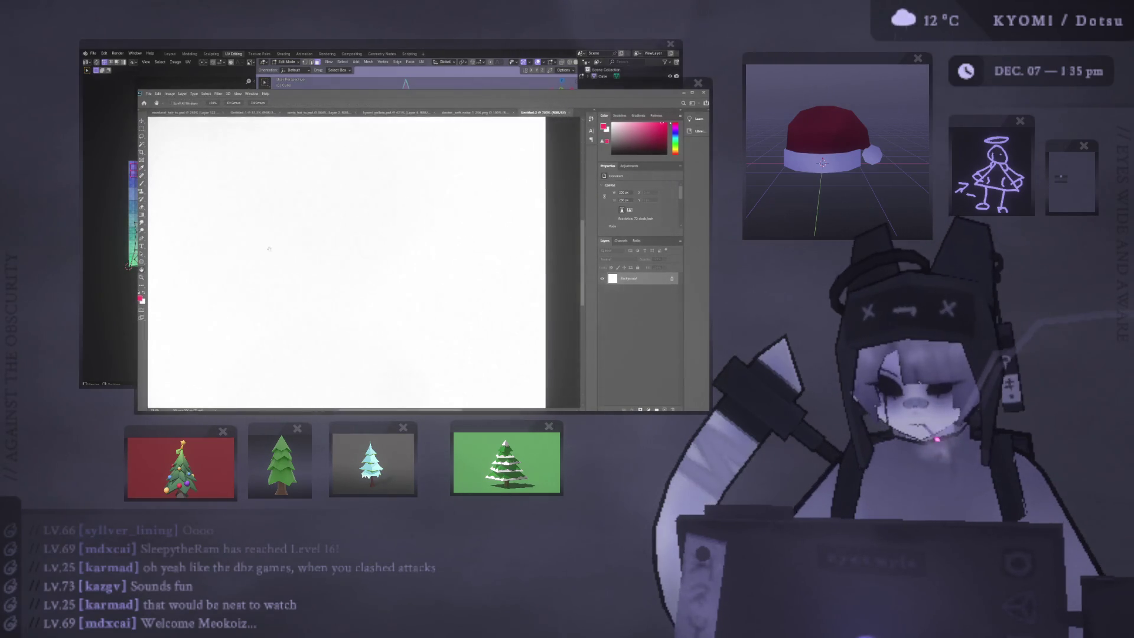
left_click(142, 215)
key("shift+g")
left_click(161, 226)
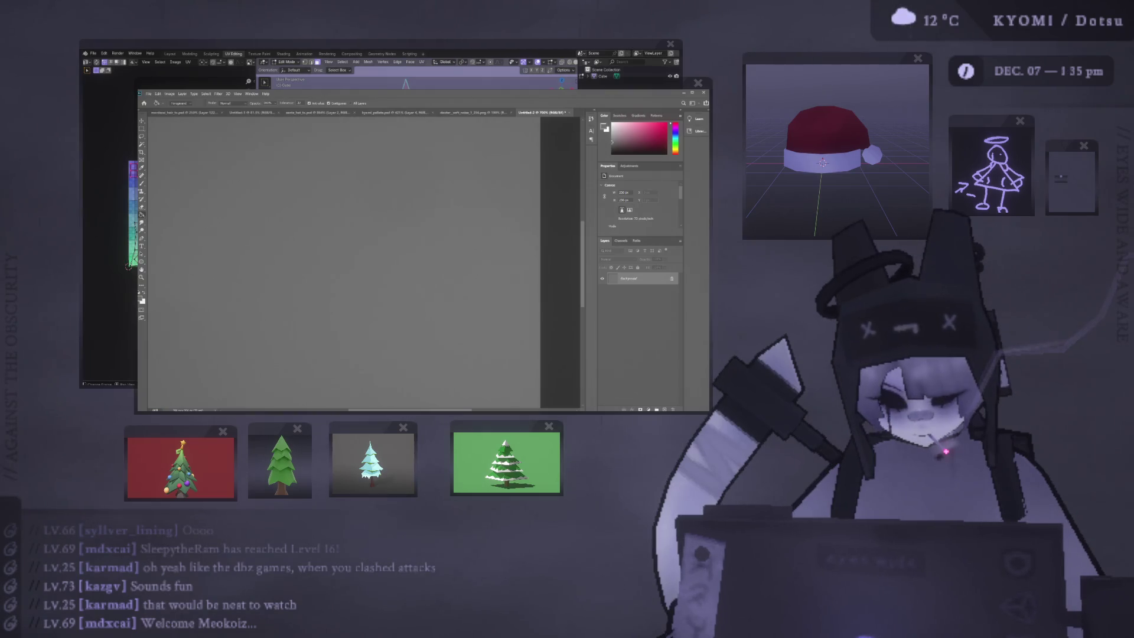
key("ctrl+minus")
key("ctrl+minus")
key("ctrl+minus")
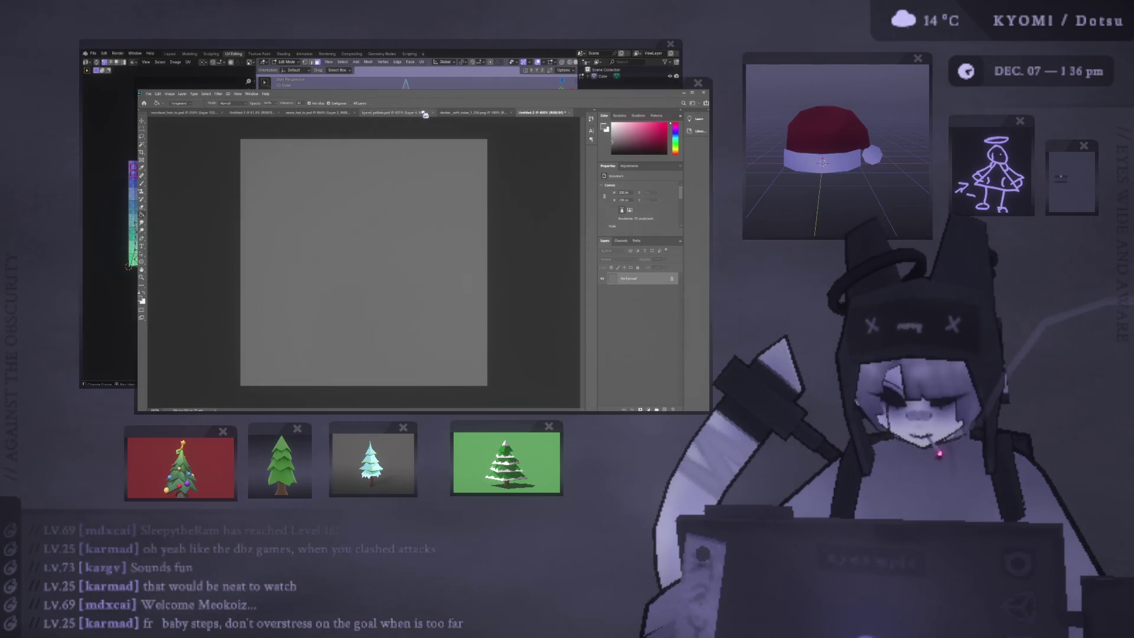
left_click(454, 113)
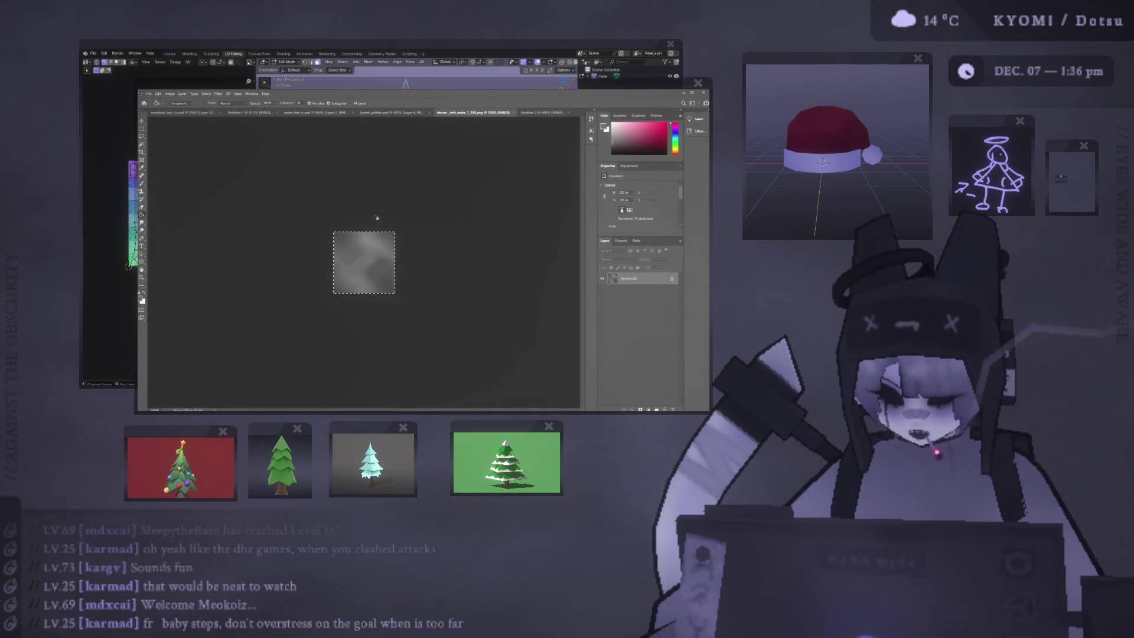
Step: Paste the dexter_soft_noise_1_256.png texture into Untitled-2 scaled to fill, and place the UV layout
key("v")
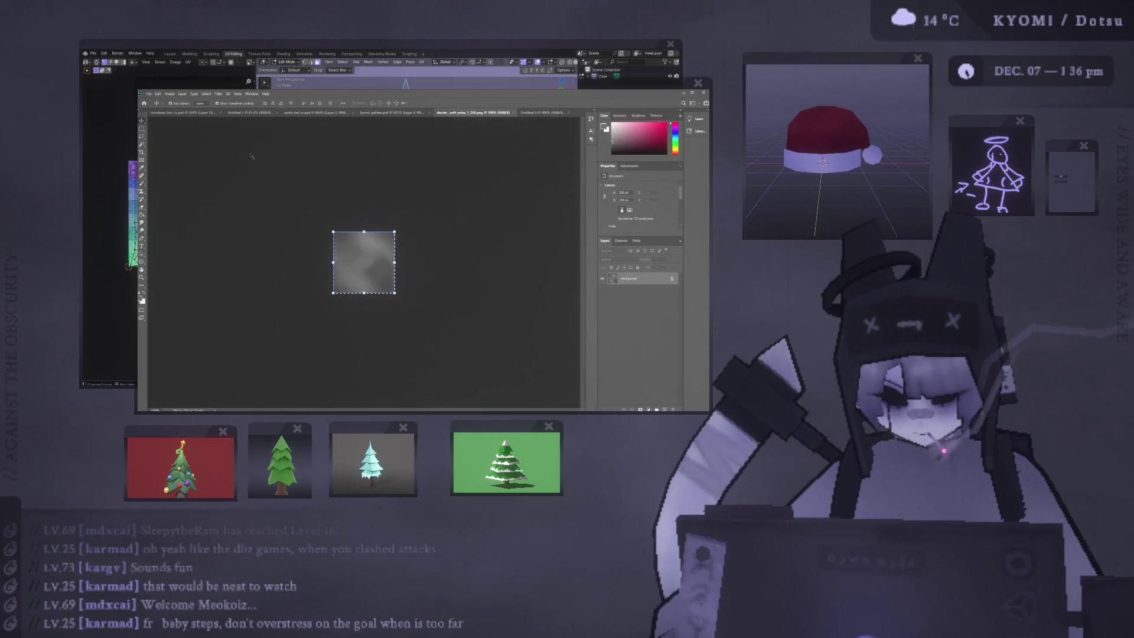
left_click(542, 112)
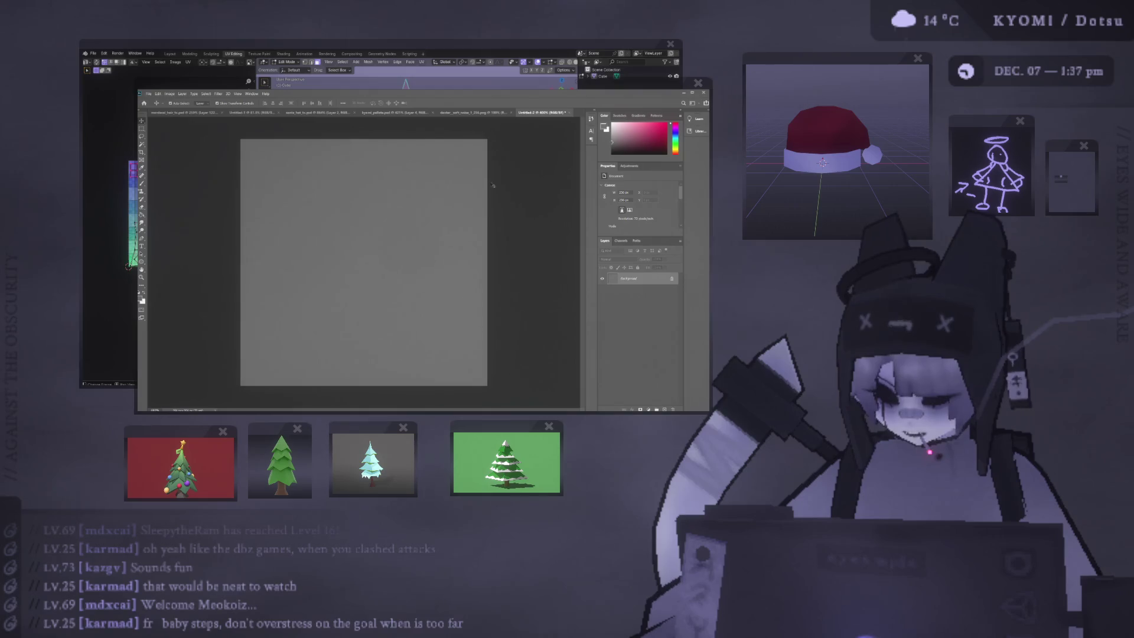
key("ctrl+v")
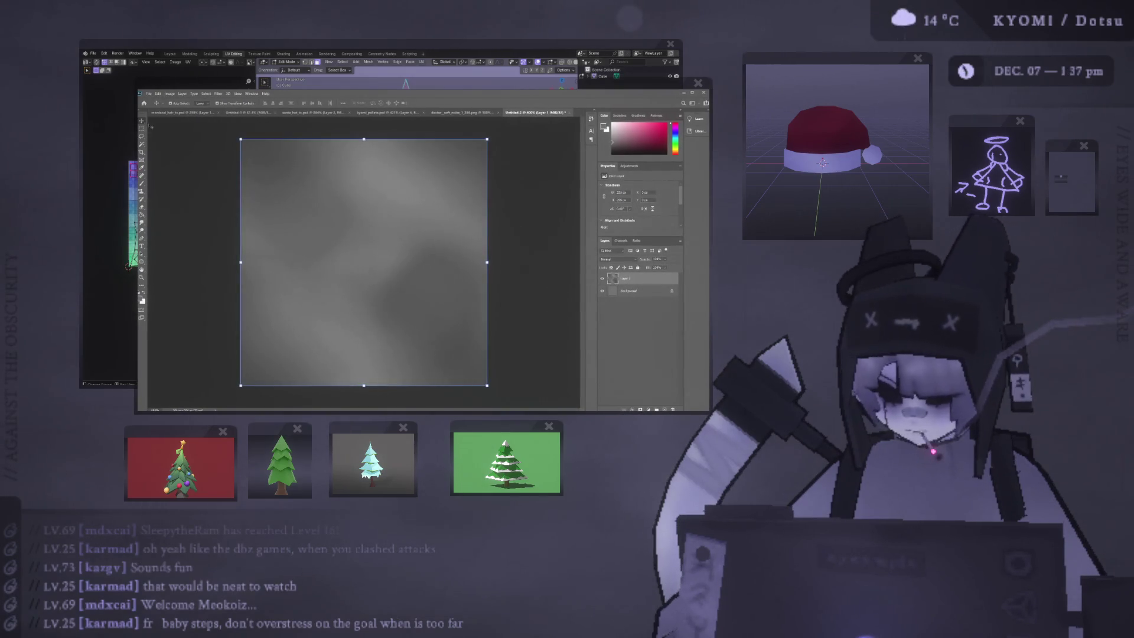
left_click(199, 131)
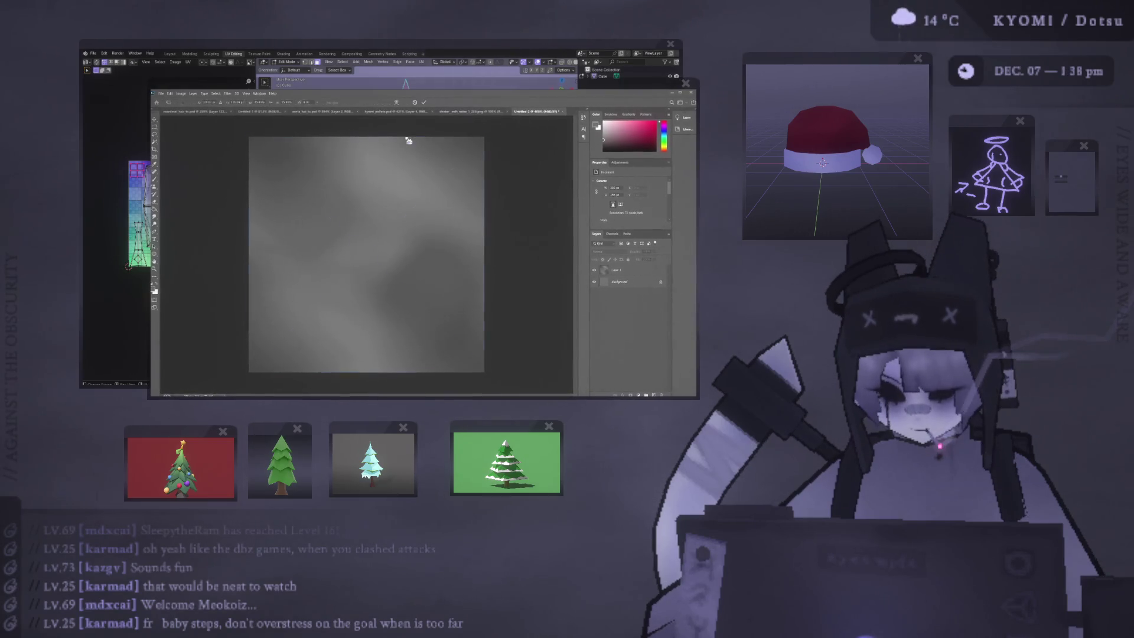
key("Return")
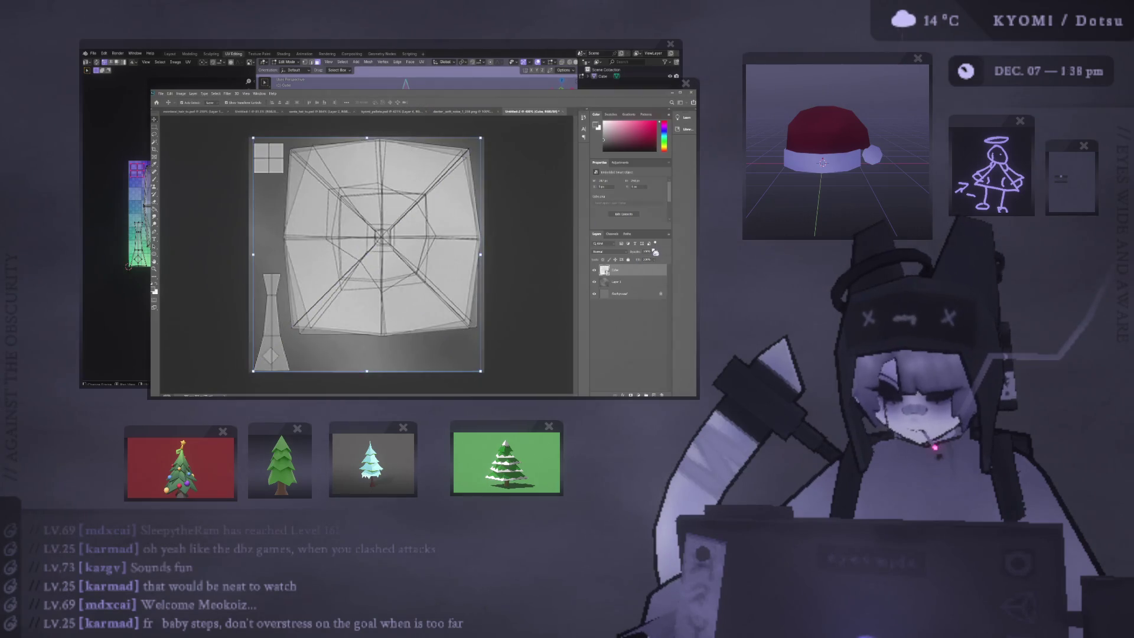
Step: Lower the Cube UV layout layer's opacity so its wireframe shows faintly
left_click_drag(652, 260, 647, 261)
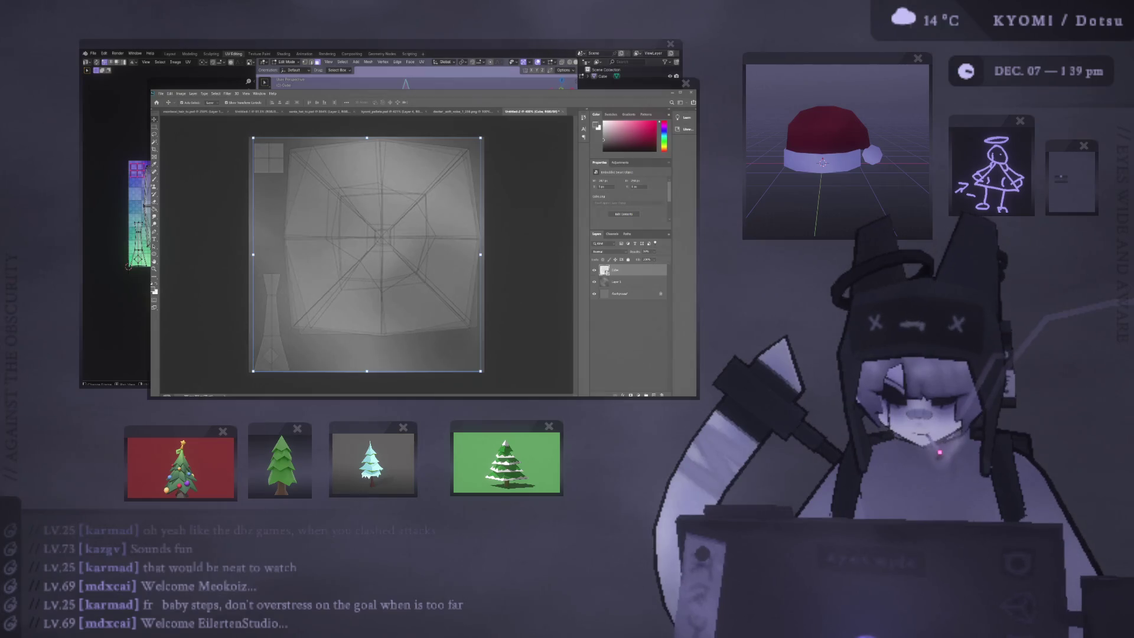
left_click(521, 156)
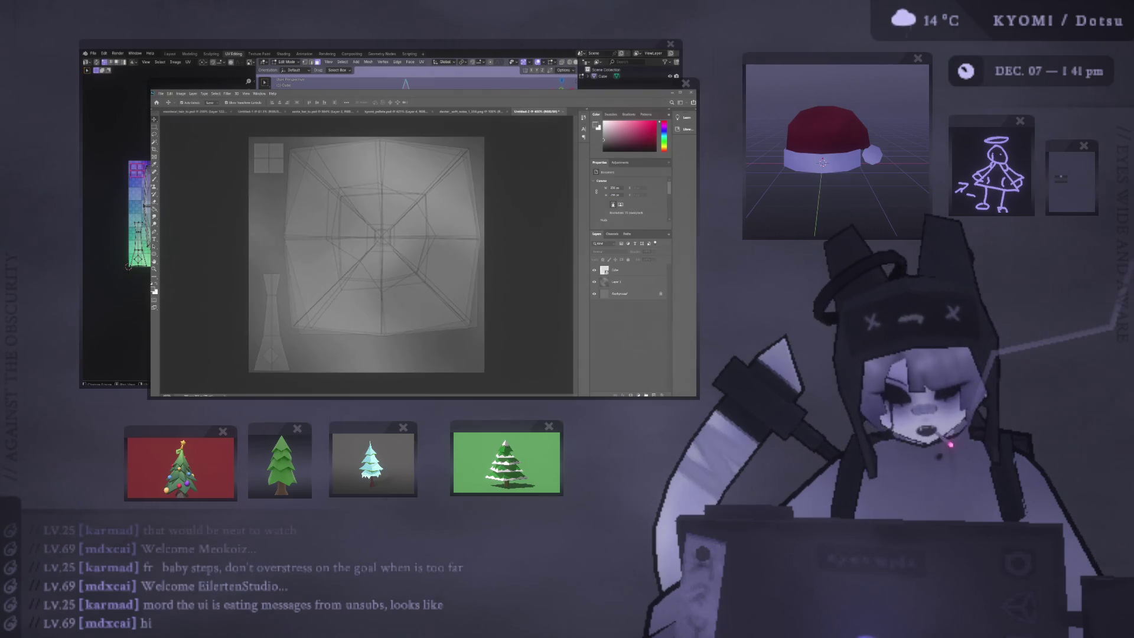
Step: Reapply the Render > Clouds filter with Ctrl+F for a new random cloud pattern
key("ctrl+f")
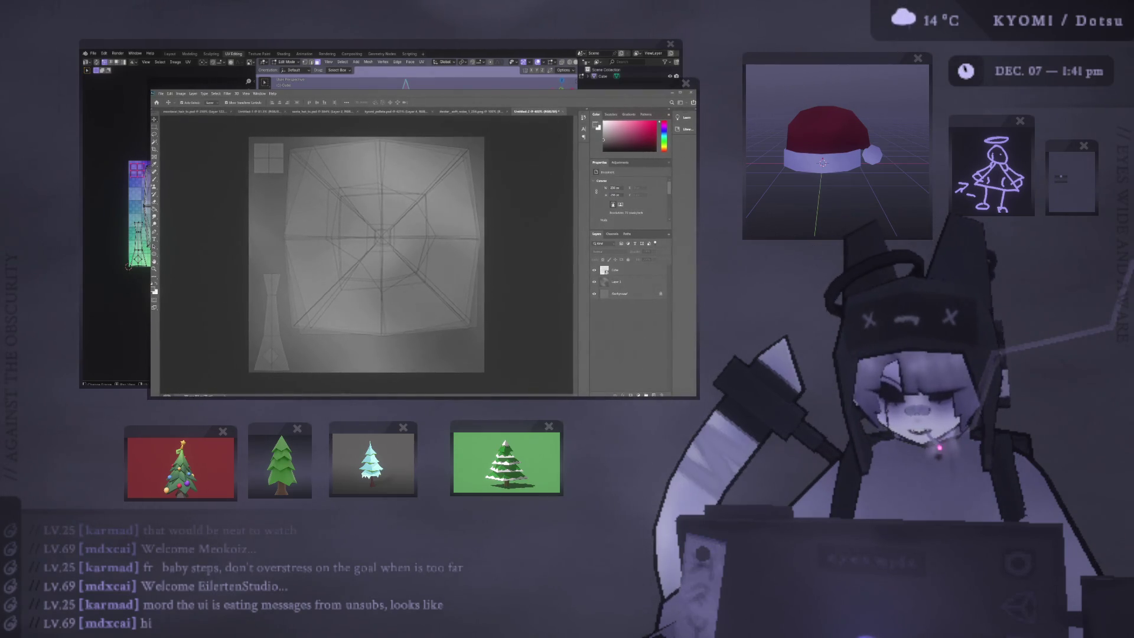
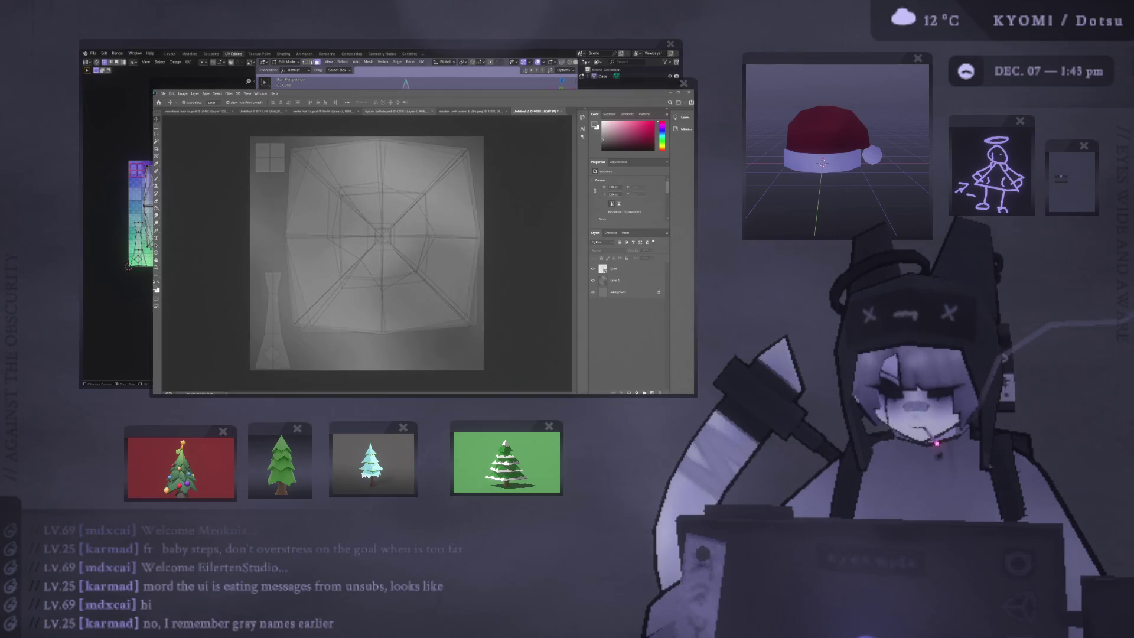
Step: Sample the teal swatch from the palette document as the brush colour
left_click(399, 111)
key("b")
left_click(336, 286, "alt")
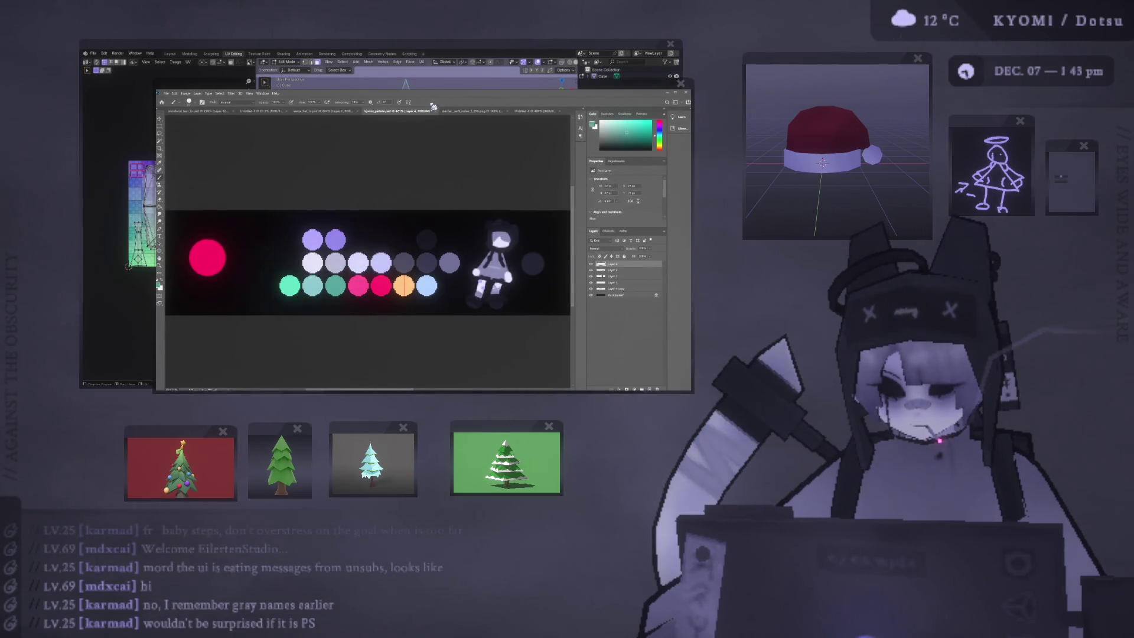
Step: In Untitled-2, add a teal-filled layer above Cube and drag the grey clouds layer to the top
left_click(531, 111)
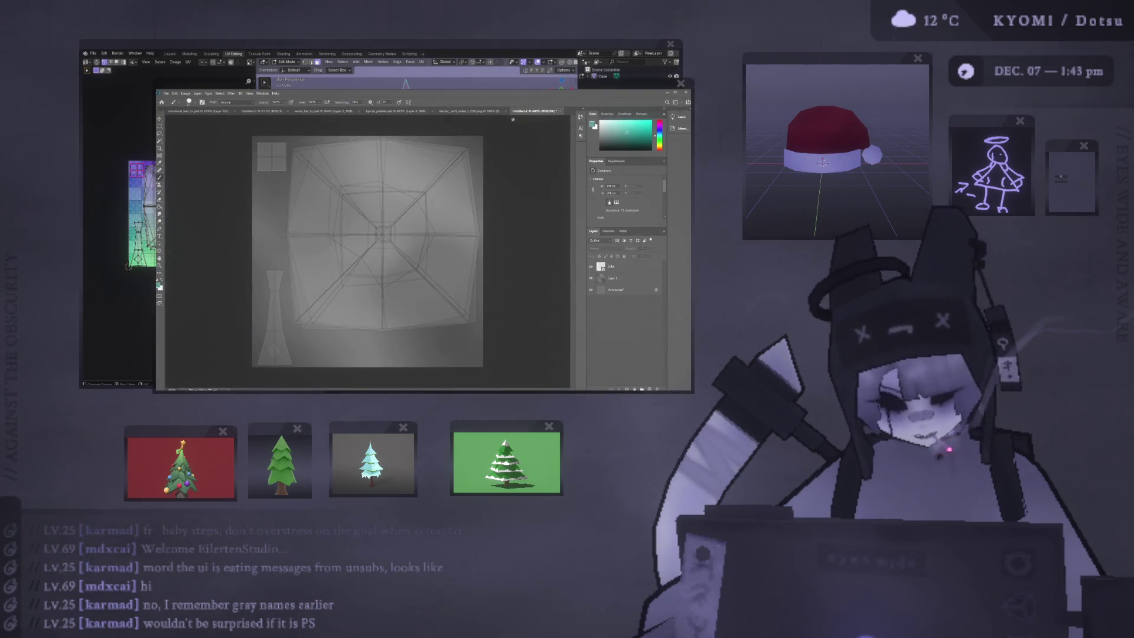
key("g")
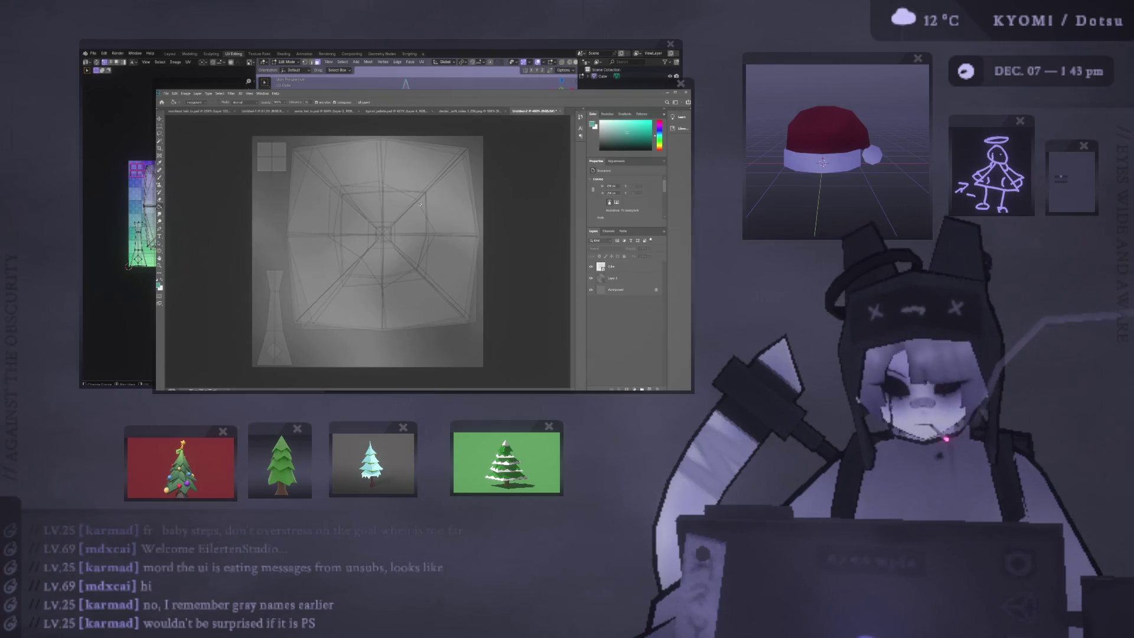
left_click(616, 270)
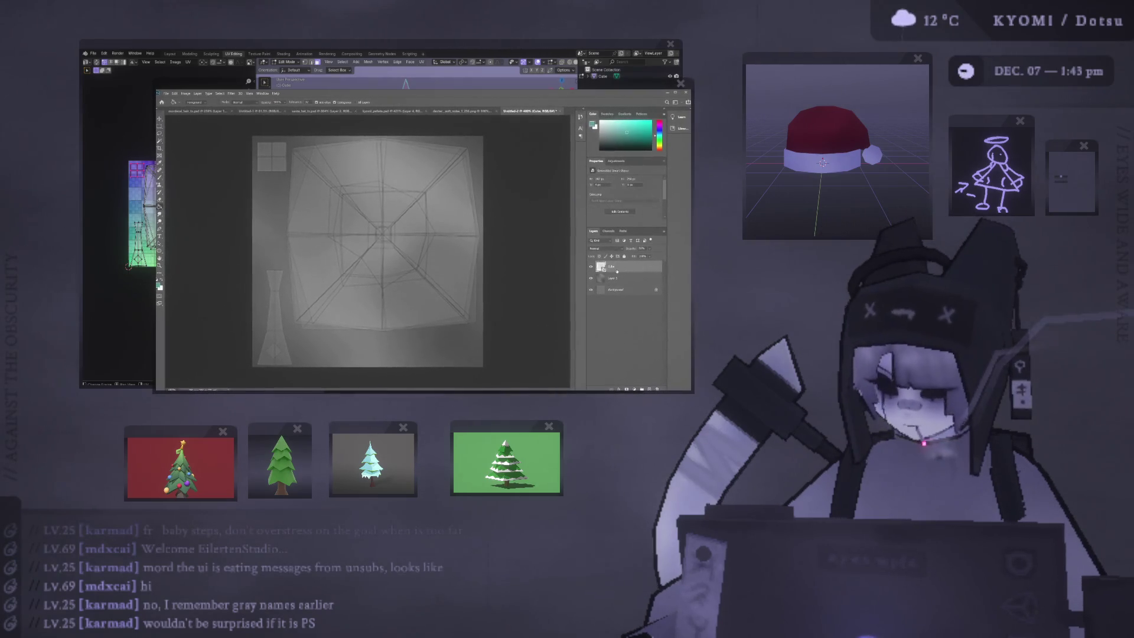
key("ctrl+shift+alt+n")
key("alt+BackSpace")
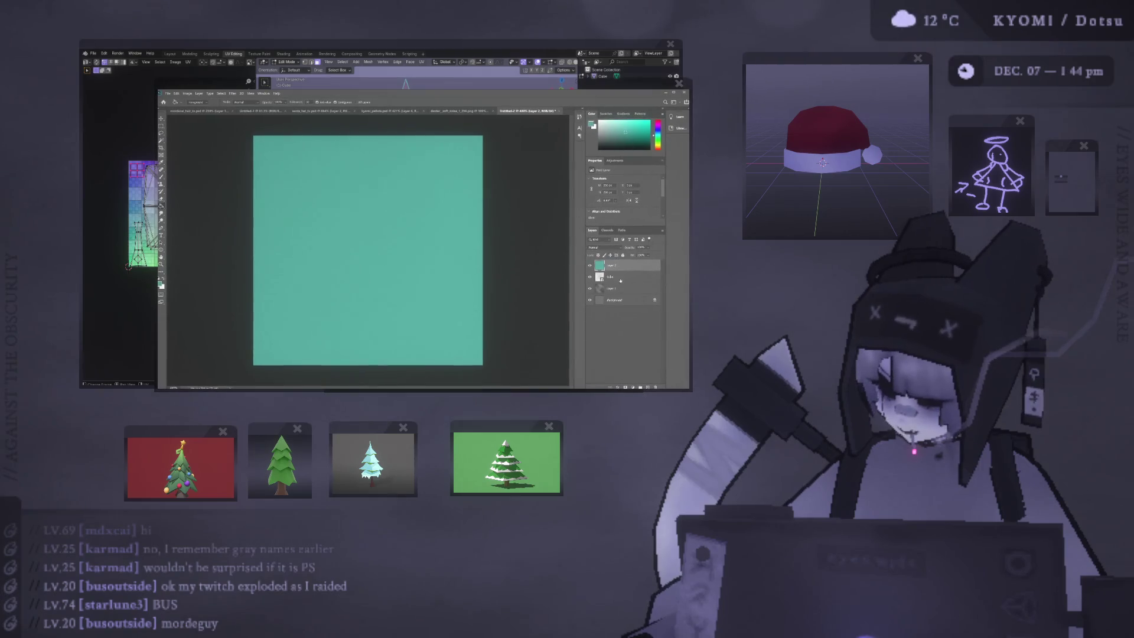
left_click_drag(611, 287, 611, 250)
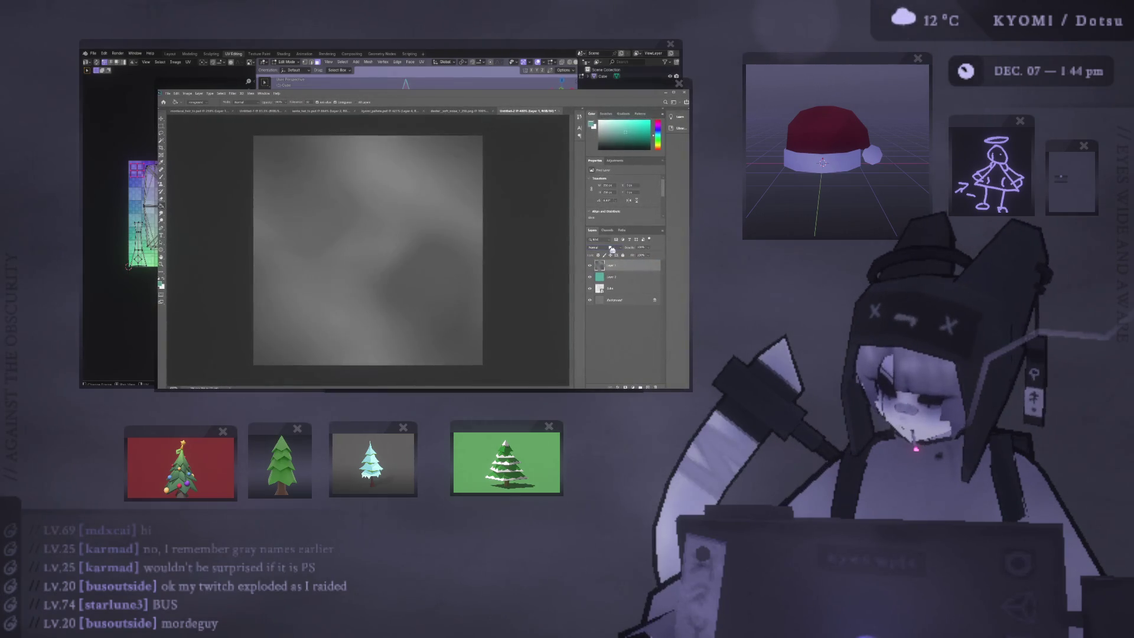
Step: Step the clouds layer's blend mode past Lighter Color and Vivid Light, settling on Hard Light
left_click(612, 250)
left_click(621, 309)
key("Down")
key("Down")
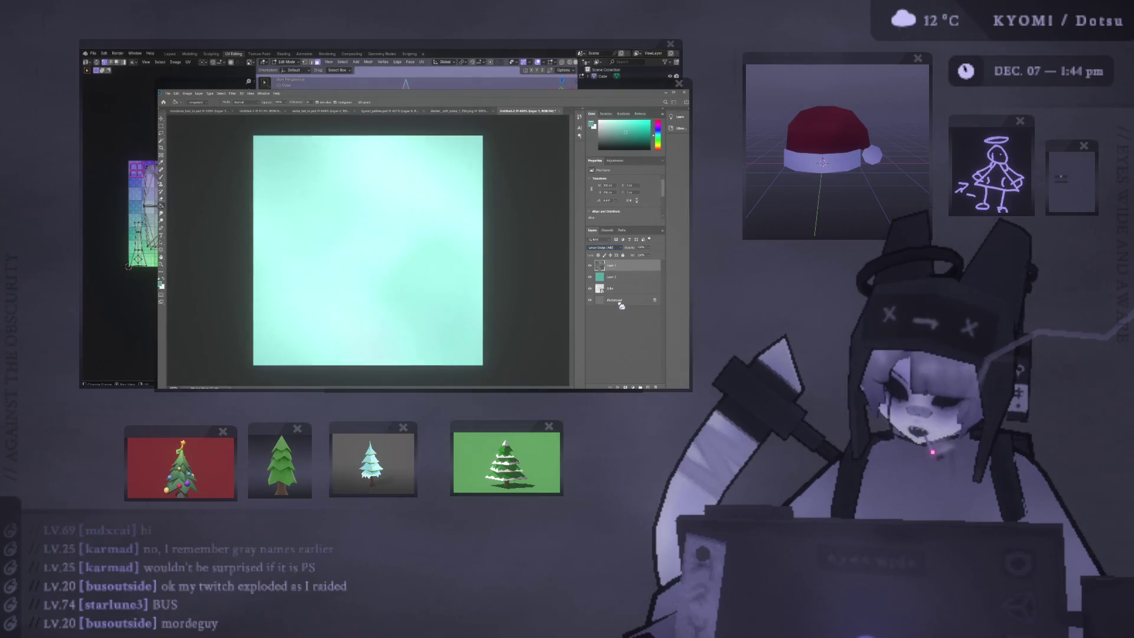
key("Down")
key("Down")
key("Down")
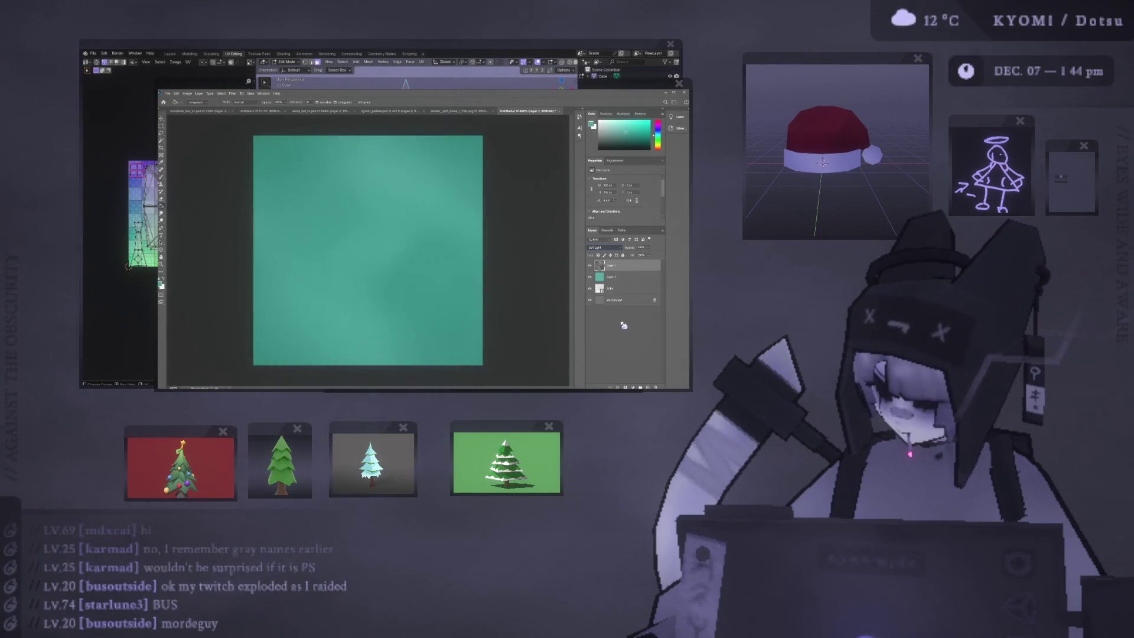
key("Down")
key("Down")
key("Down")
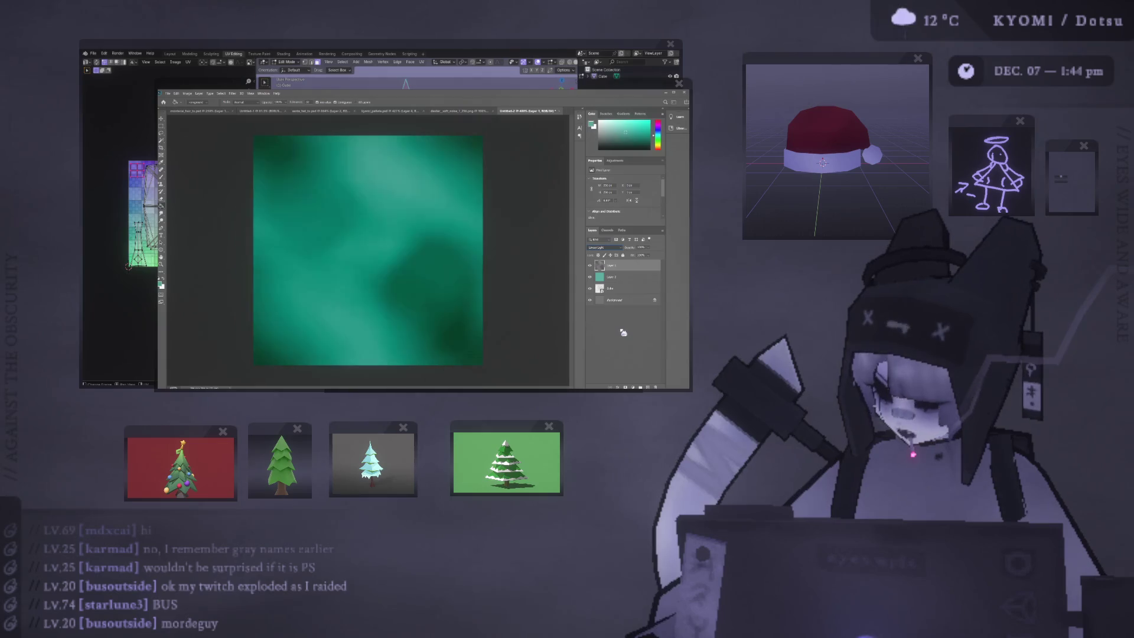
key("Up")
key("Up")
key("Up")
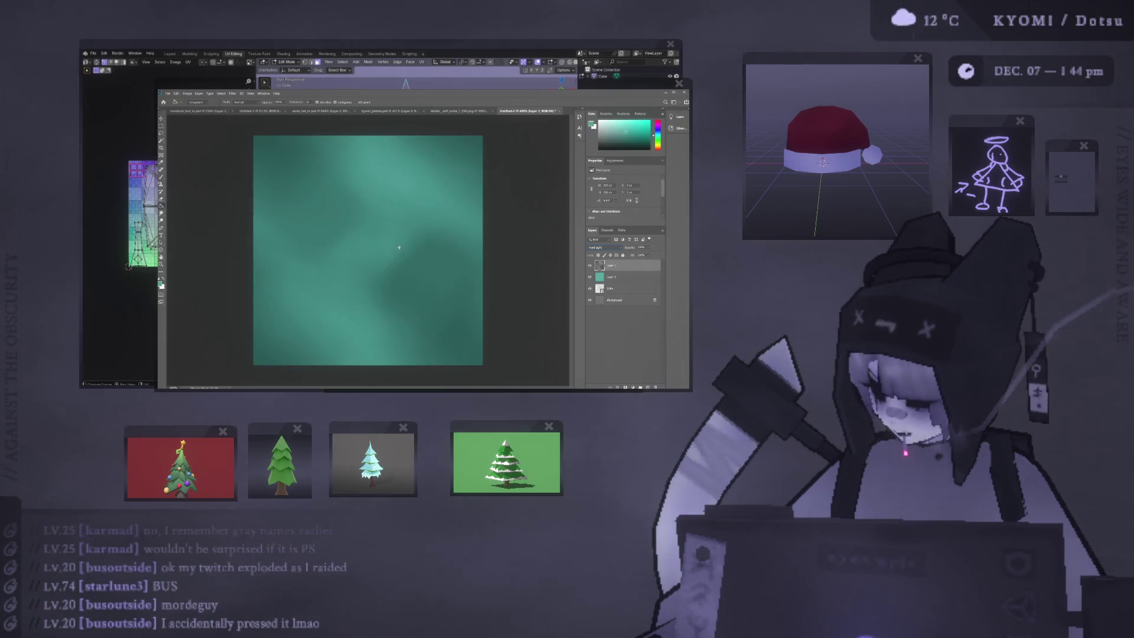
key("ctrl+t")
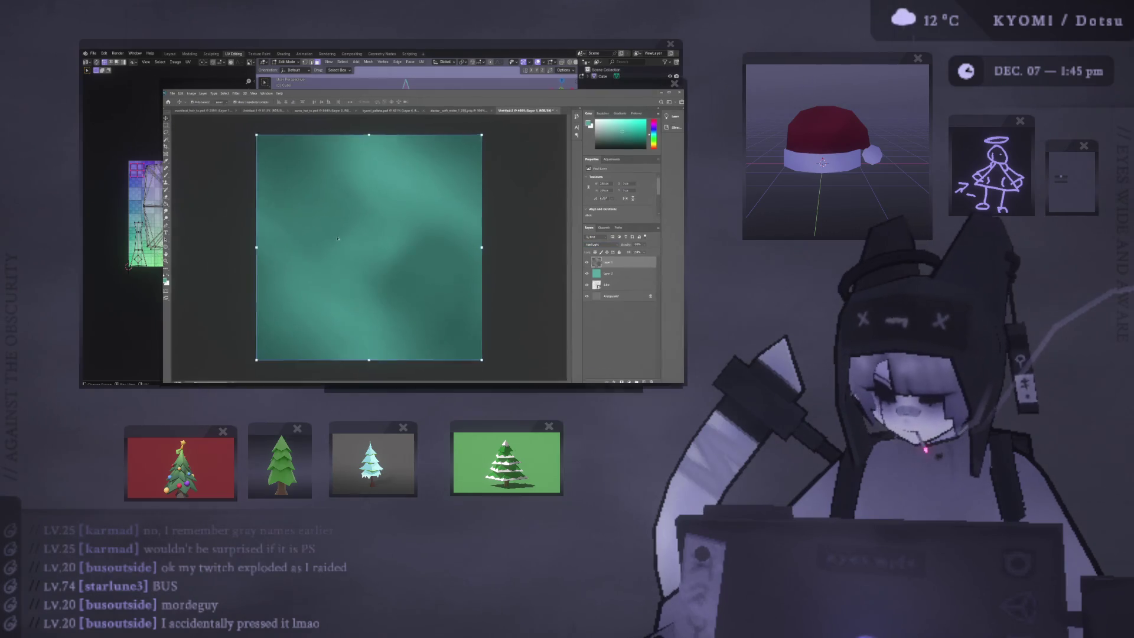
key("Return")
key("ctrl+z")
key("ctrl+shift+z")
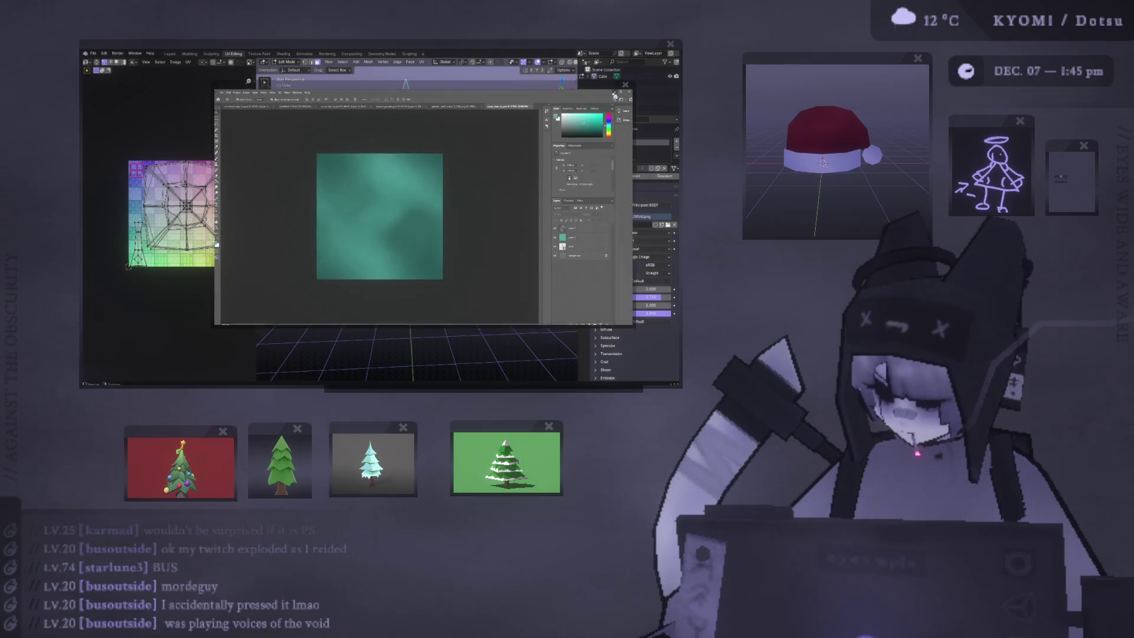
key("alt+Tab")
mouse_move(779, 632)
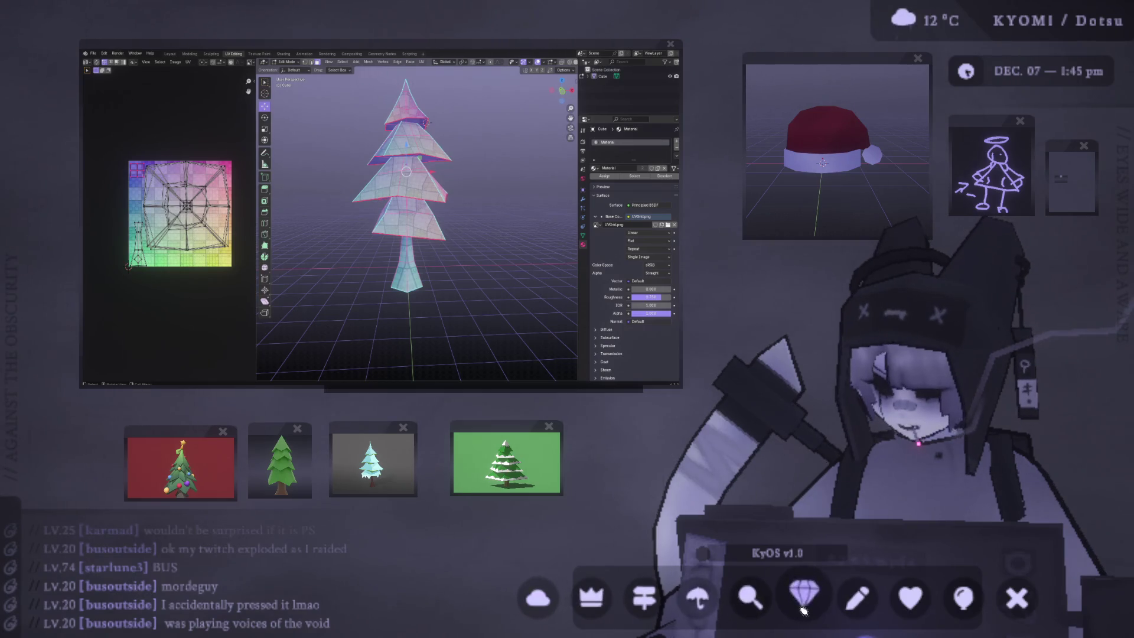
left_click(802, 608)
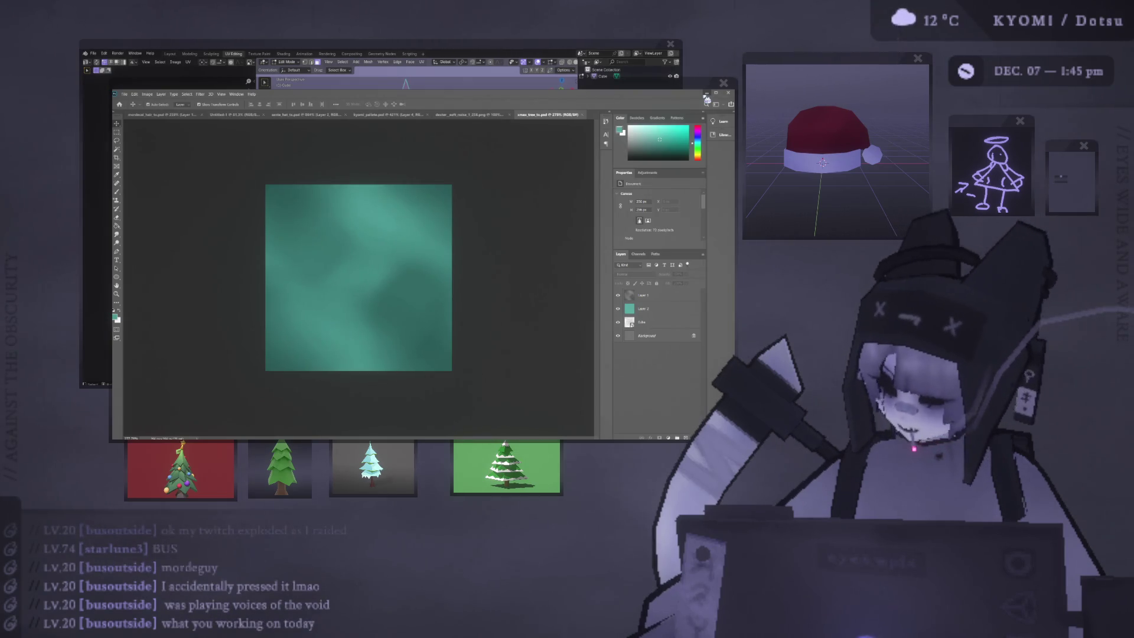
key("alt+Tab")
Step: Move the Blender and Photoshop windows up-left and rearrange the four tree thumbnail windows
middle_click_drag(342, 236, 305, 245)
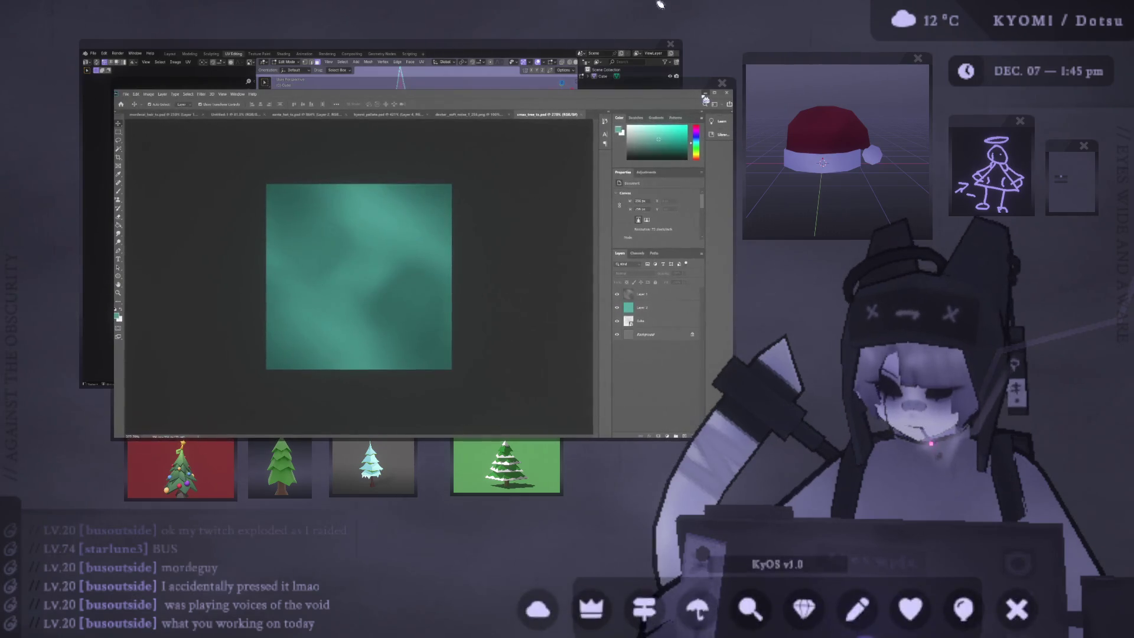
left_click_drag(609, 44, 549, 29)
left_click_drag(655, 87, 648, 71)
left_click_drag(514, 428, 502, 442)
left_click_drag(369, 433, 383, 443)
left_click_drag(272, 427, 298, 448)
left_click_drag(182, 432, 208, 440)
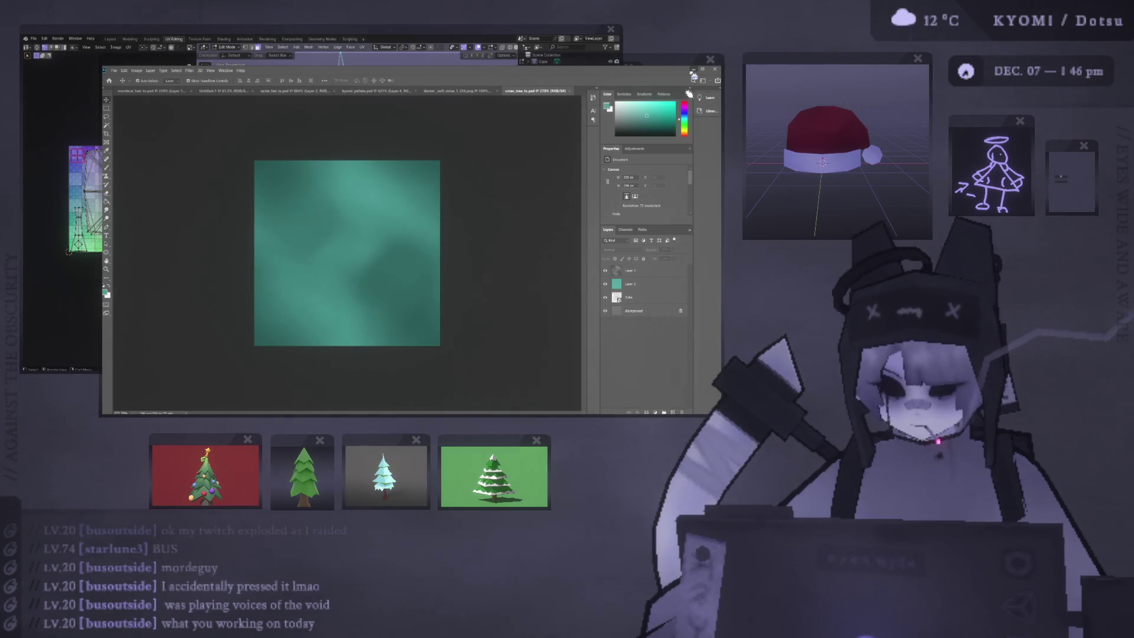
Step: Rename the tree's material to 'tree'
left_click(315, 140)
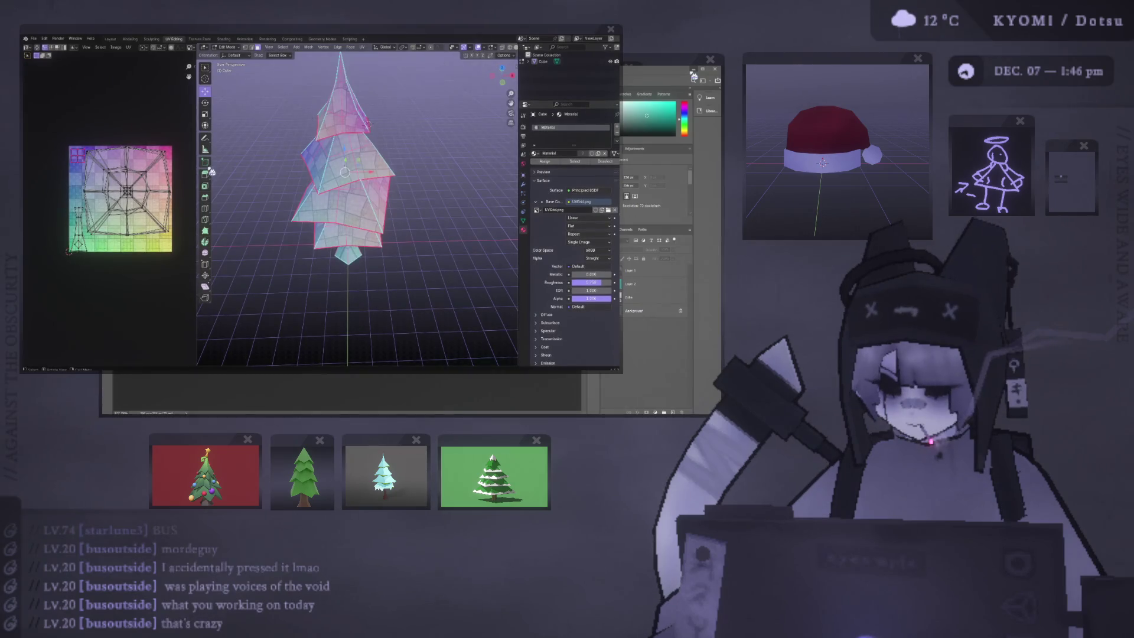
left_click(301, 140)
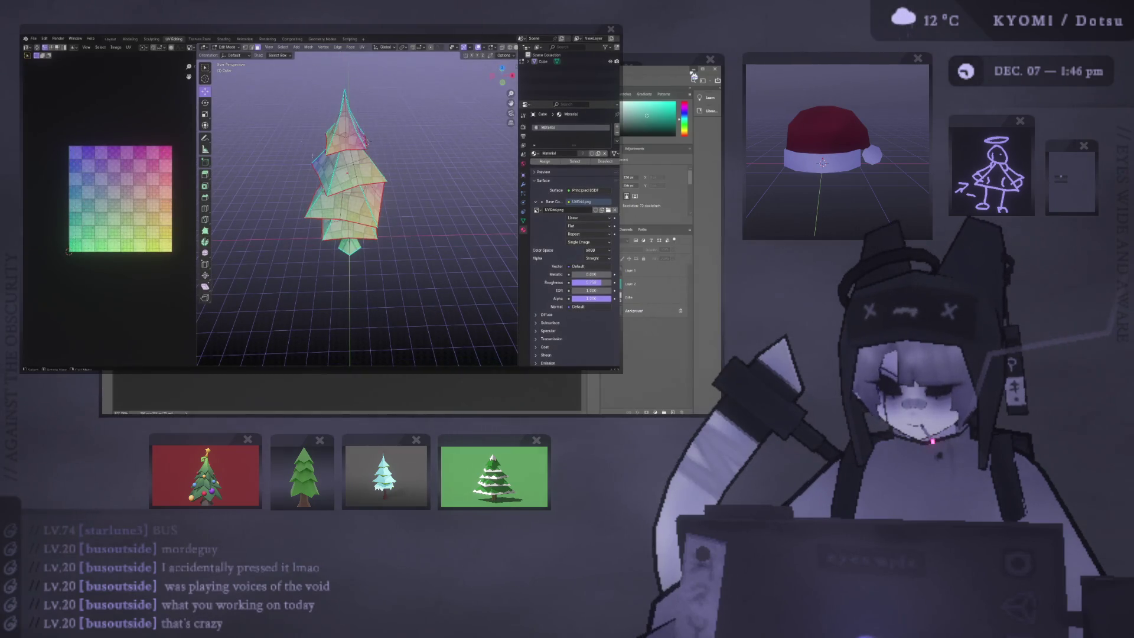
scroll(312, 155, "up", 3)
double_click(549, 127)
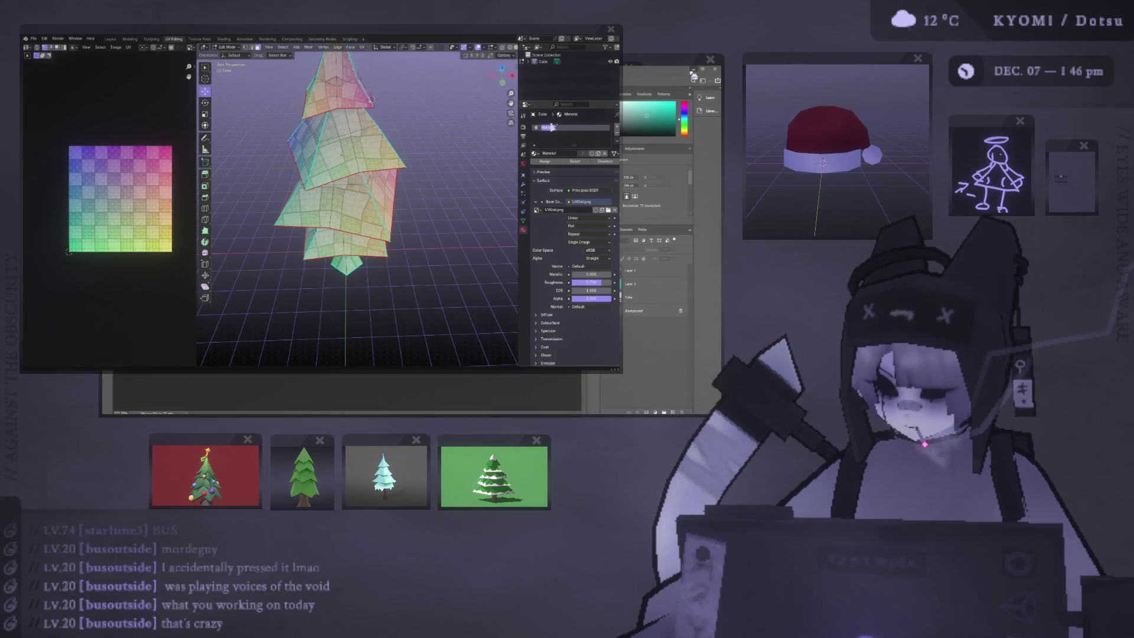
type("tree")
key("Return")
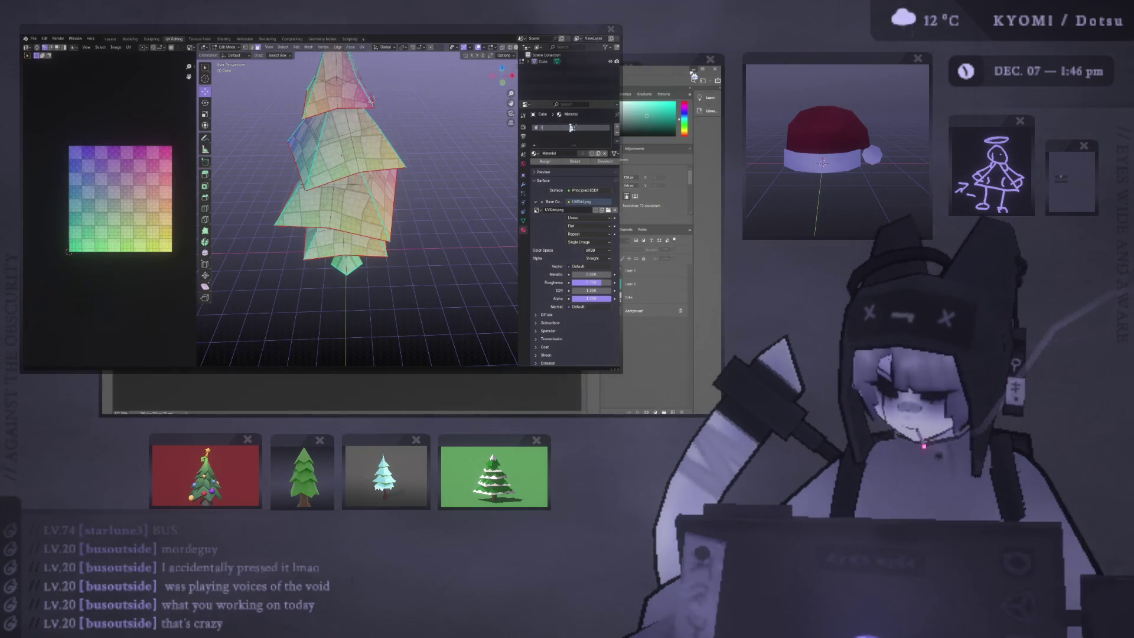
Step: Rename both the Cube object and its mesh to 'Xmas Tree' in the Outliner
double_click(549, 62)
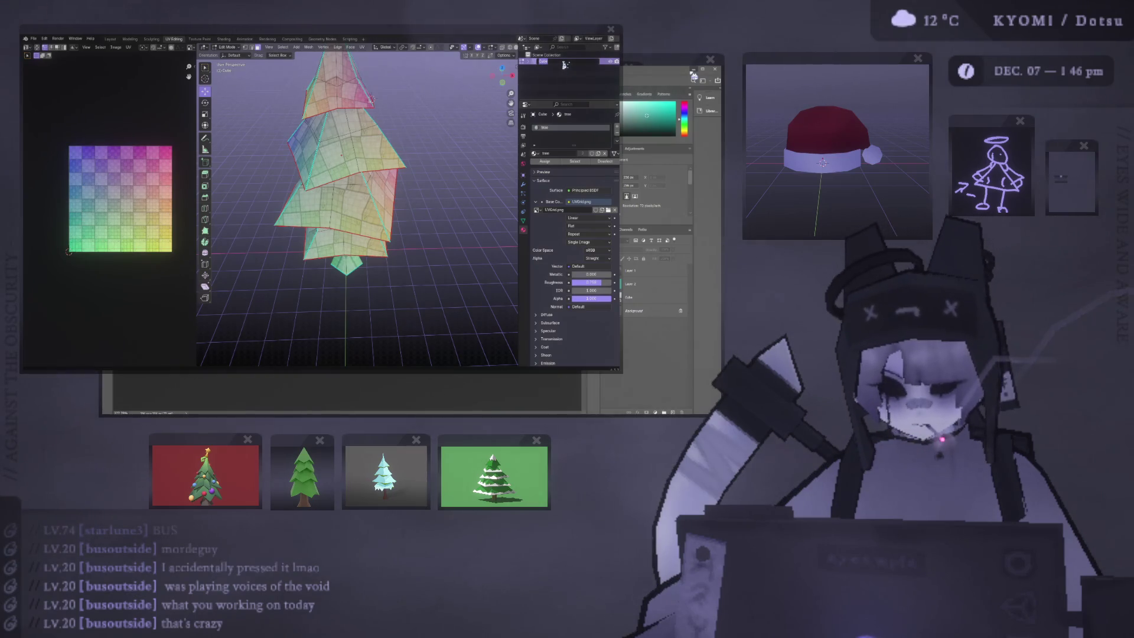
type("Xmas")
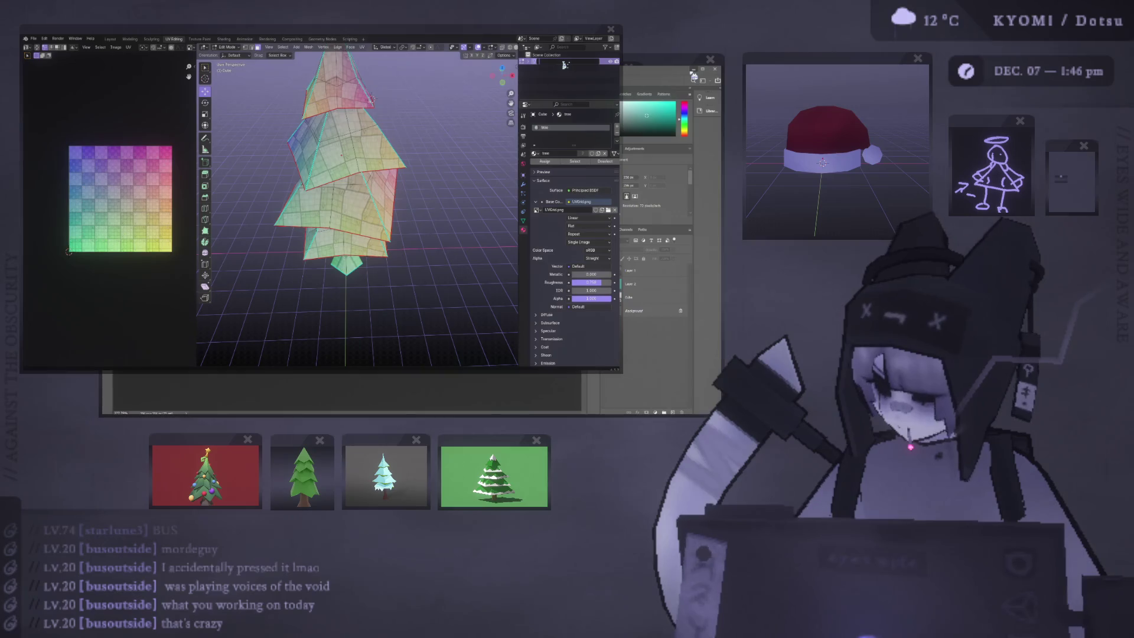
type(" Tree")
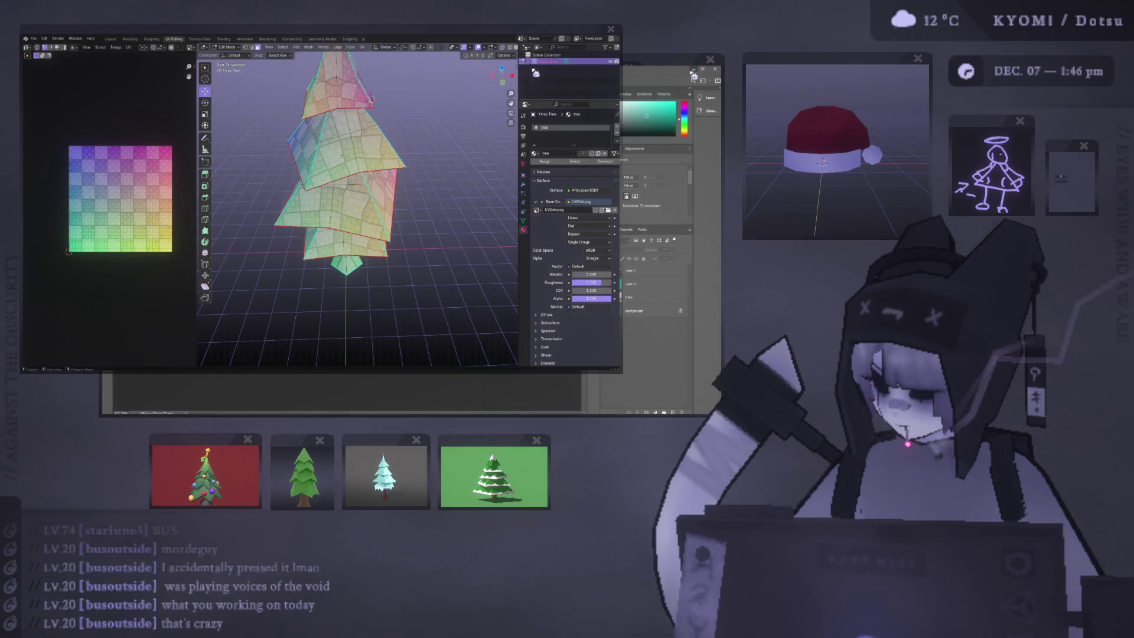
key("Return")
left_click(527, 61)
double_click(549, 68)
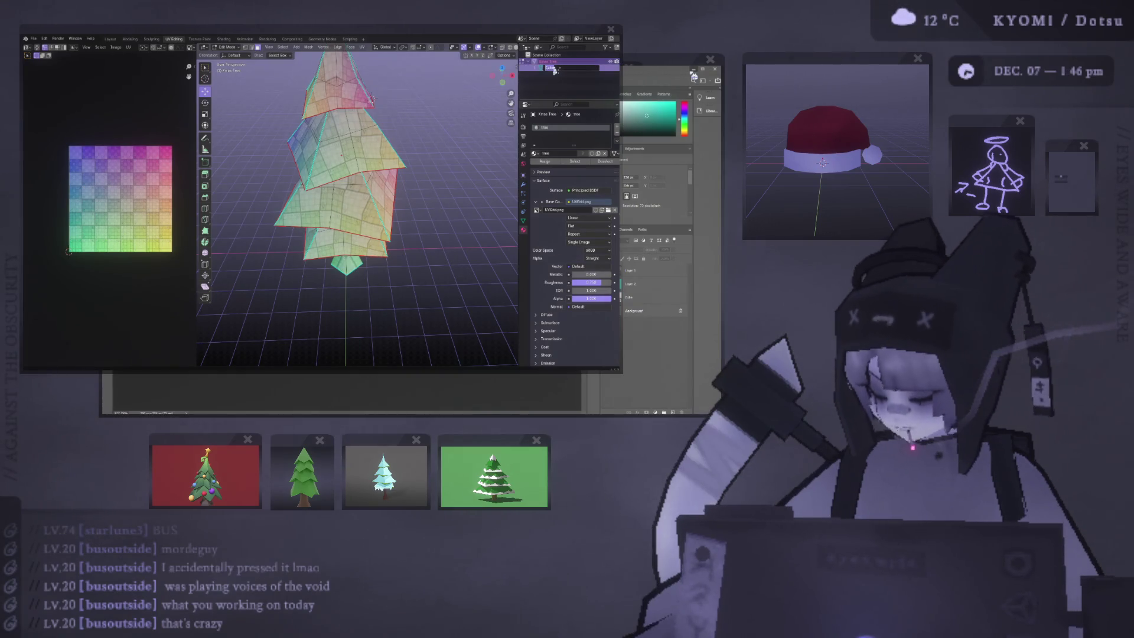
type("Xmas Tree")
key("Return")
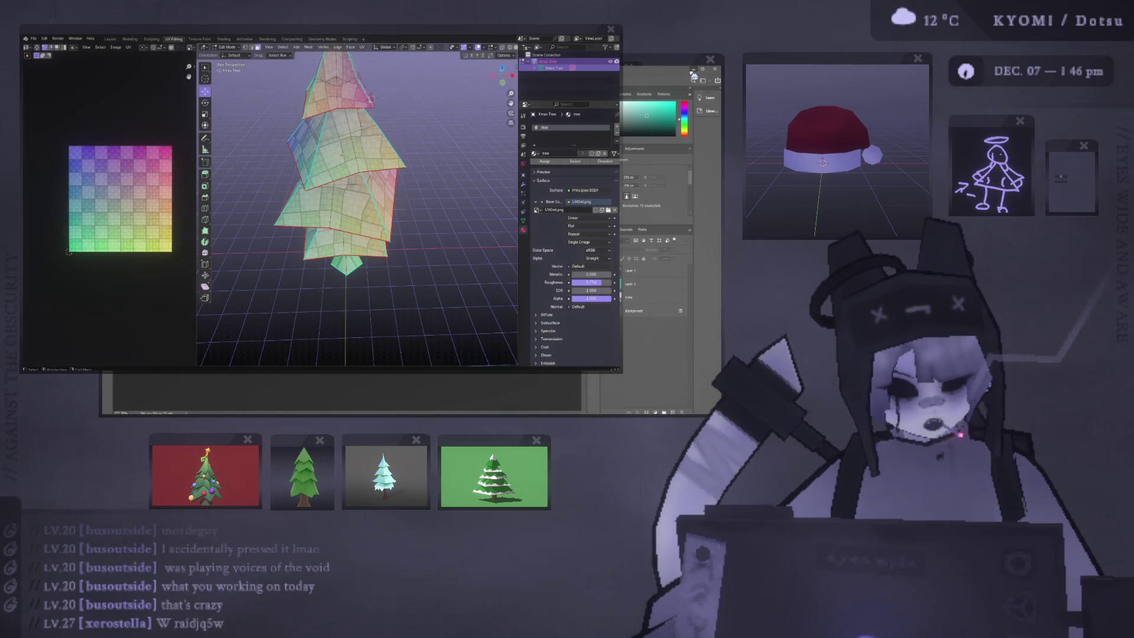
Step: Save the file as xmas tree.blend and return to Object Mode
key("ctrl+s")
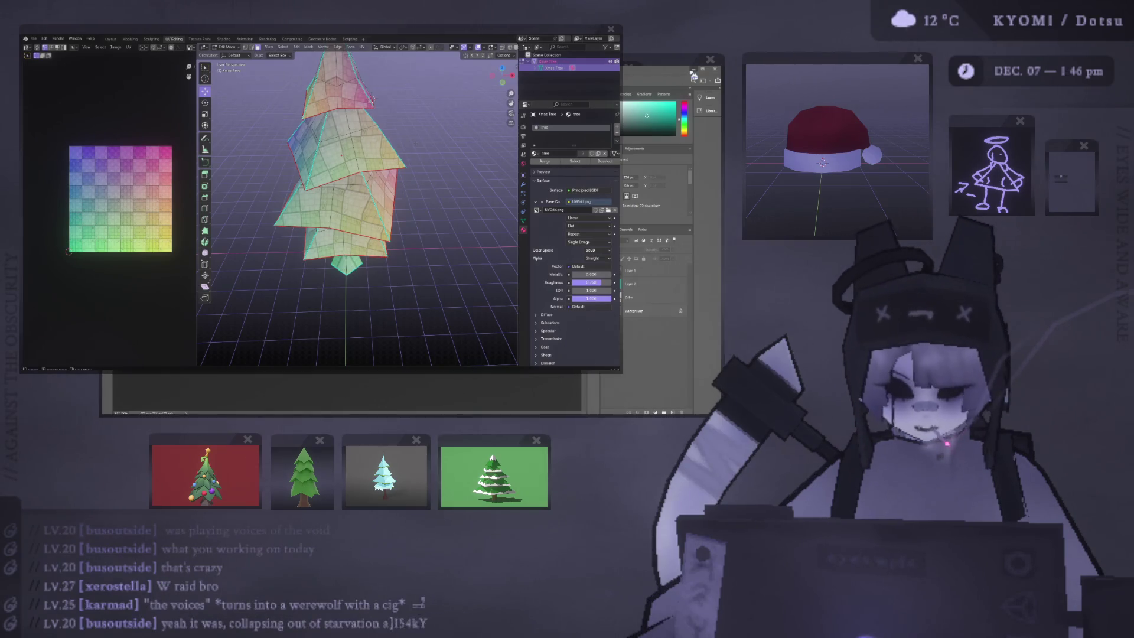
key("Tab")
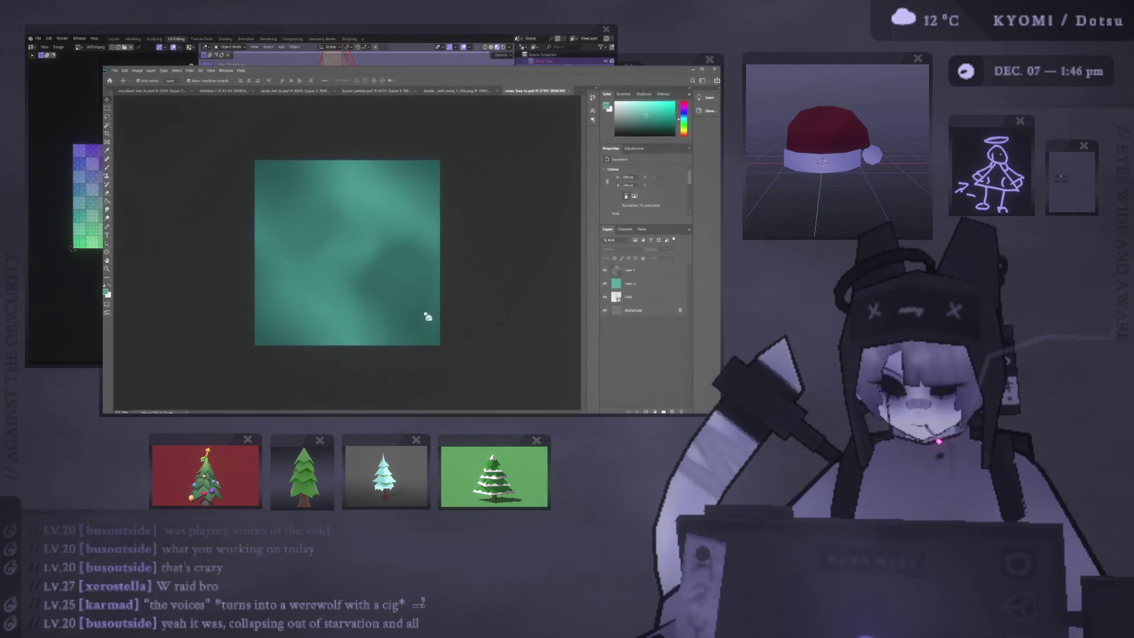
left_click(699, 71)
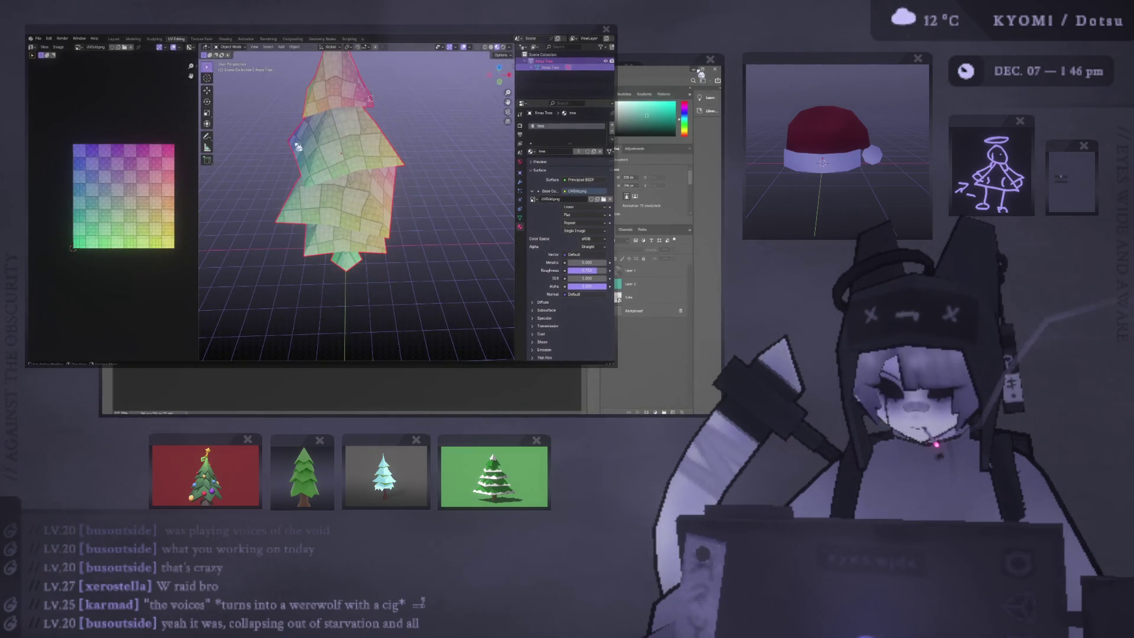
Step: Change the render View Transform from AgX to Standard under Color Management
mouse_move(295, 140)
middle_mouse_down()
mouse_move(416, 172)
mouse_move(378, 148)
middle_mouse_up()
scroll(369, 170, "up", 5)
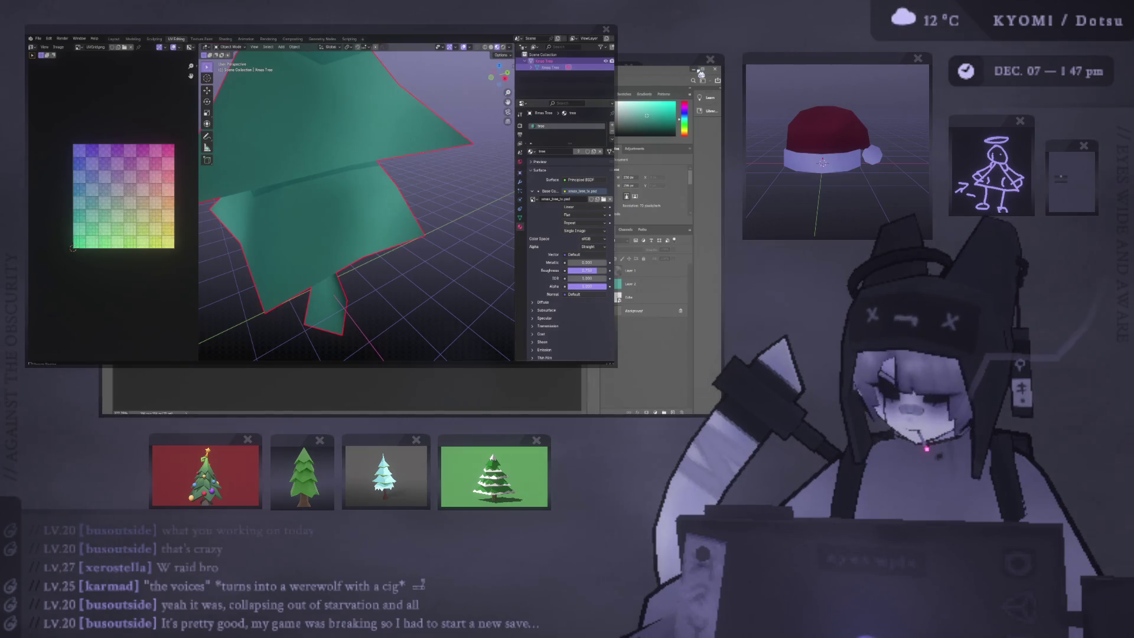
left_click(524, 135)
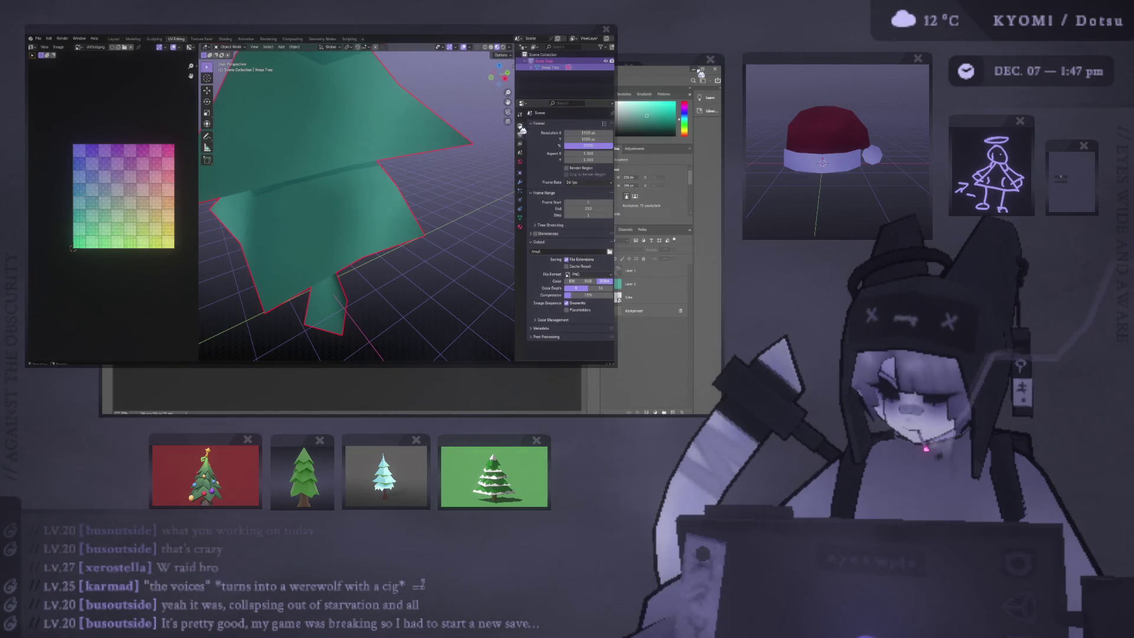
left_click(519, 126)
left_click(541, 306)
left_click(595, 321)
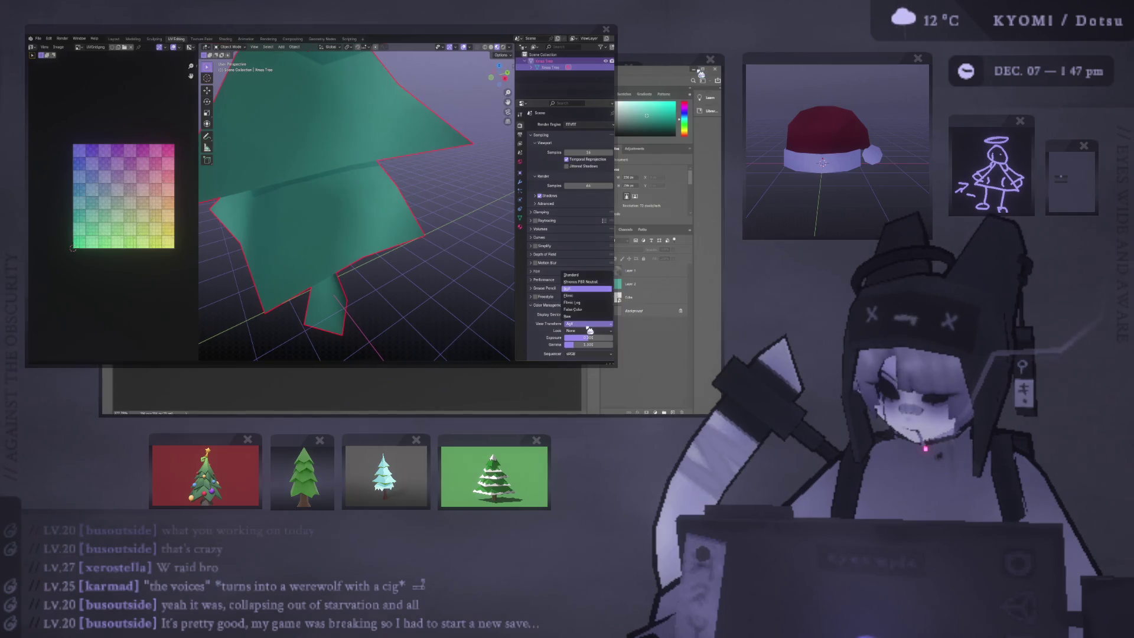
left_click(585, 276)
scroll(463, 240, "down", 5)
Step: Display xmas_tree_tx.psd in the UV editor
left_click(463, 240)
mouse_move(463, 239)
middle_mouse_down()
mouse_move(374, 160)
mouse_move(246, 165)
mouse_move(463, 154)
mouse_move(382, 153)
mouse_move(411, 151)
mouse_move(385, 213)
mouse_move(412, 211)
mouse_move(380, 223)
mouse_move(392, 203)
middle_mouse_up()
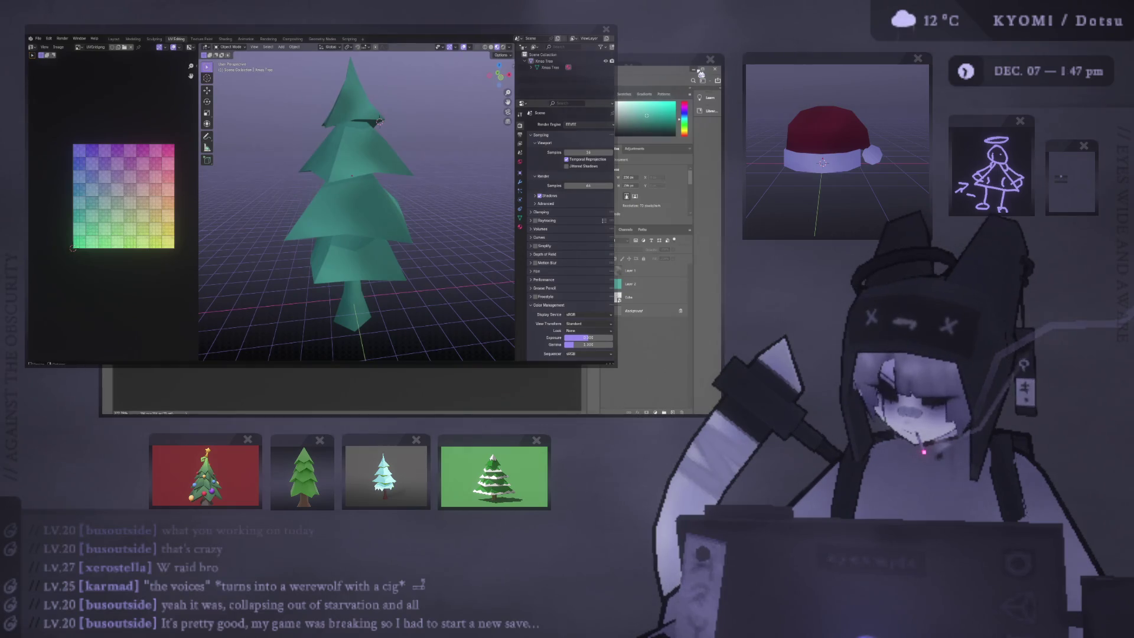
left_click(78, 47)
left_click(116, 74)
scroll(294, 202, "up", 8)
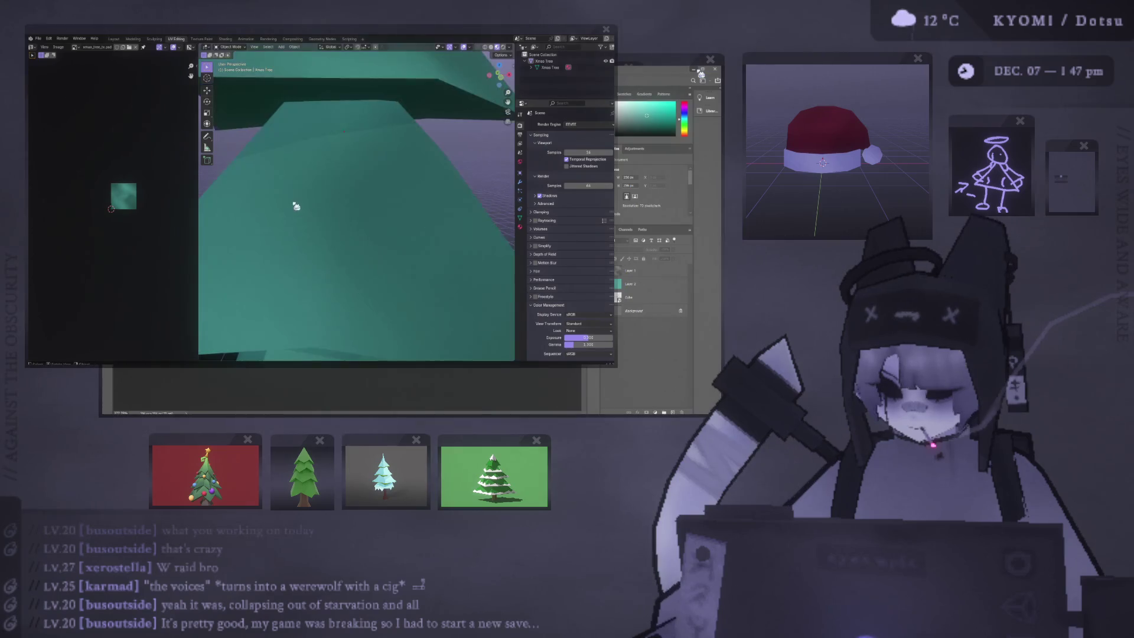
scroll(147, 141, "up", 5)
scroll(118, 178, "down", 5)
scroll(354, 207, "down", 8)
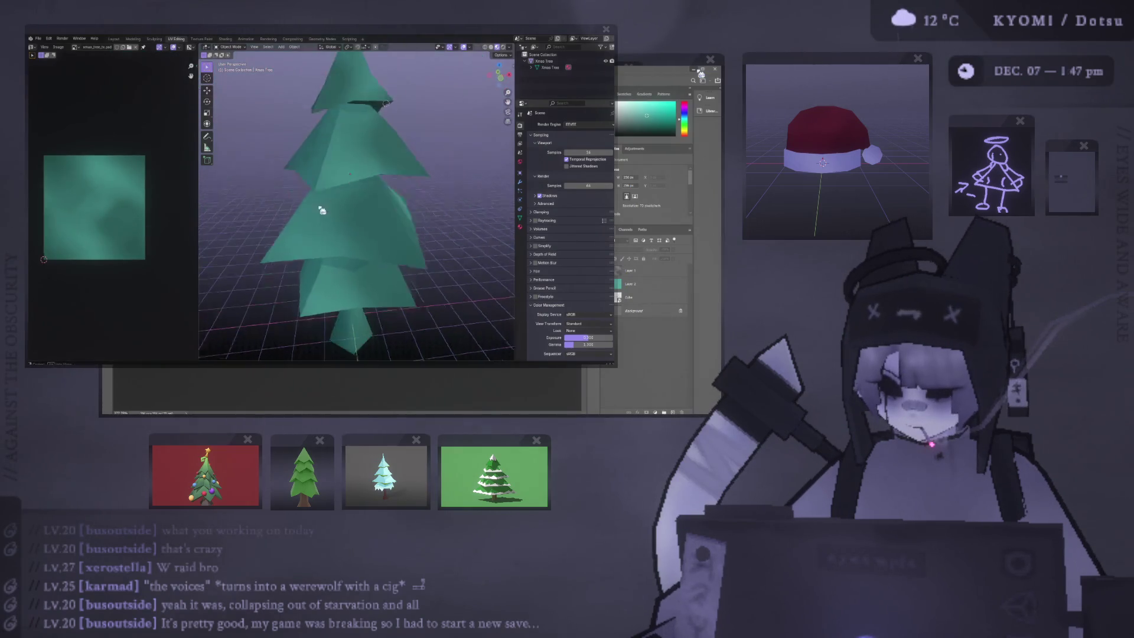
middle_click_drag(366, 130, 389, 93)
Step: Set the material's Image Texture interpolation to Closest, then bring Photoshop forward
left_click(520, 230)
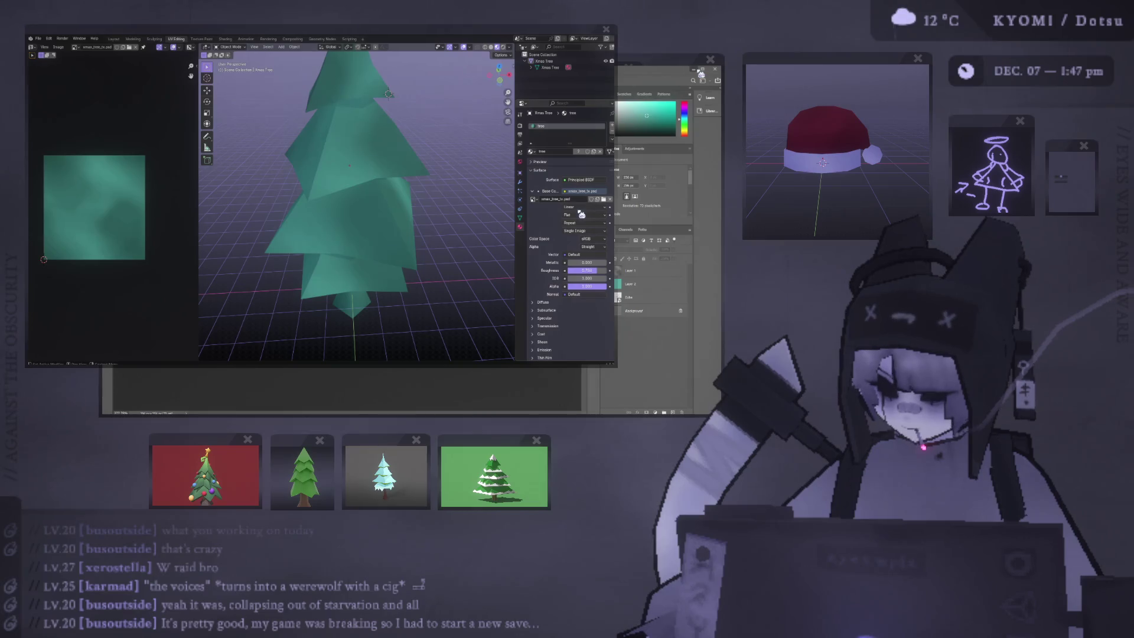
left_click(582, 208)
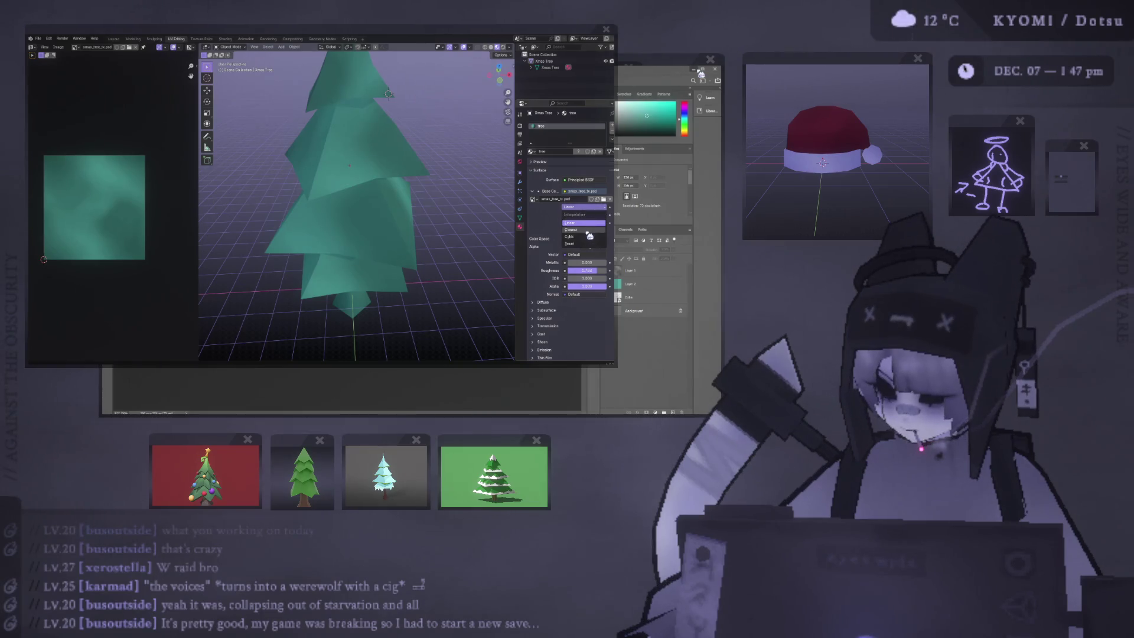
left_click(589, 236)
scroll(402, 198, "up", 10)
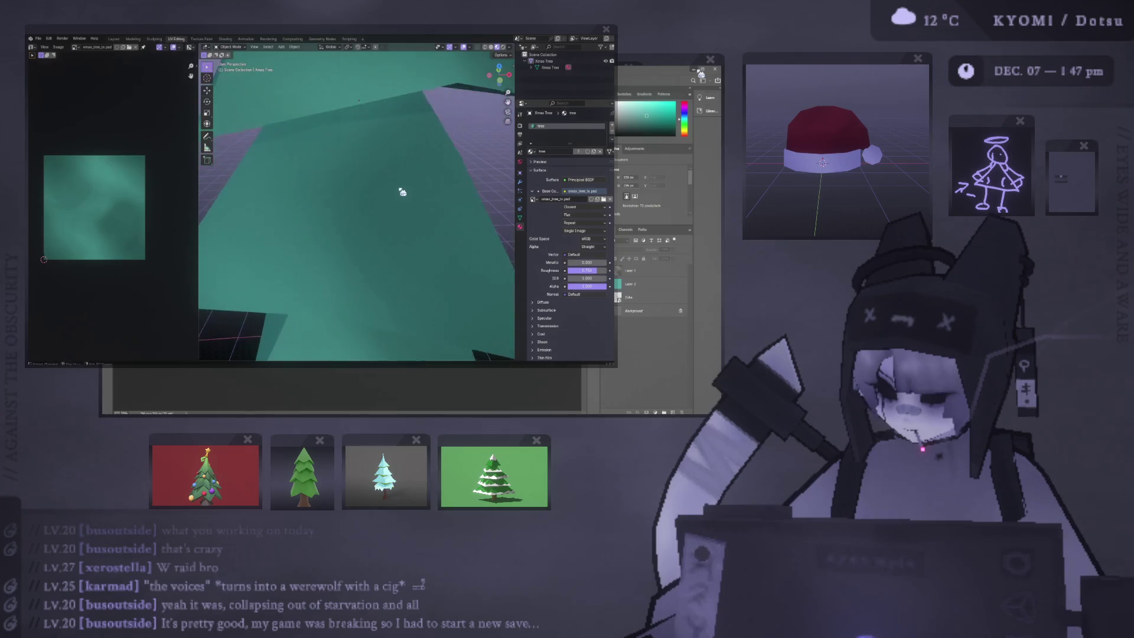
scroll(404, 195, "down", 5)
left_click(633, 276)
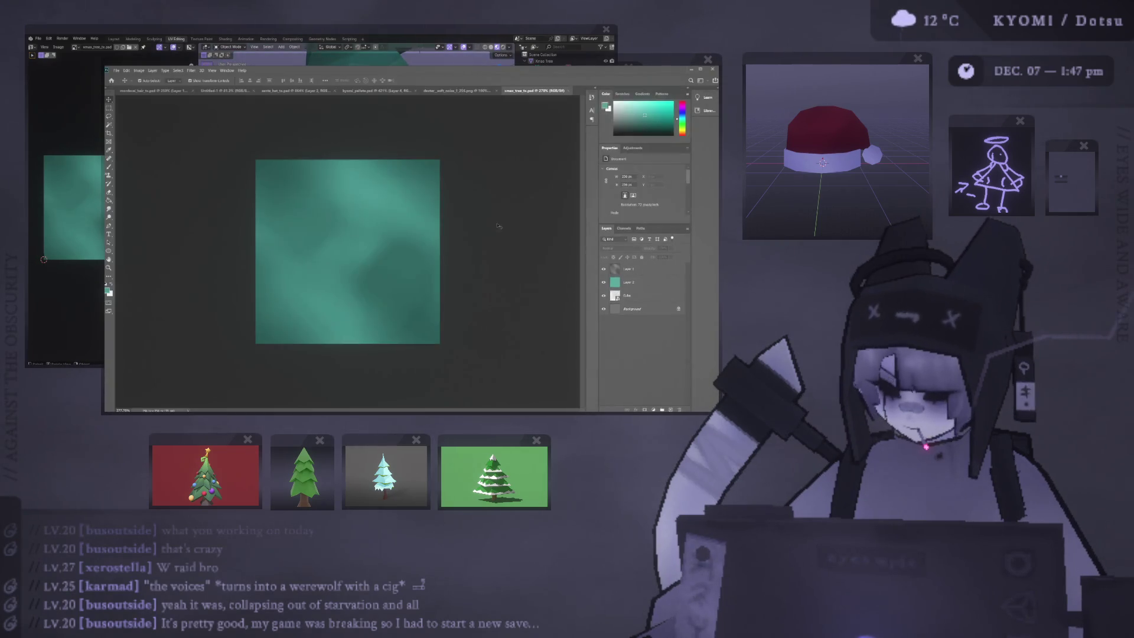
Step: Rerun the Clouds filter twice on Layer 1 for a new teal cloud variation
left_click(629, 270)
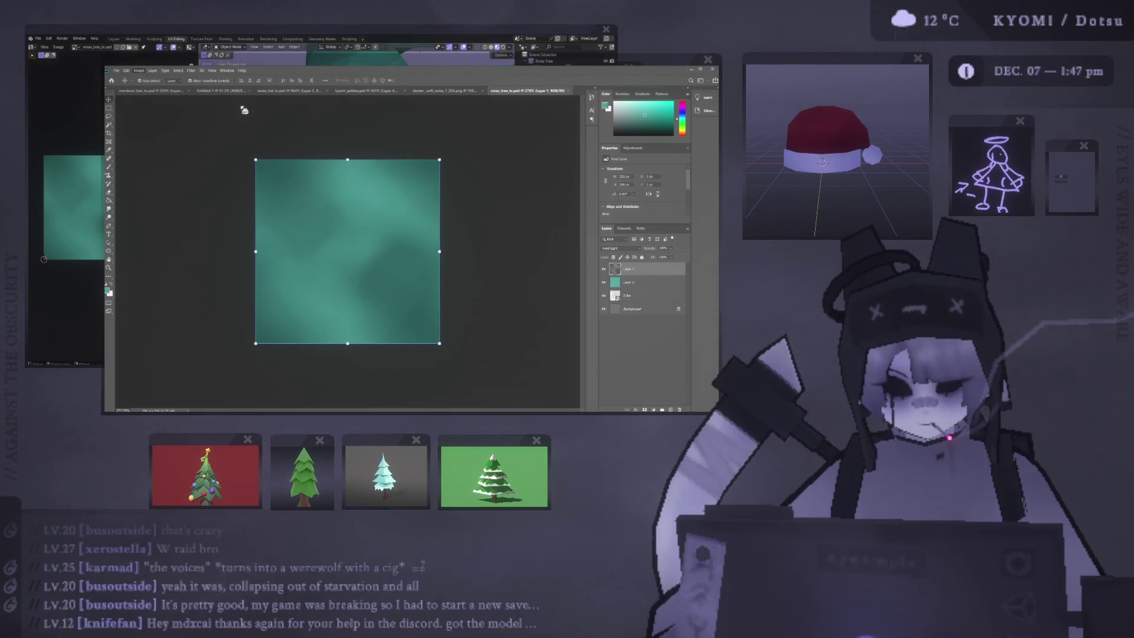
key("i")
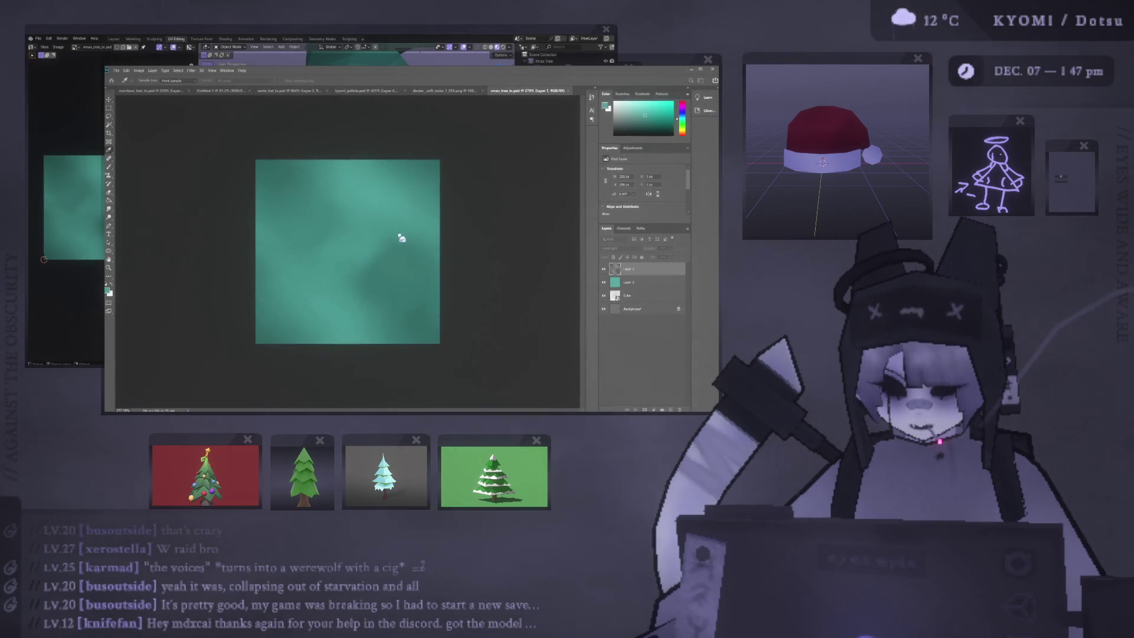
key("ctrl+alt+f")
key("ctrl+alt+f")
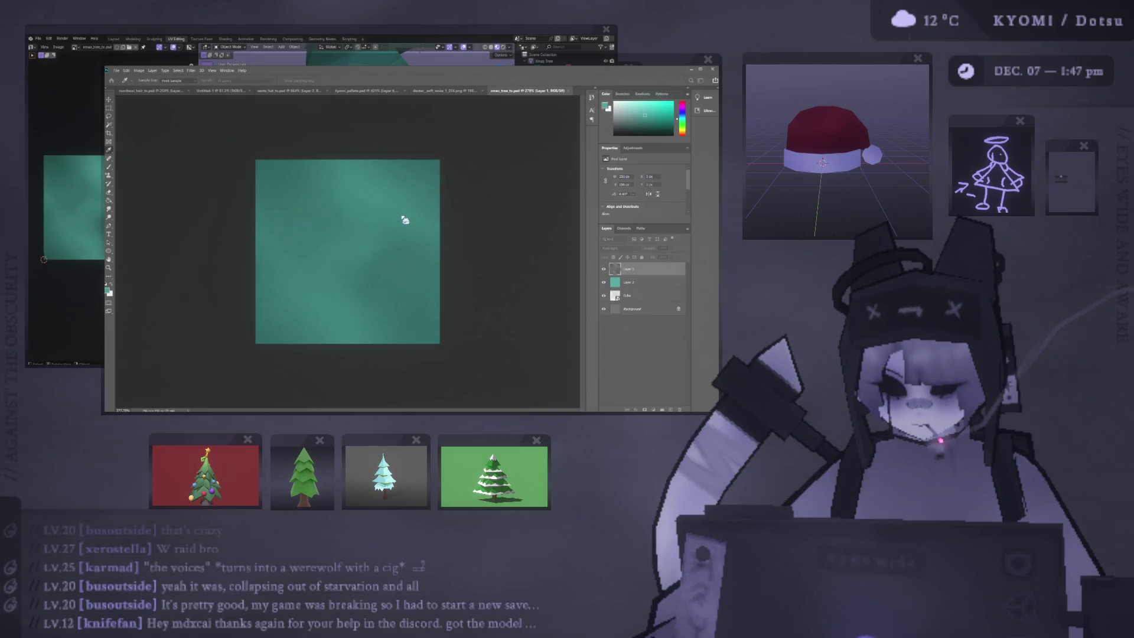
key("ctrl+alt+f")
key("v")
left_click(428, 118)
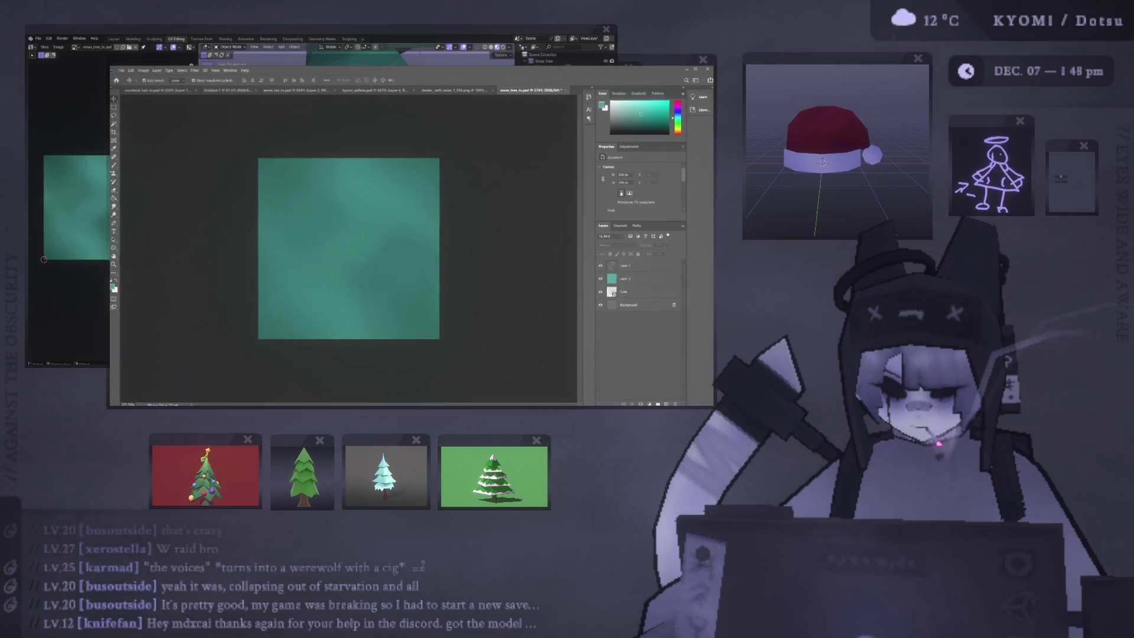
Step: Copy the whole grey texture from cracked_cloud_noise_tx.png and paste it into xmas_tree_tx.psd
key("ctrl+a")
key("ctrl+c")
left_click(451, 90)
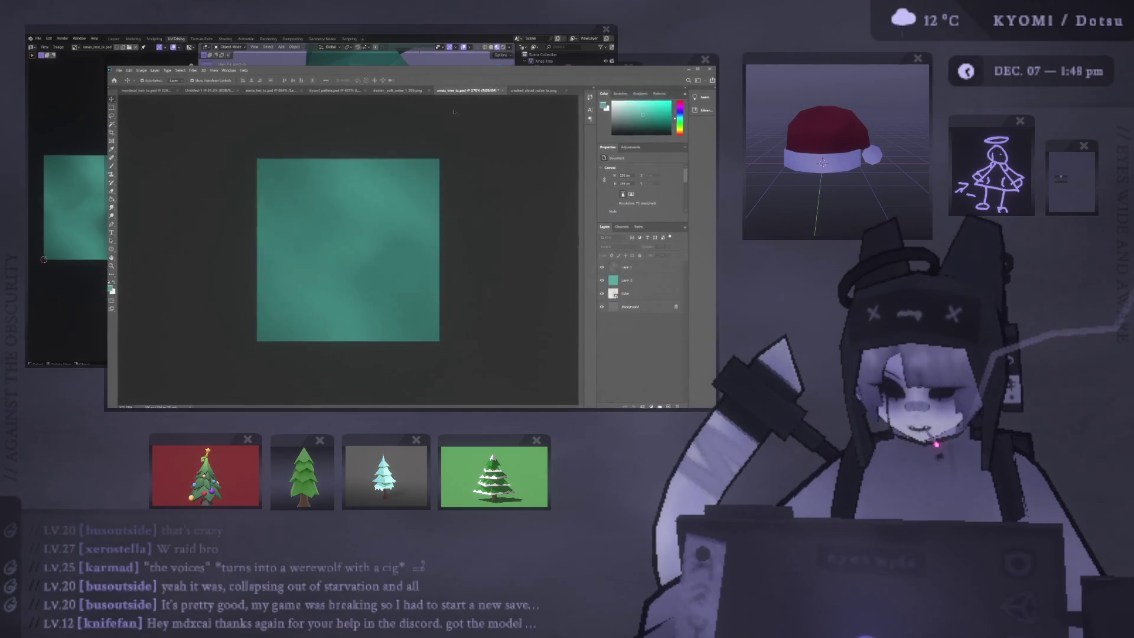
key("ctrl+v")
Step: Scale the pasted grey clouds up to cover the whole canvas
scroll(424, 229, "down", 3, "alt")
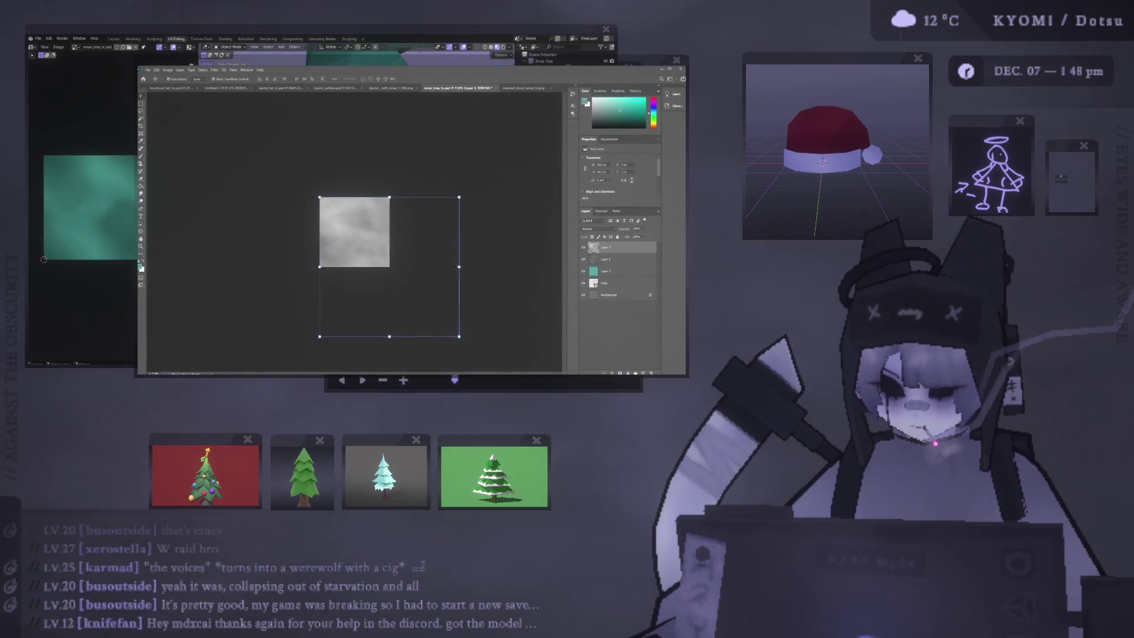
left_click_drag(459, 337, 391, 267)
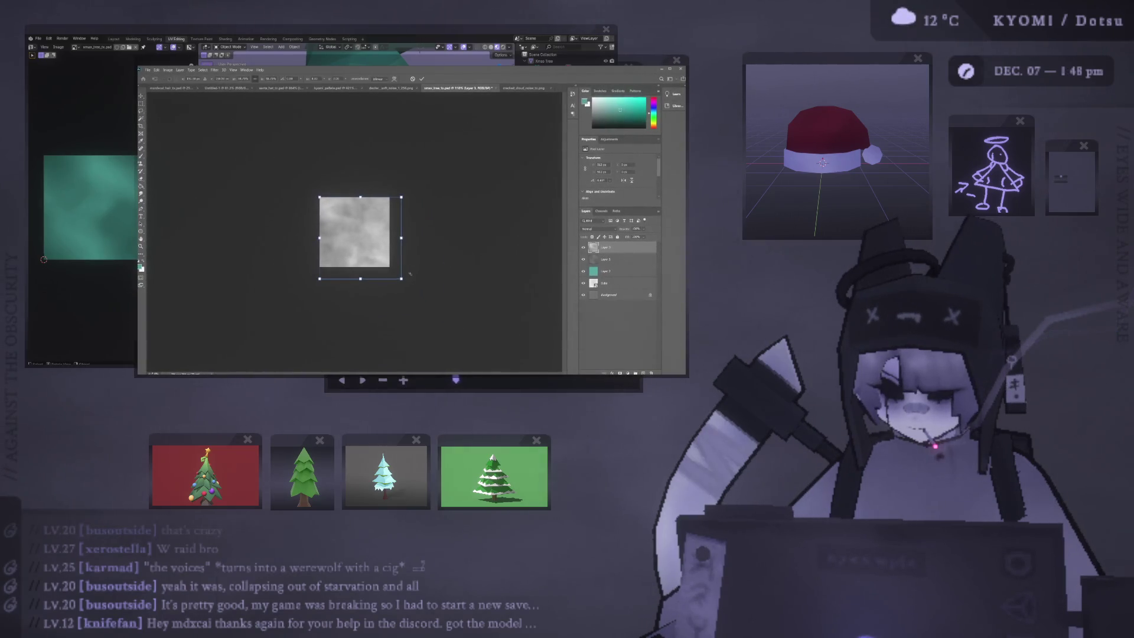
scroll(401, 260, "up", 2, "alt")
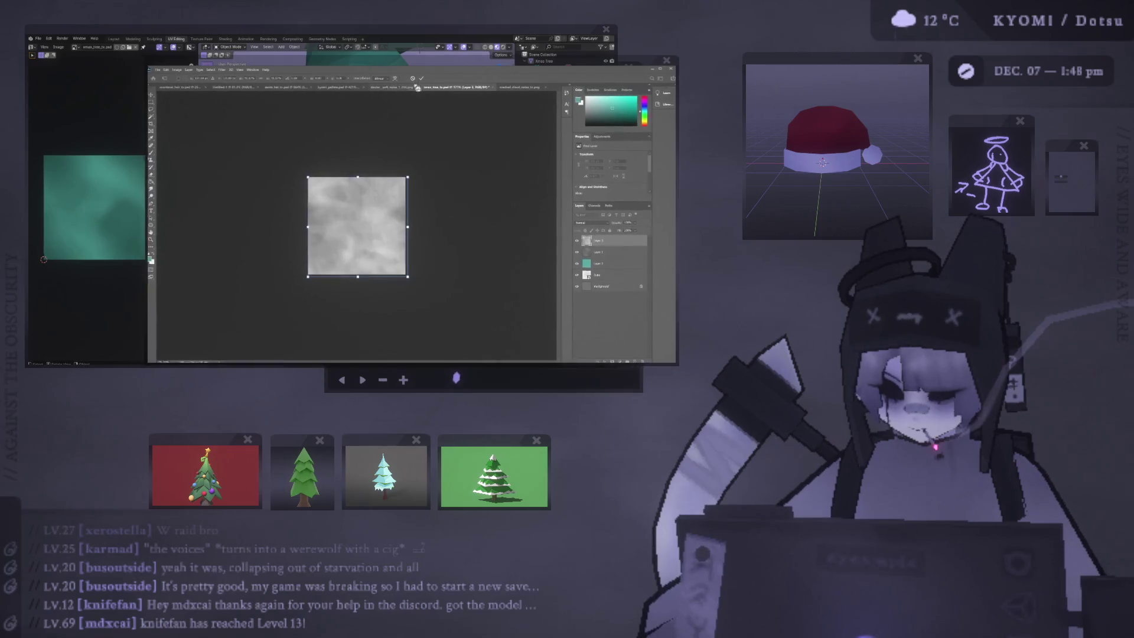
key("Return")
scroll(389, 149, "up", 2, "alt")
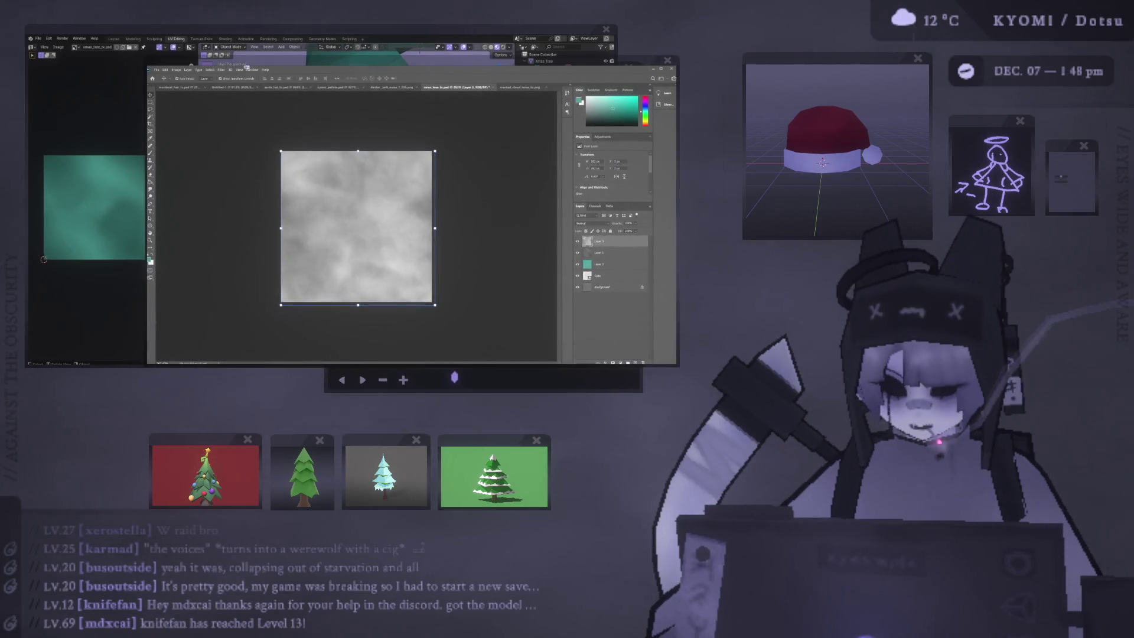
key("space")
key("ctrl+plus")
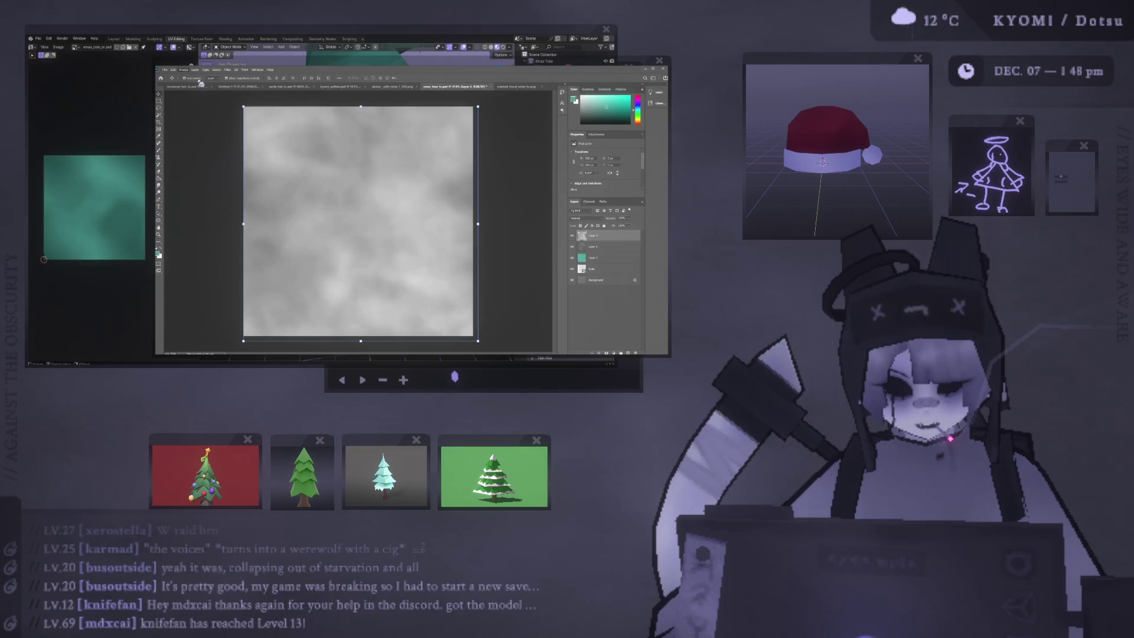
Step: Lighten the cloud layer, lower its opacity, and cycle to a lightening blend mode
key("i")
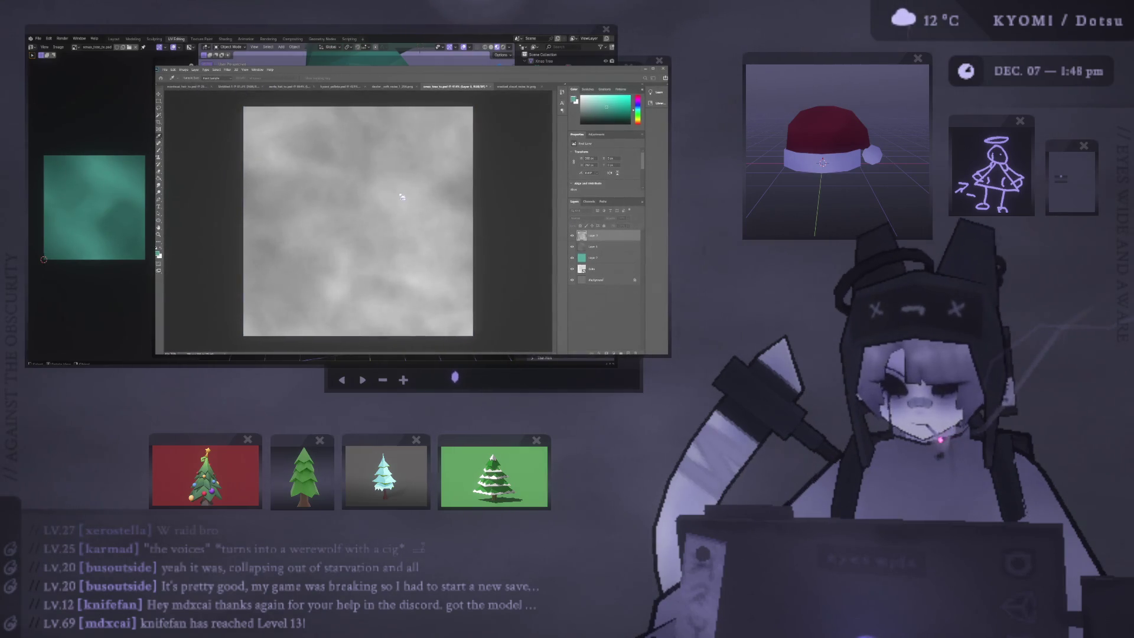
key("5")
key("3")
key("0")
key("v")
key("5")
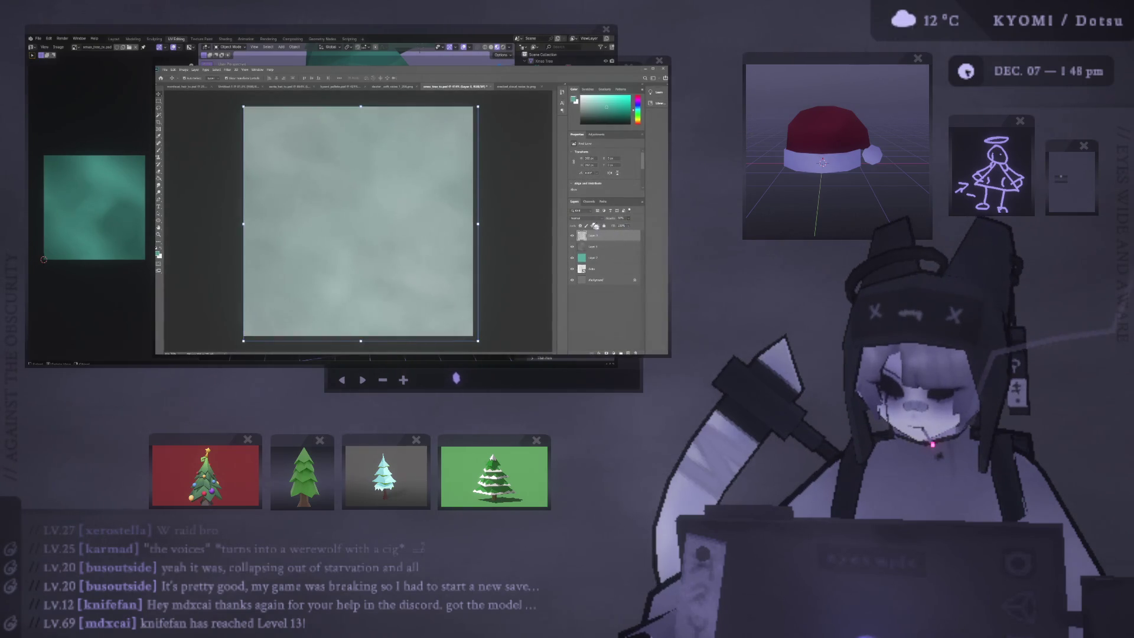
key("shift+plus")
key("shift+plus")
key("shift+plus")
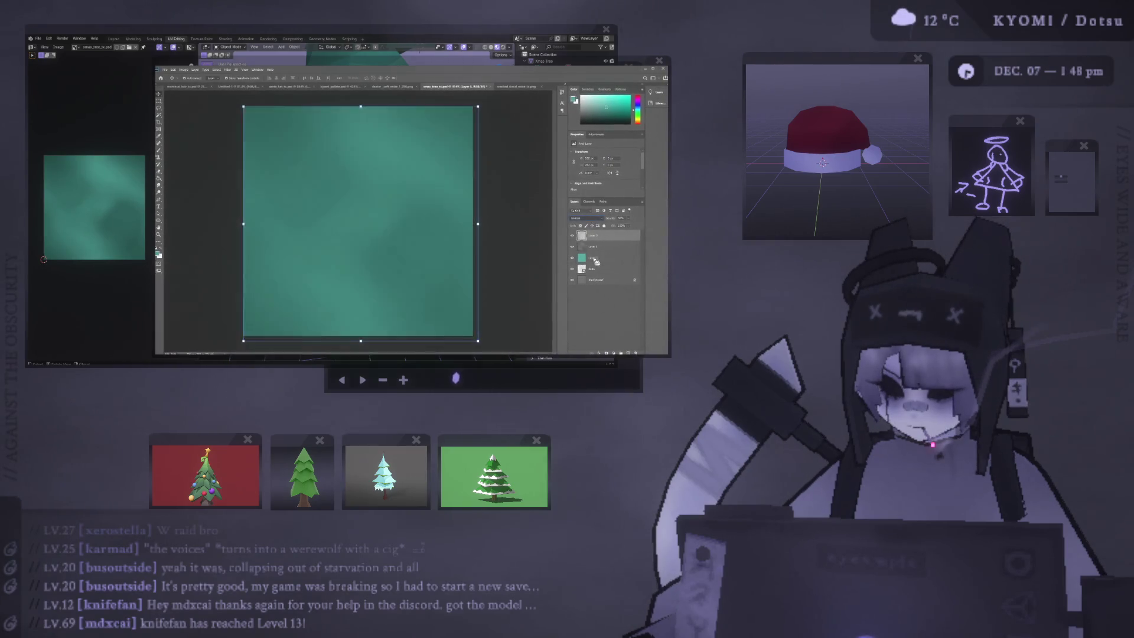
key("shift+plus")
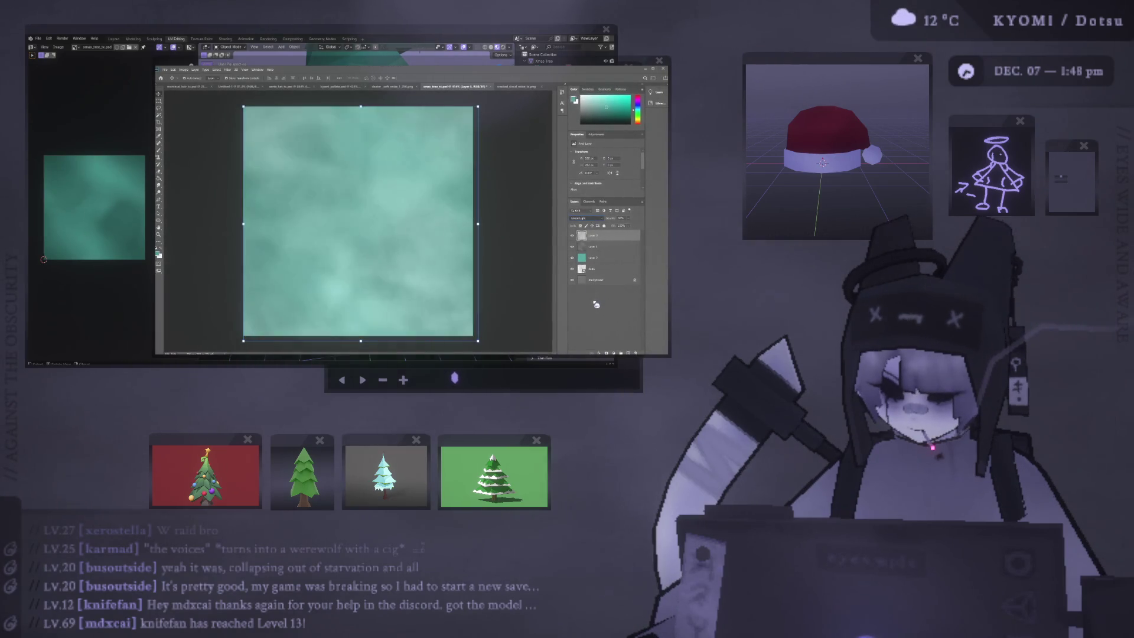
key("shift+plus")
key("shift+plus")
key("shift+plus")
key("shift+plus")
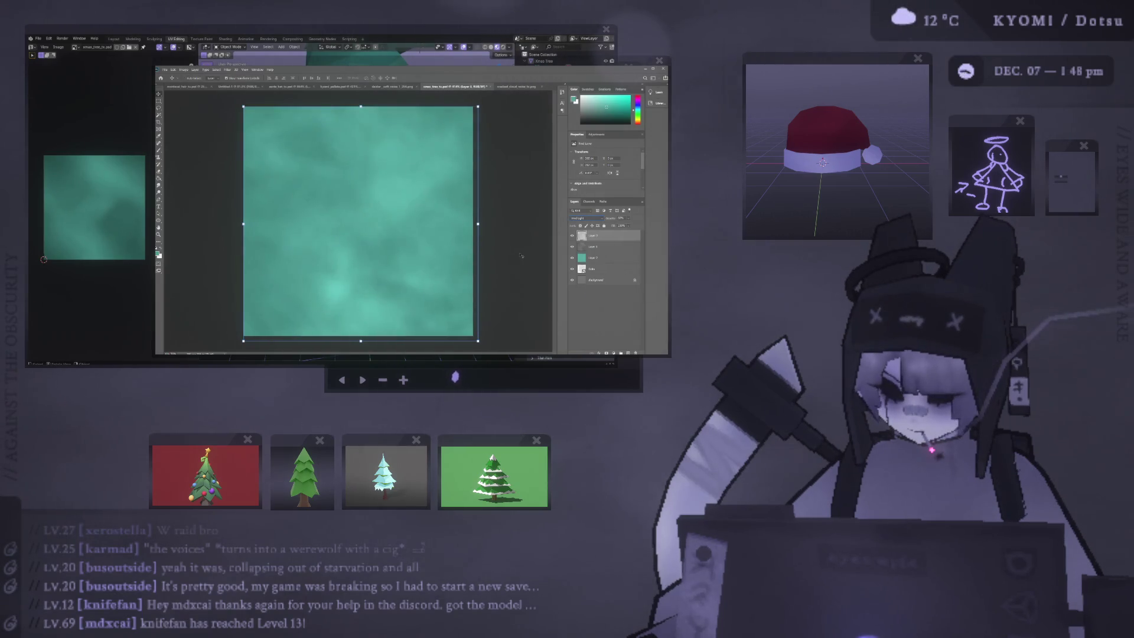
Step: Fit the texture in the window and switch to Blender to check it
left_click(193, 143)
scroll(194, 142, "down", 3, "alt")
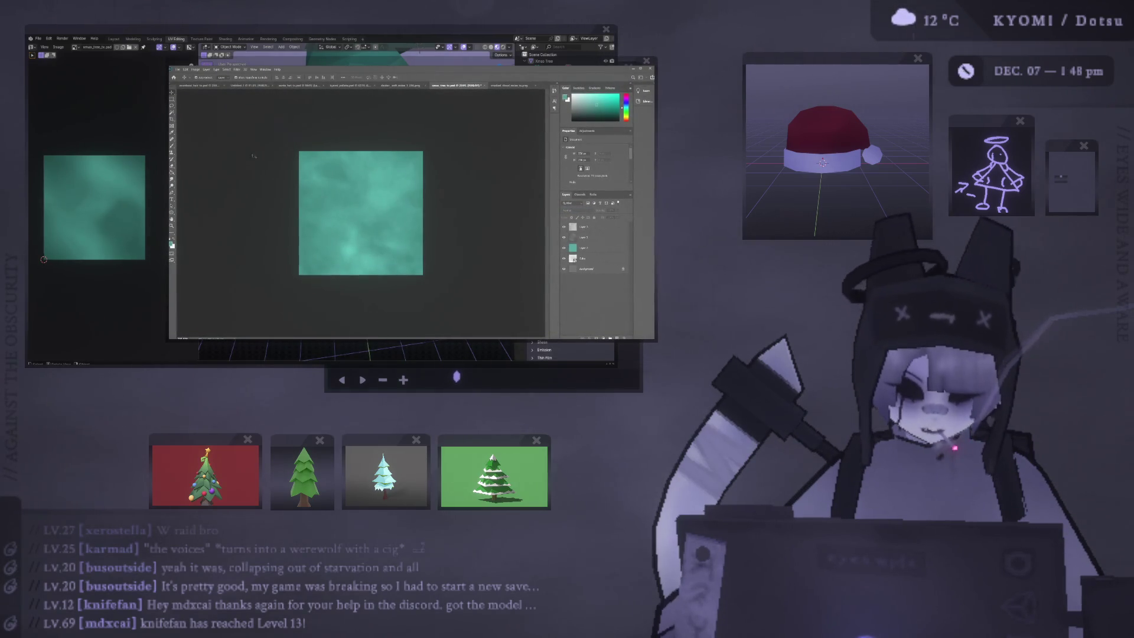
key("ctrl+0")
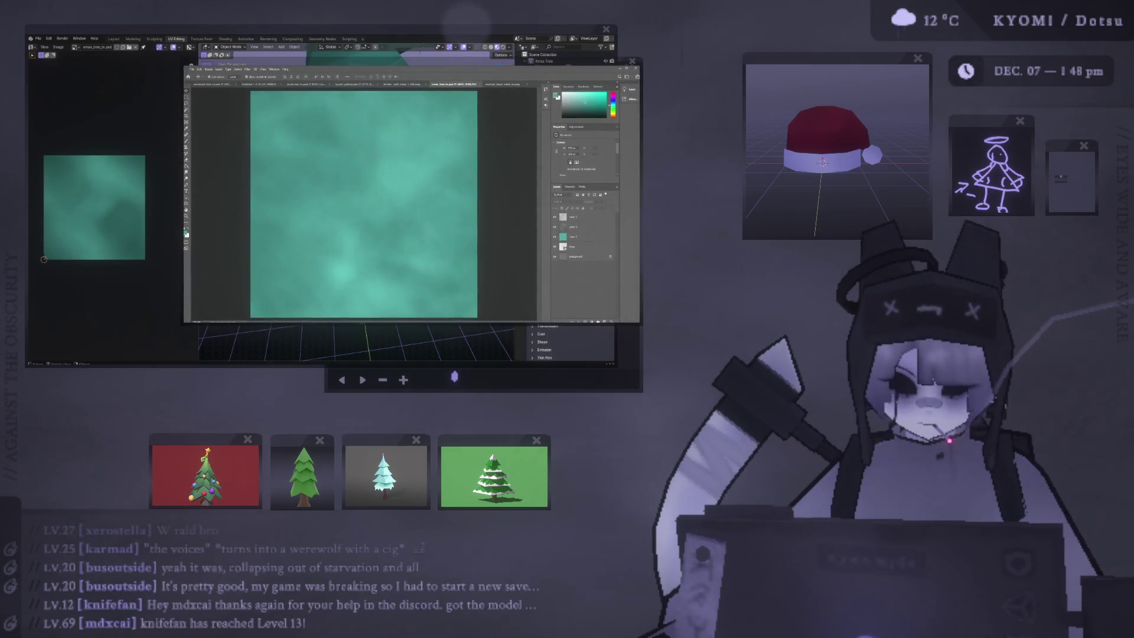
key("alt+Tab")
key("alt+r")
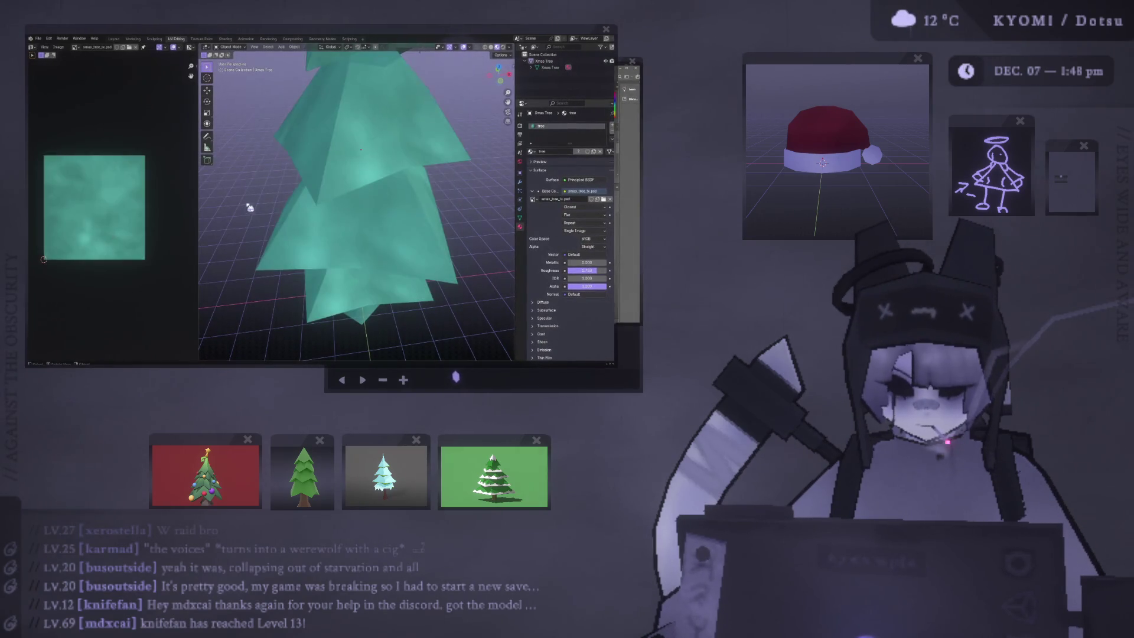
Step: Orbit the teal-textured tree and widen the 3D view beside the texture image
mouse_move(253, 187)
middle_mouse_down()
mouse_move(260, 220)
mouse_move(458, 207)
mouse_move(374, 194)
middle_mouse_up()
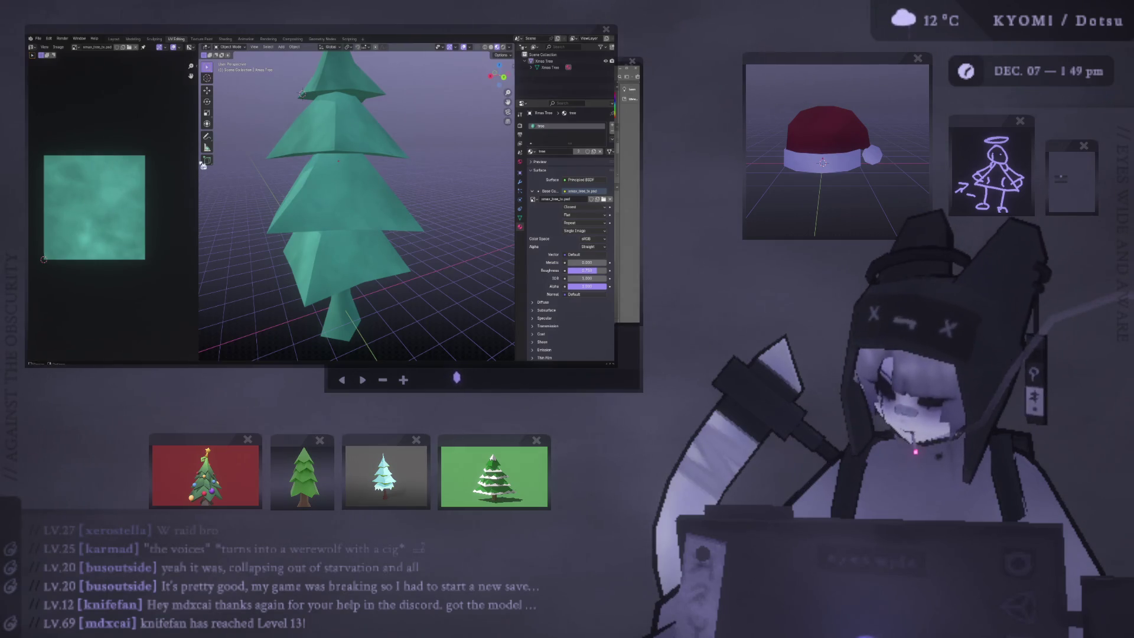
left_click_drag(202, 165, 169, 165)
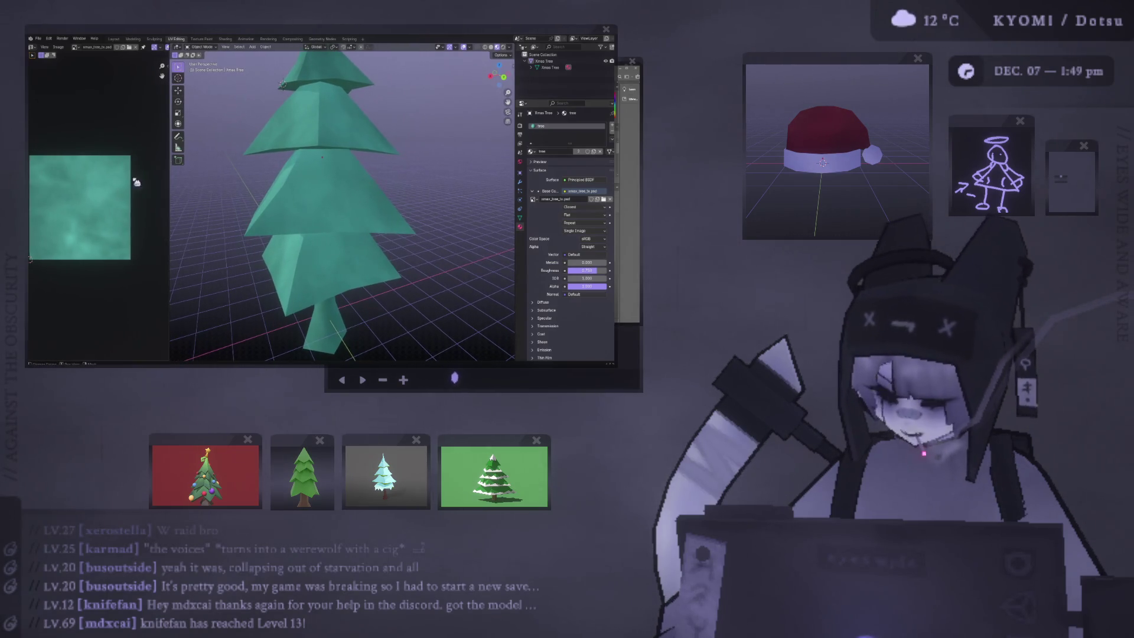
middle_click_drag(100, 189, 120, 193)
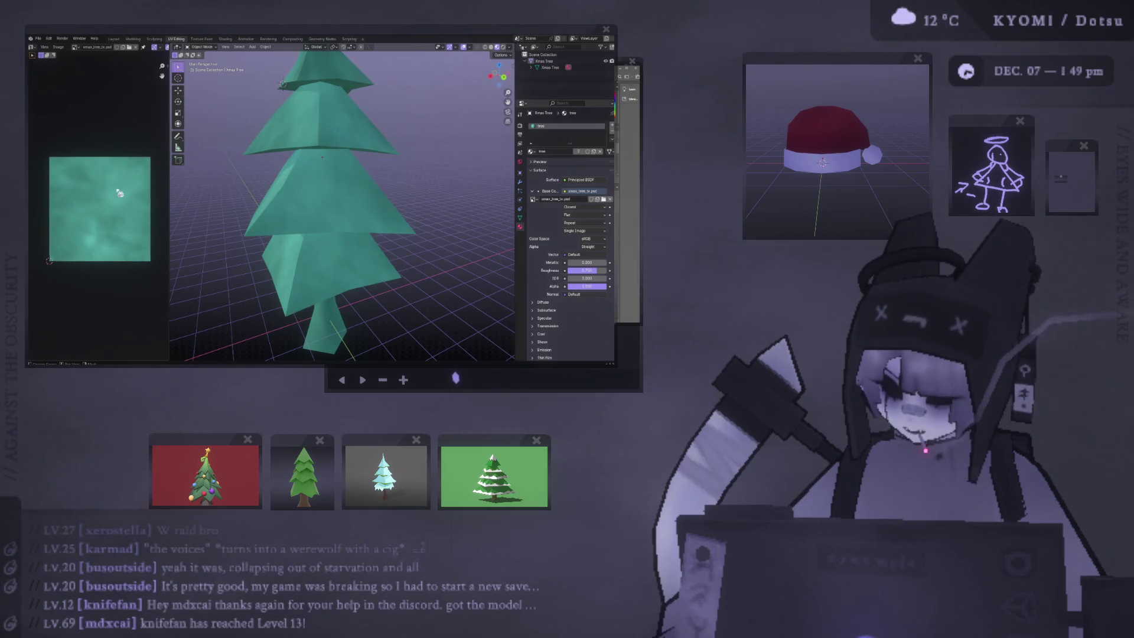
scroll(251, 236, "up", 5)
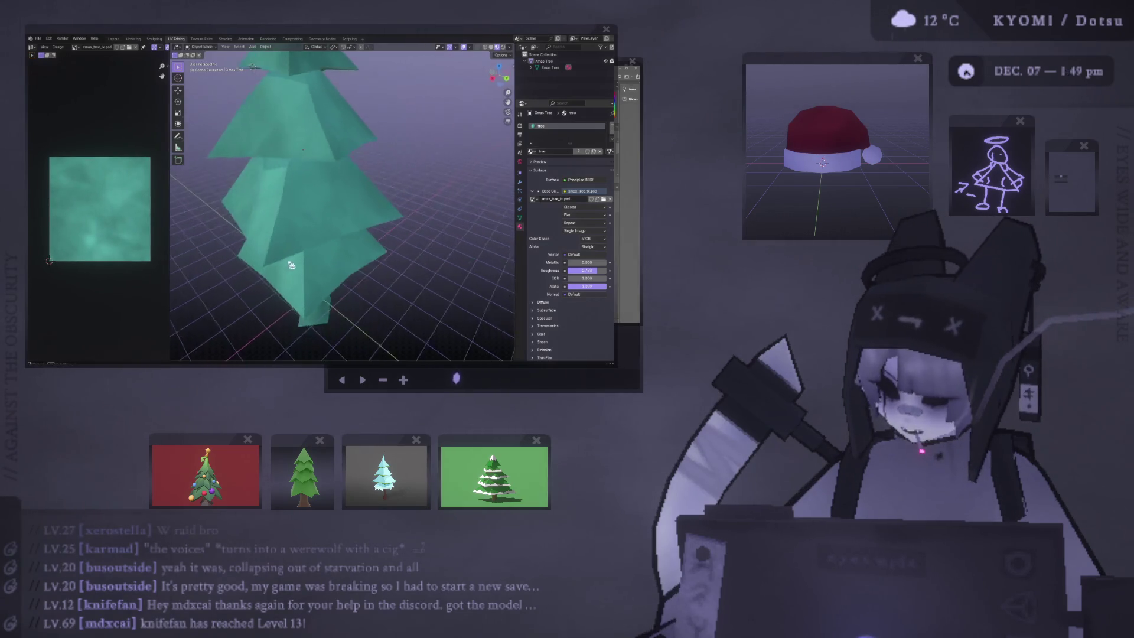
scroll(363, 258, "down", 6)
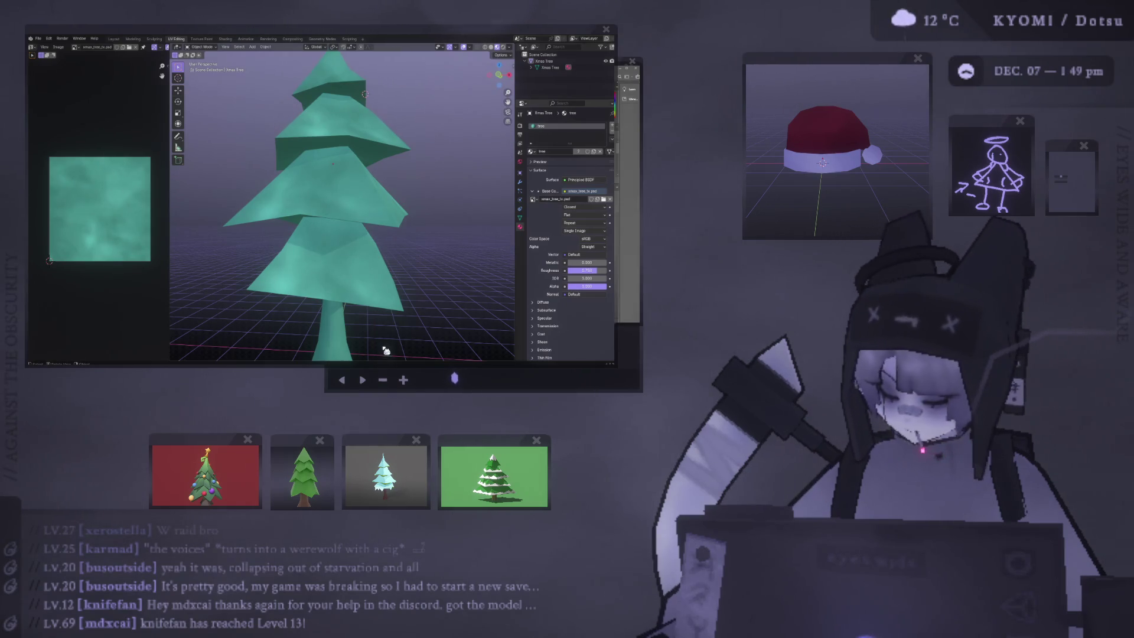
middle_click_drag(355, 248, 348, 228)
Step: Hide cloudy layer 2, lower the top layer's Fill, and check the darker tree in Blender
key("alt+Tab")
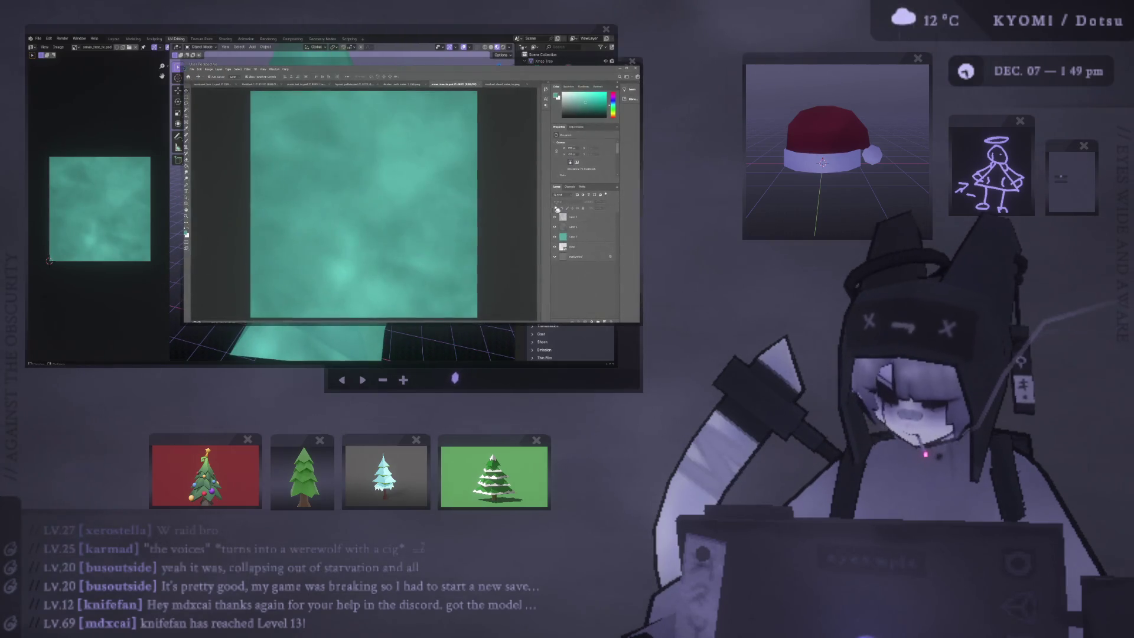
left_click(555, 226)
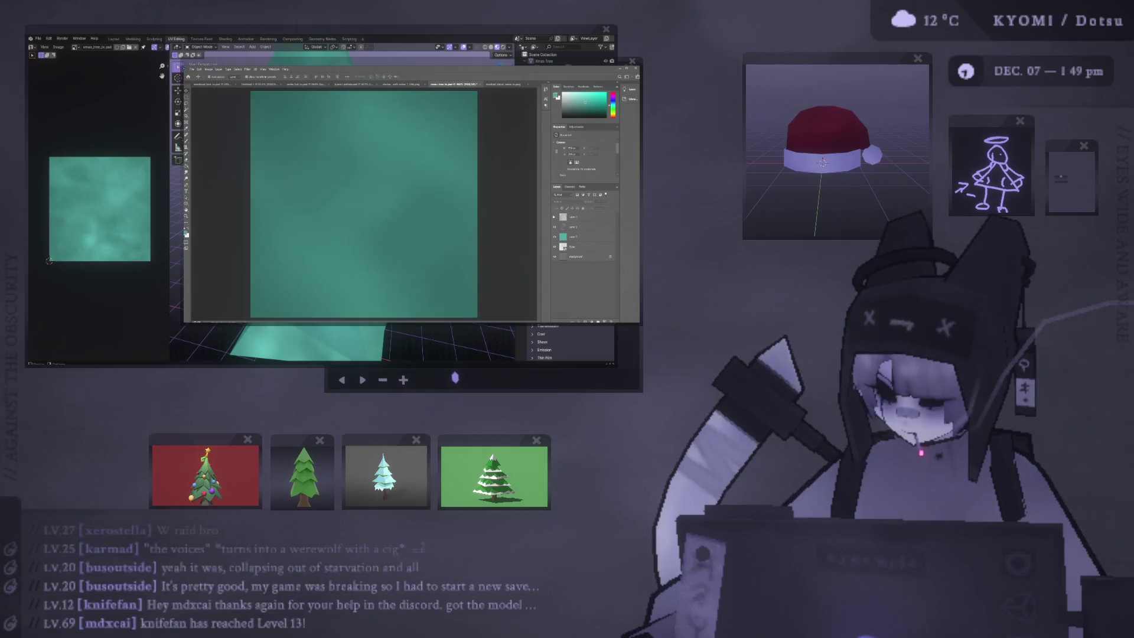
left_click(573, 212)
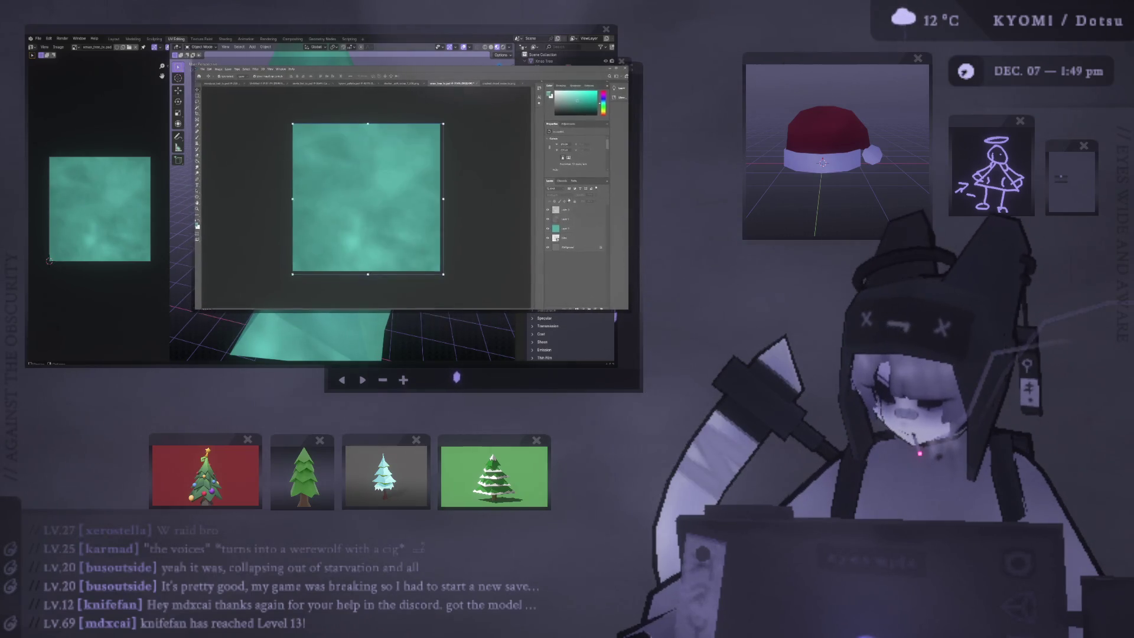
left_click_drag(595, 205, 598, 204)
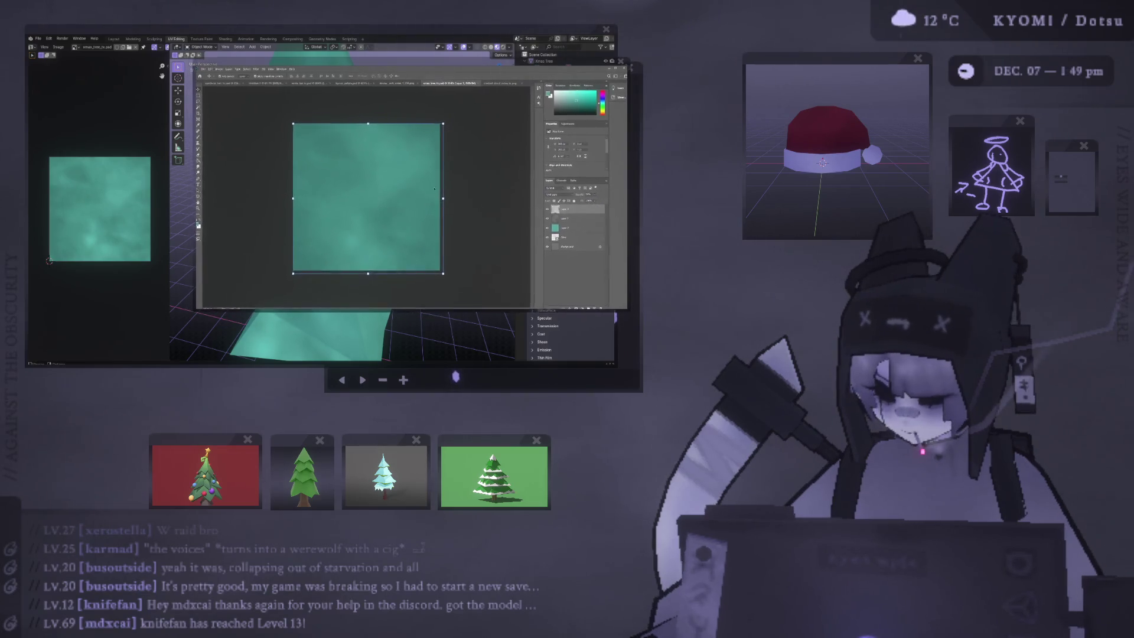
left_click(88, 224)
key("alt+r")
mouse_move(365, 98)
middle_mouse_down()
mouse_move(222, 183)
mouse_move(222, 199)
middle_mouse_up()
key("alt+Tab")
Step: Paint test dark strokes on the teal canvas and undo them
left_click_drag(388, 188, 322, 218)
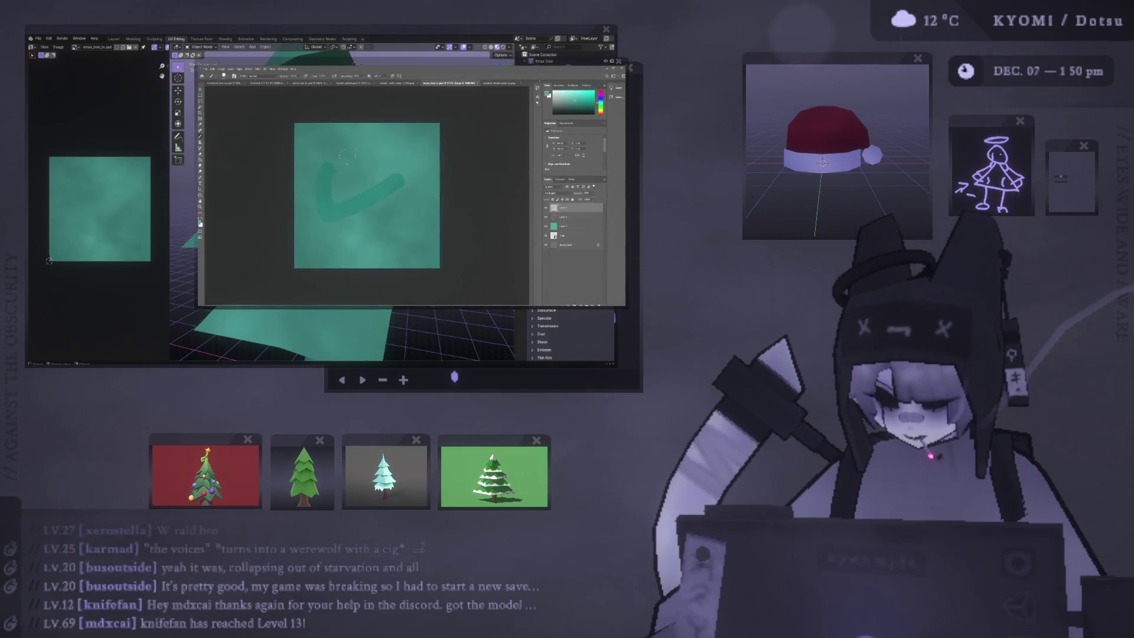
key("ctrl+plus")
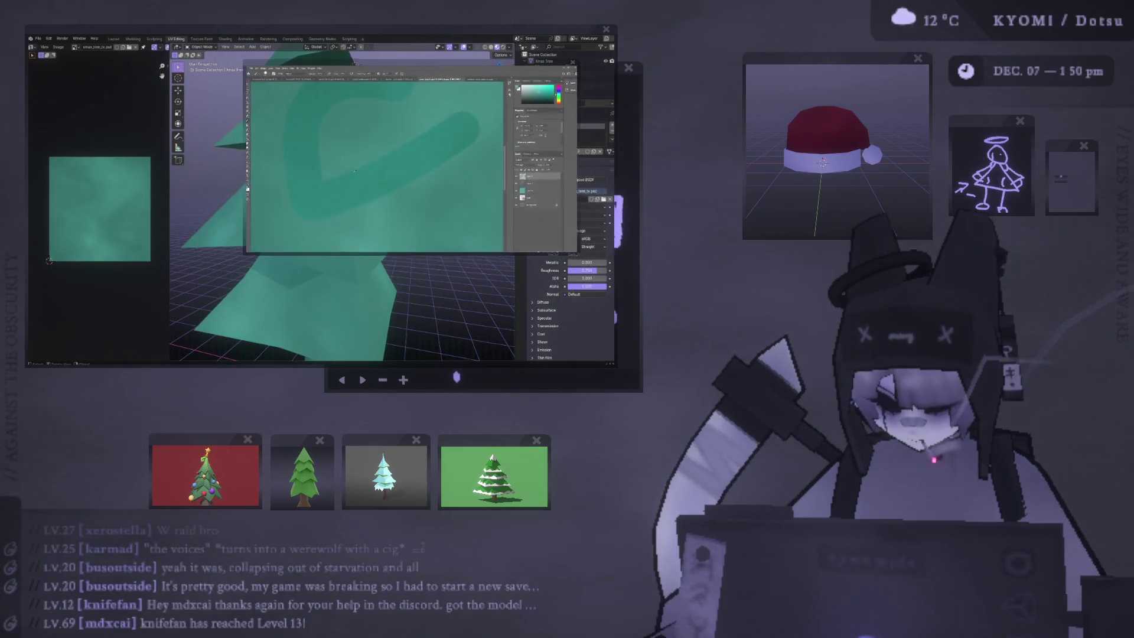
key("ctrl+z")
key("ctrl+minus")
key("ctrl+minus")
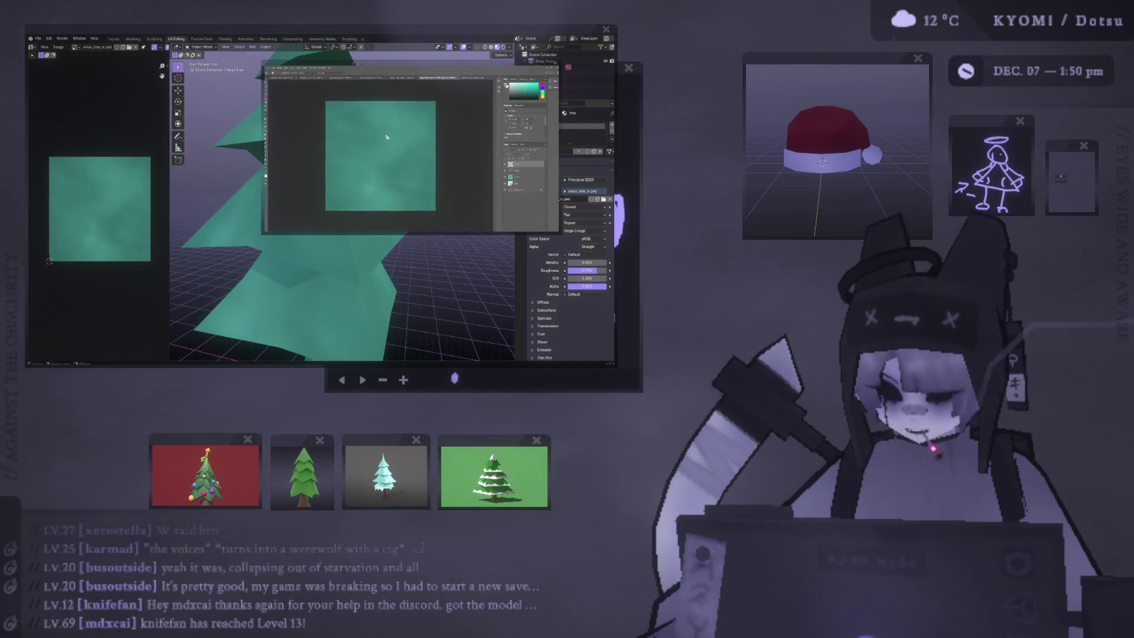
key("ctrl+plus")
left_click_drag(387, 112, 389, 174)
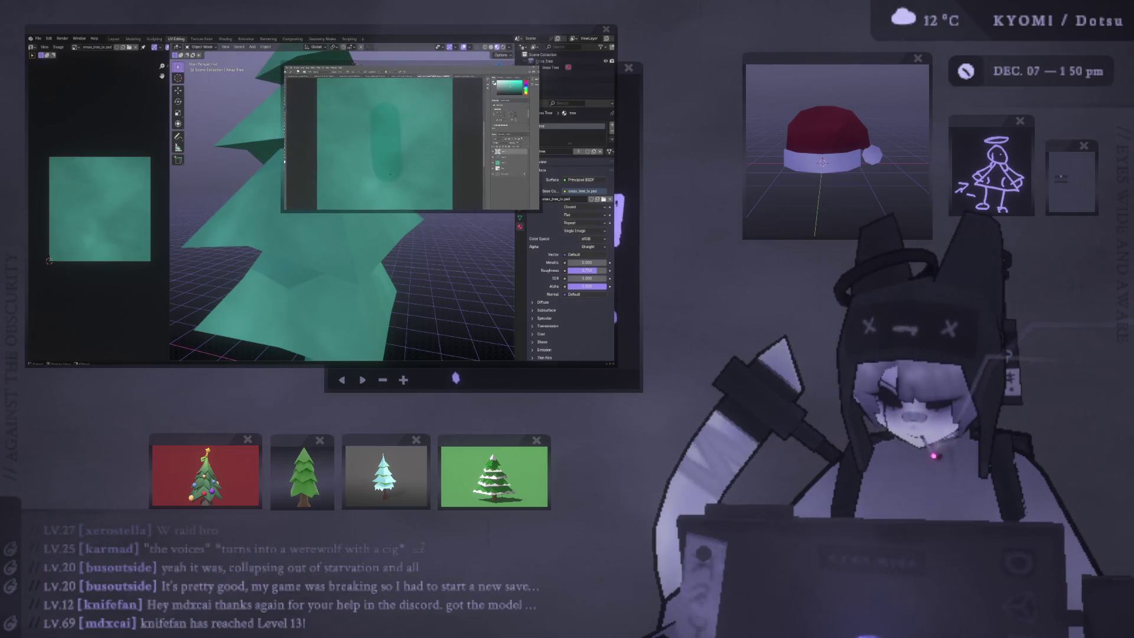
Step: Zoom out and paste the tree's UV layout as a layer over the texture
mouse_move(354, 248)
middle_mouse_down()
mouse_move(261, 228)
mouse_move(311, 222)
mouse_move(266, 222)
mouse_move(271, 253)
mouse_move(244, 218)
mouse_move(207, 204)
middle_mouse_up()
scroll(295, 236, "down", 3)
scroll(259, 223, "up", 4)
scroll(254, 247, "down", 4)
key("alt+Tab")
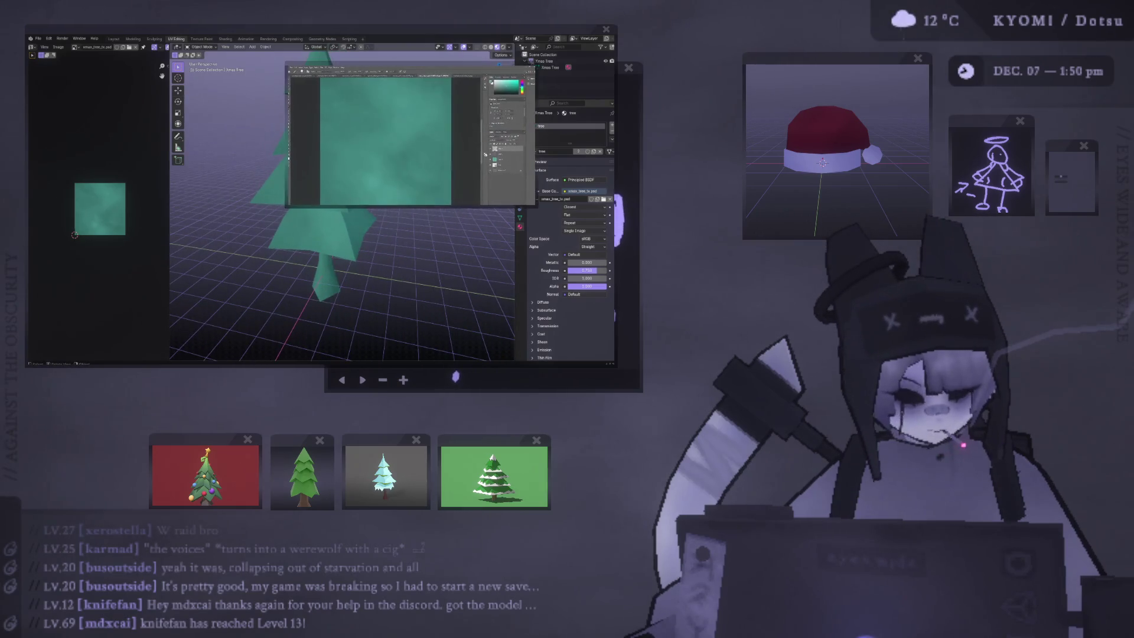
key("ctrl+minus")
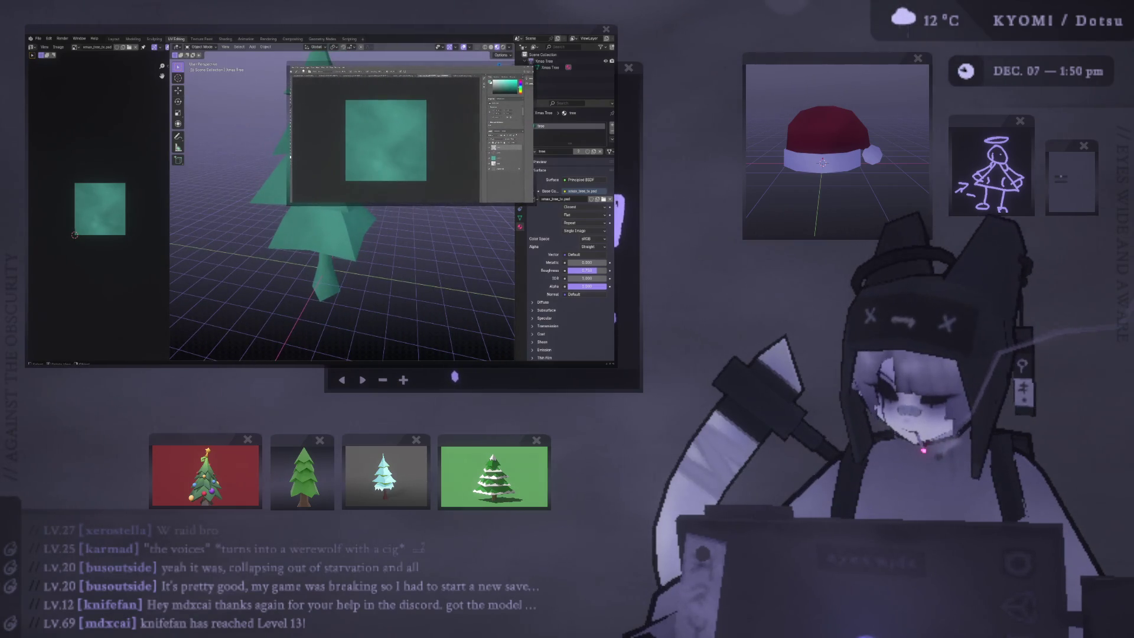
key("ctrl+v")
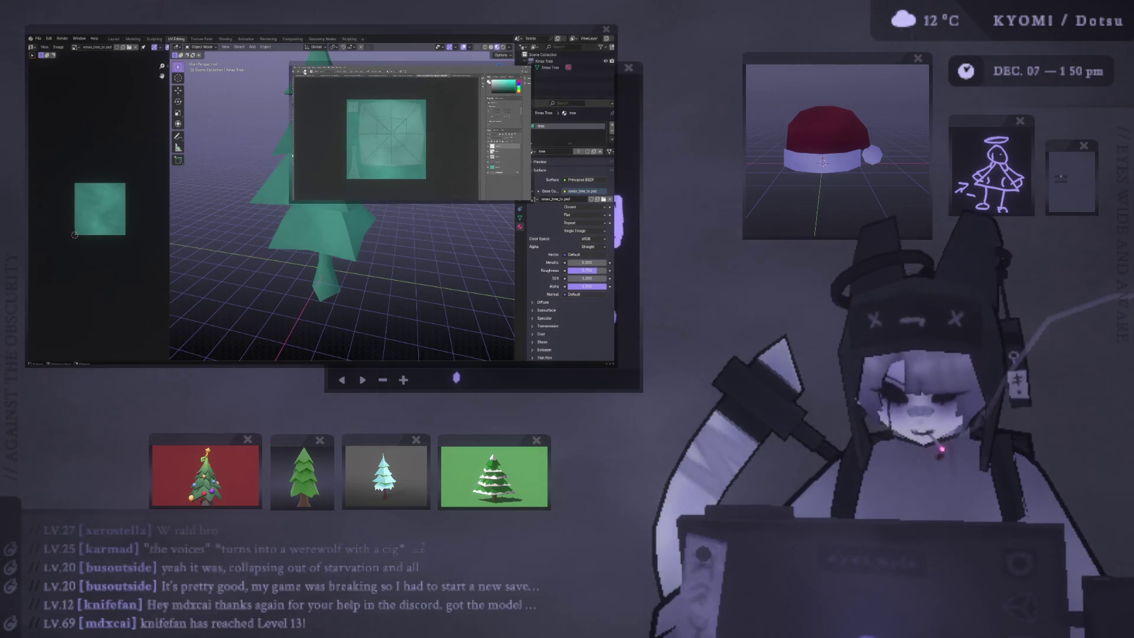
Step: Paint white snow along the texture's right and top edges, keeping white over a cyan tint
left_click(421, 105)
key("ctrl+z")
mouse_move(415, 99)
left_mouse_down()
mouse_move(420, 171)
mouse_move(429, 121)
mouse_move(393, 104)
mouse_move(353, 112)
mouse_move(344, 139)
mouse_move(365, 172)
mouse_move(421, 174)
left_mouse_up()
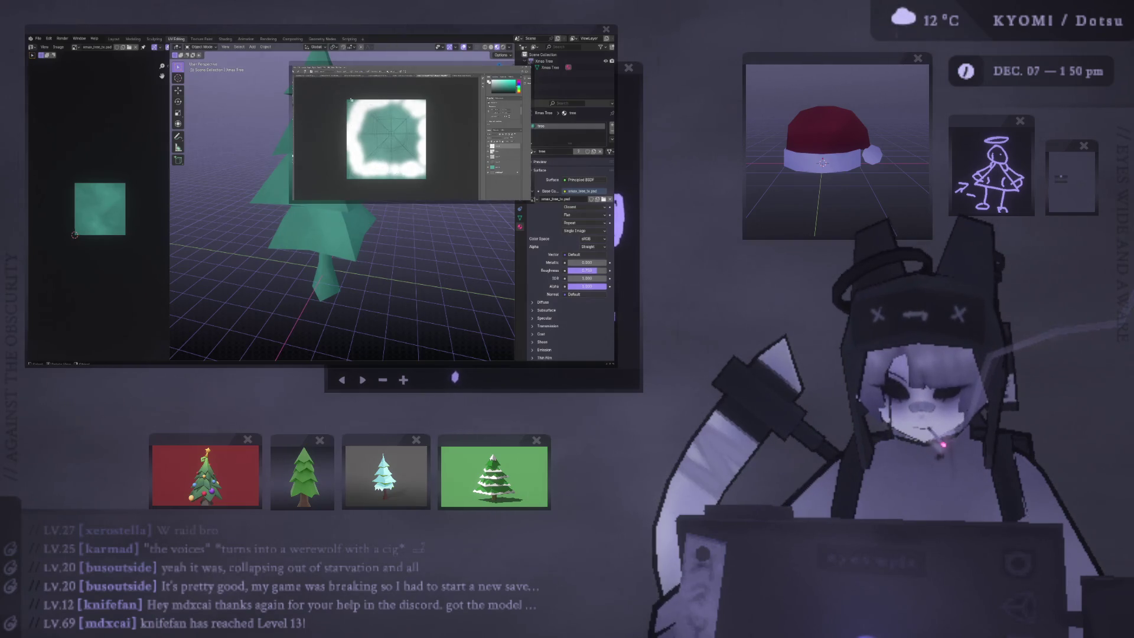
left_click_drag(369, 106, 422, 105)
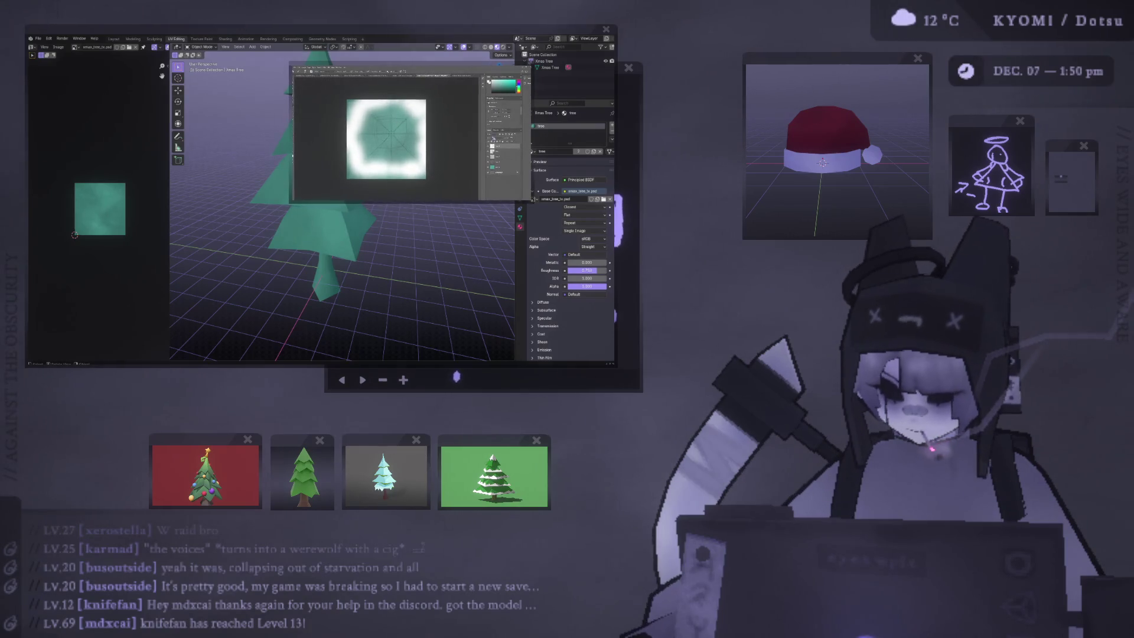
left_click(498, 174)
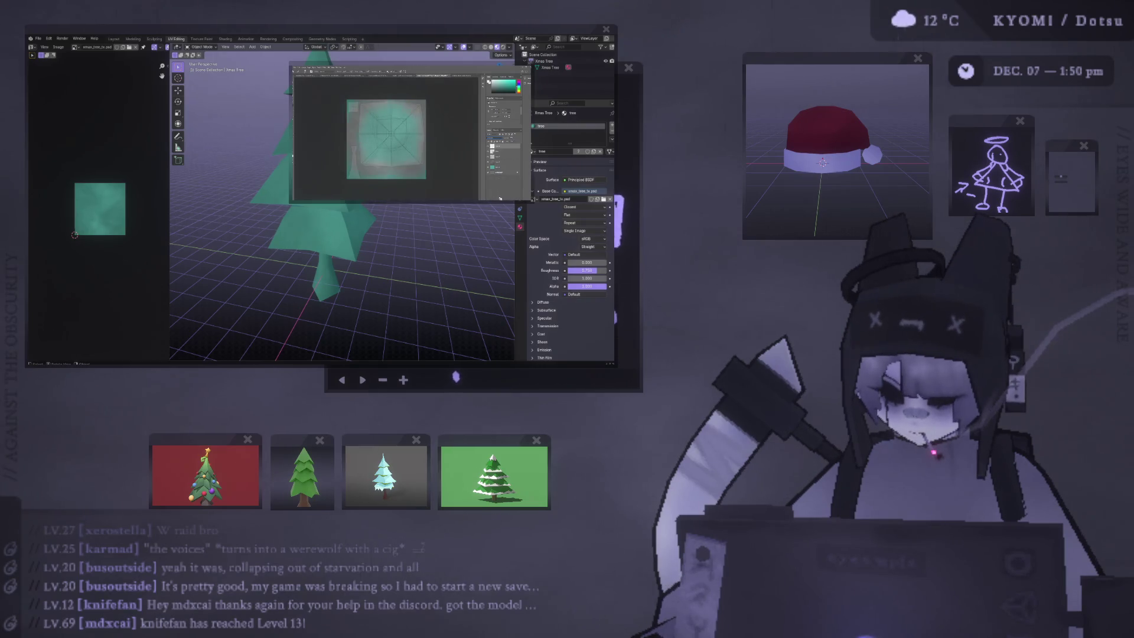
key("ctrl+z")
left_click(495, 170)
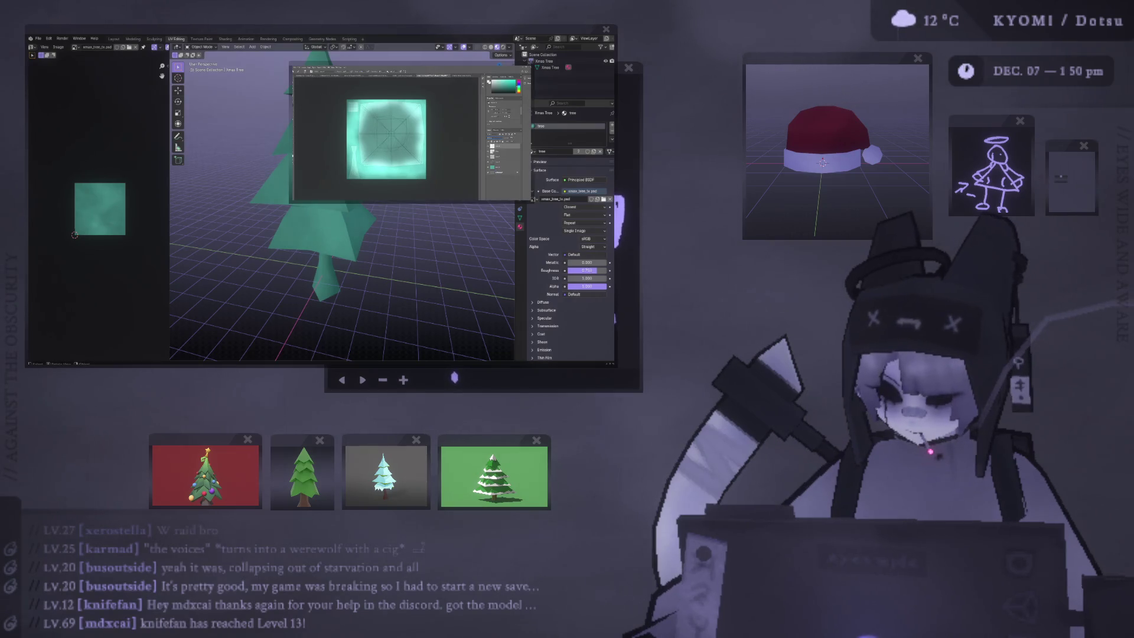
key("ctrl+z")
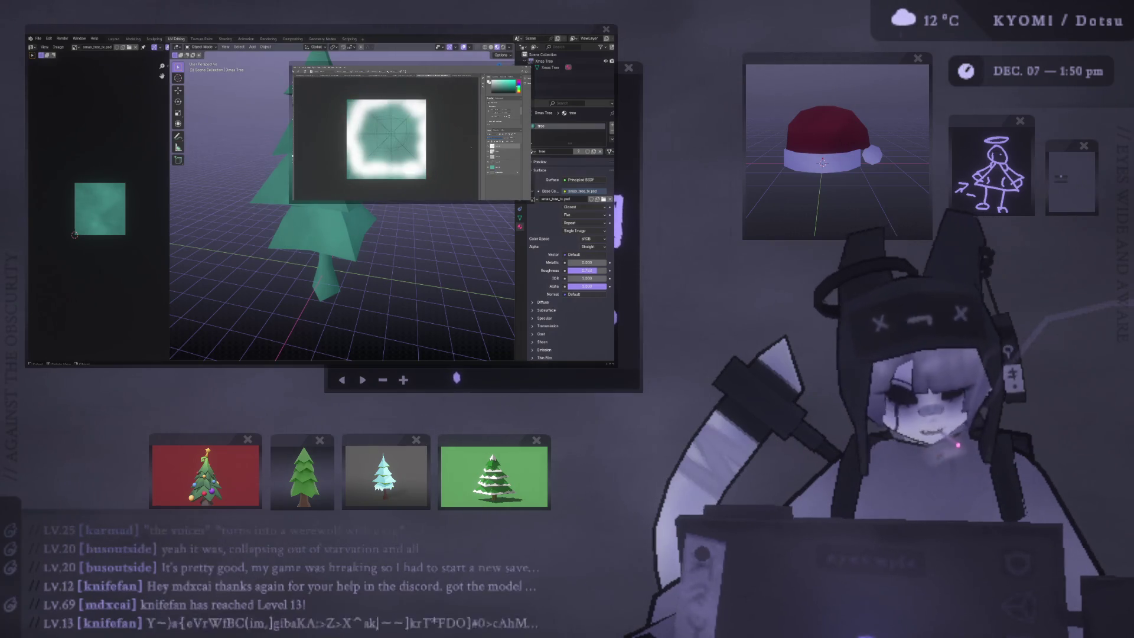
left_click(290, 220)
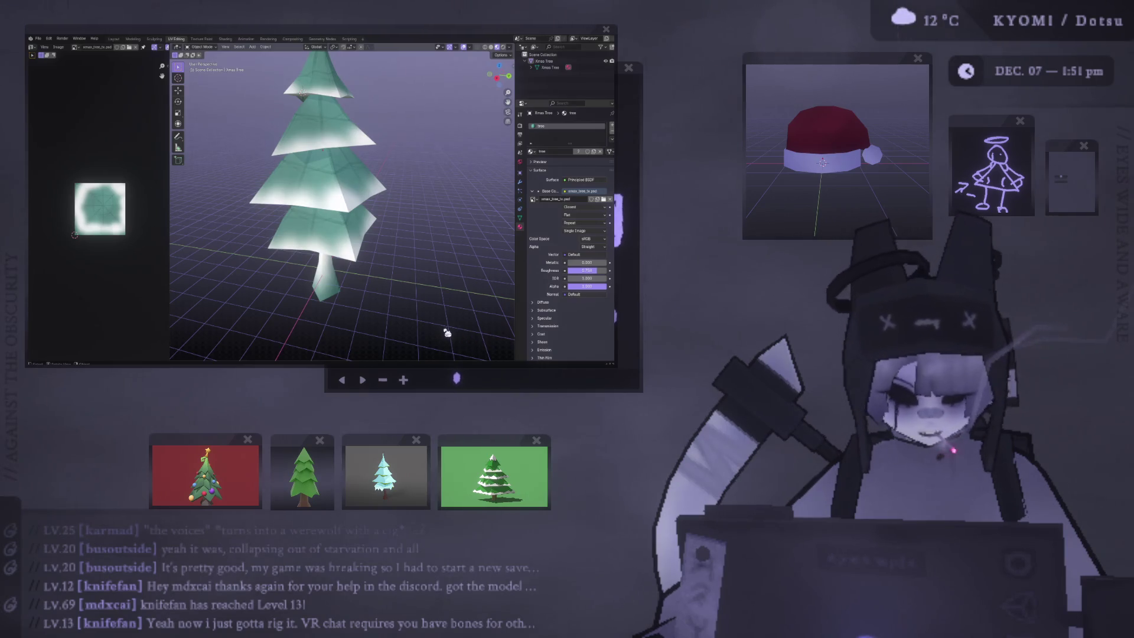
Step: View the snow-edged tree tiers in Blender, then reopen the Photoshop texture document at full size
left_click(732, 632)
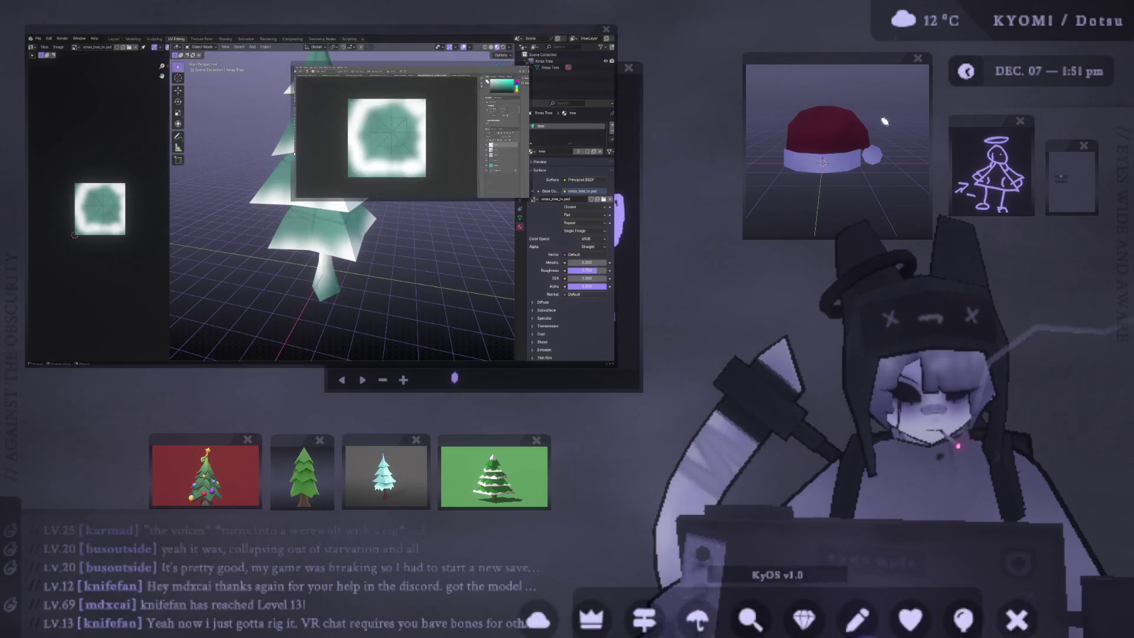
left_click(528, 71)
mouse_move(758, 632)
left_click(758, 597)
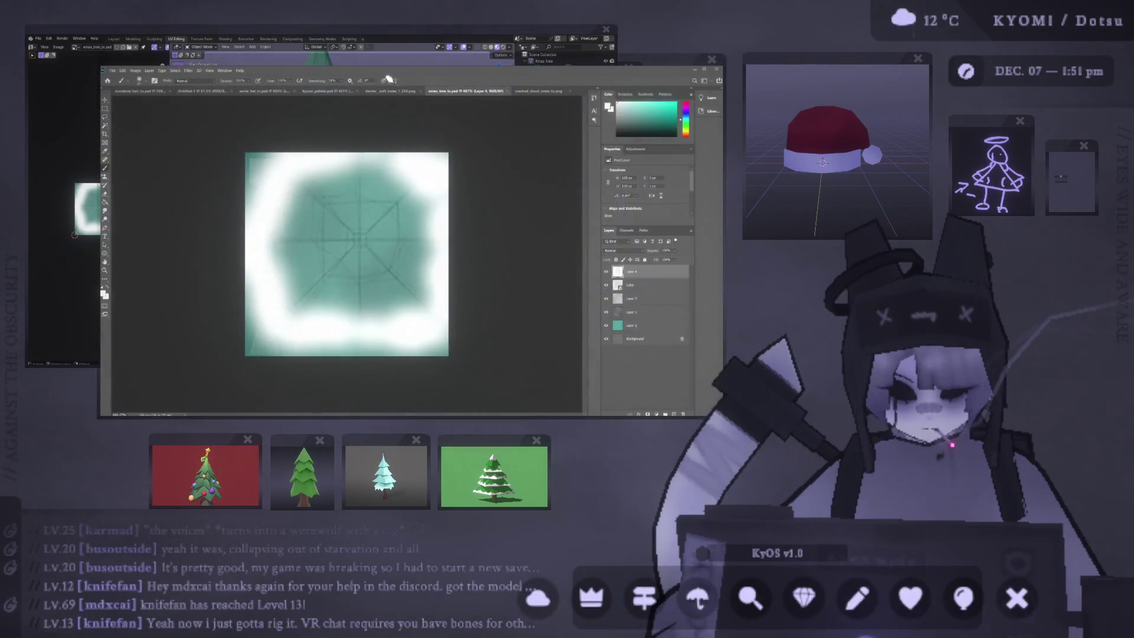
Step: Move the Photoshop texture canvas lower right and bring the Blender tree view in front
left_click_drag(405, 67, 497, 120)
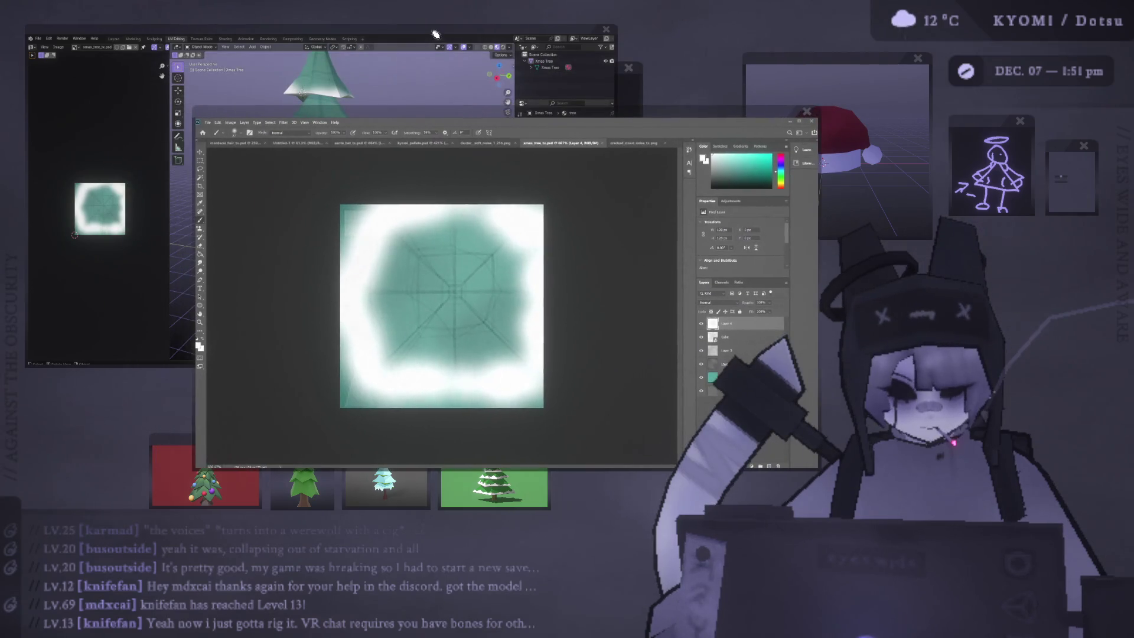
left_click(453, 70)
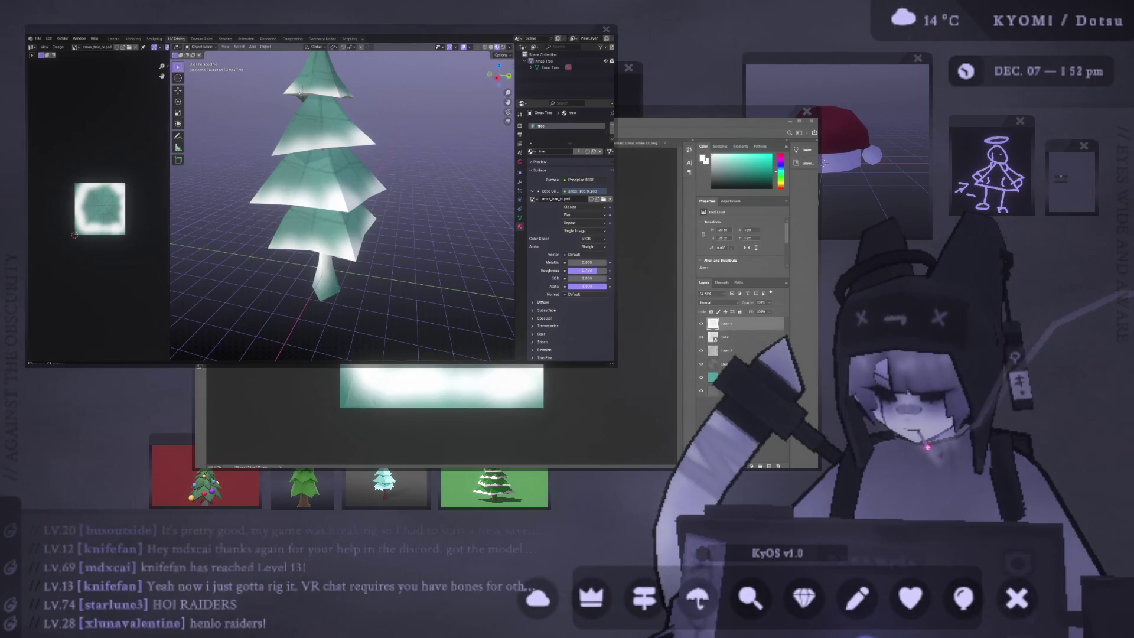
Step: Switch from Blender back to the snowy-bordered Photoshop texture with Alt+Tab
key("alt+Tab")
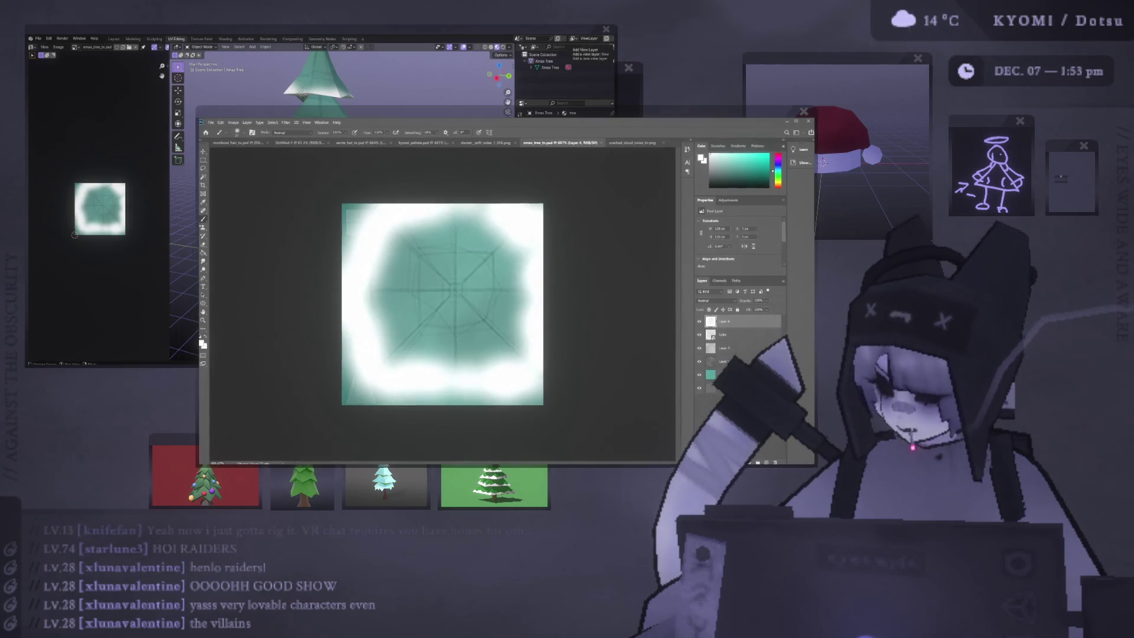
Step: Undo the stray top-right white paint, hide the Cube wireframe layer, and return to Blender
key("ctrl+z")
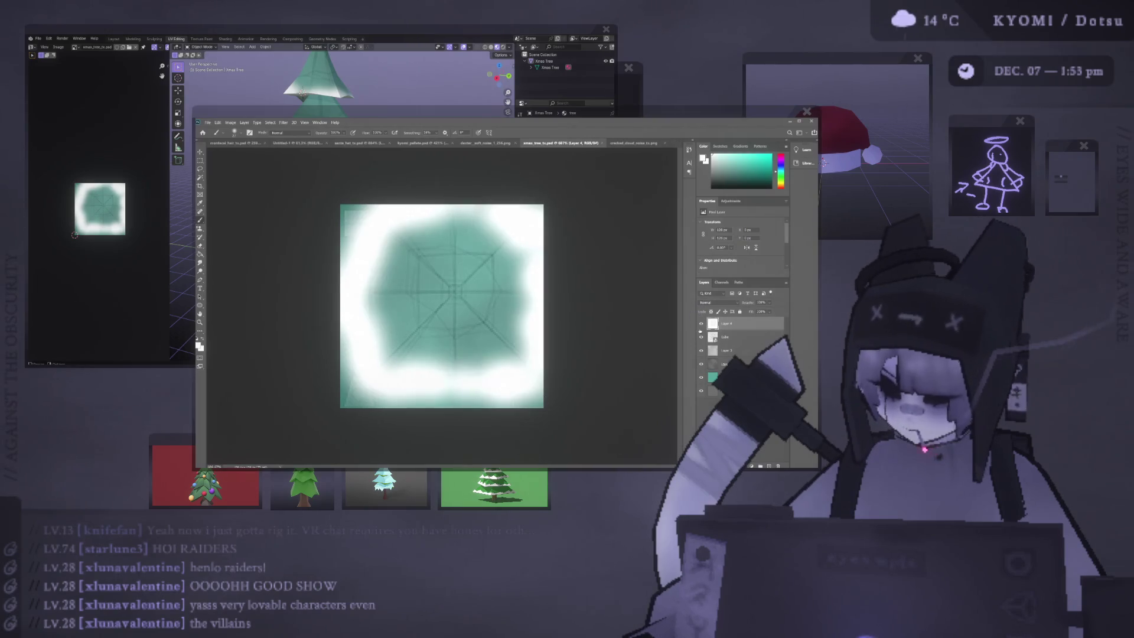
left_click(701, 336)
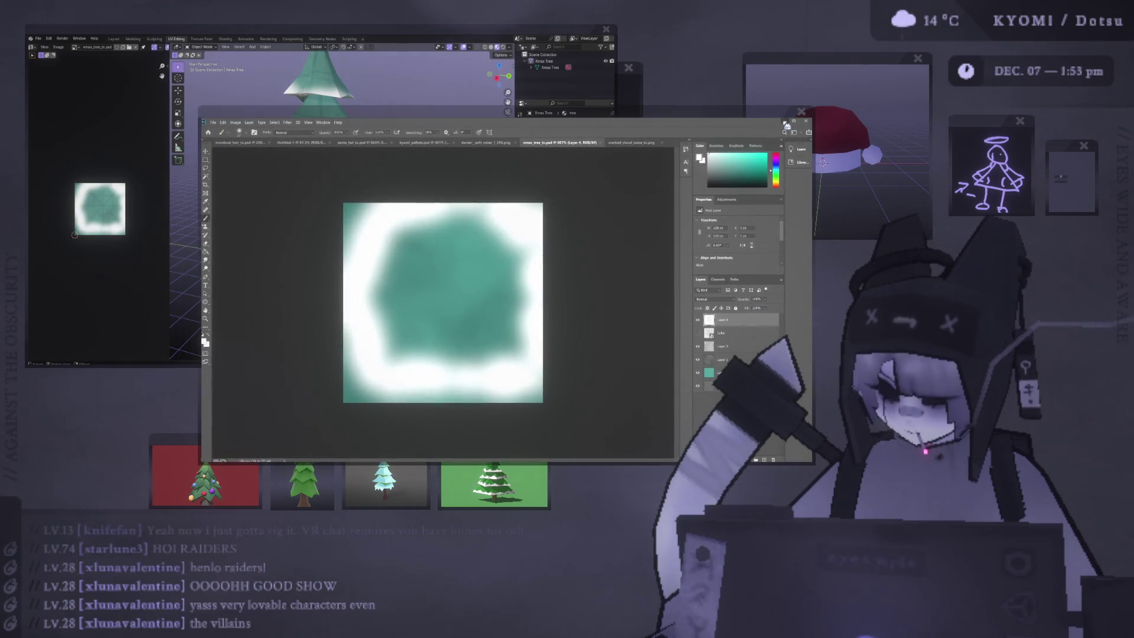
left_click(520, 33)
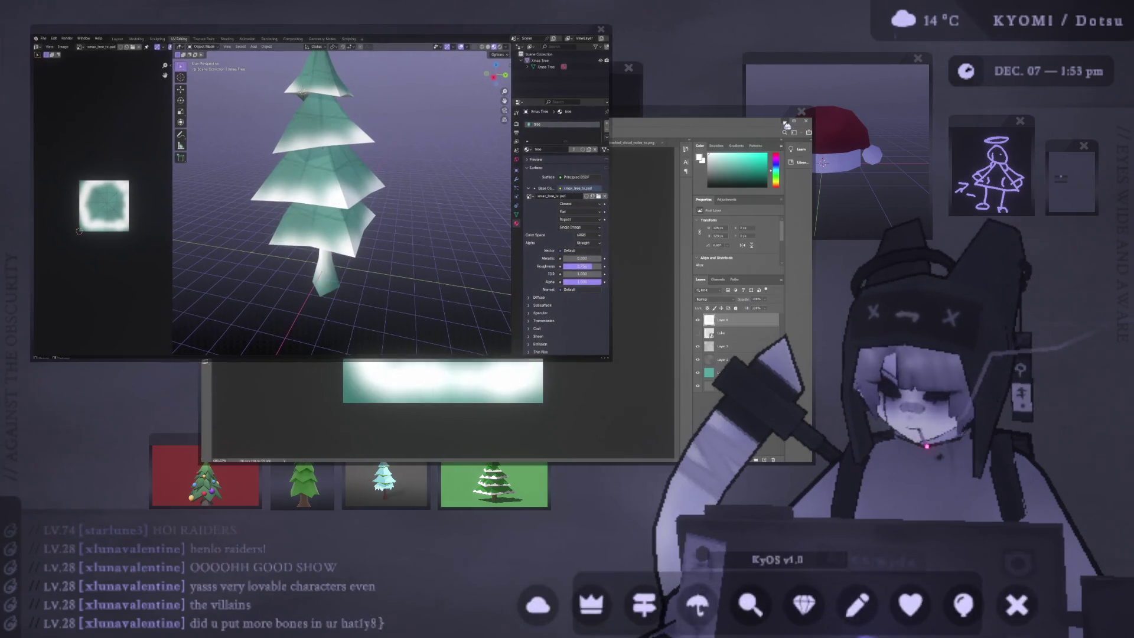
Step: Reload the tree's texture image in Blender with Alt+R, then return to Photoshop
key("alt+r")
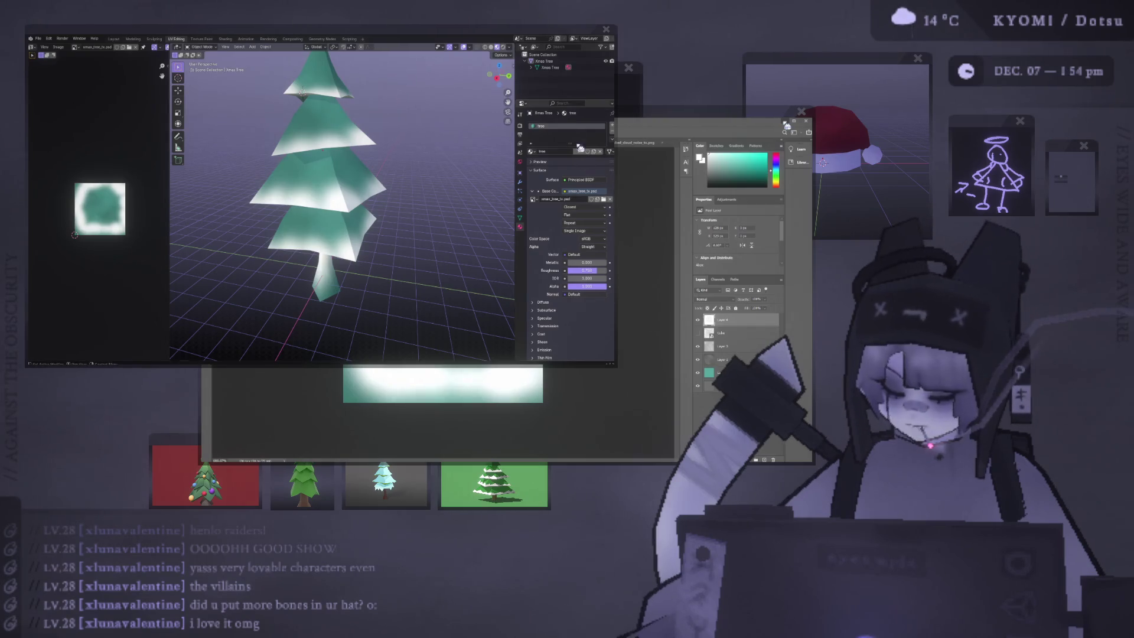
key("alt+Tab")
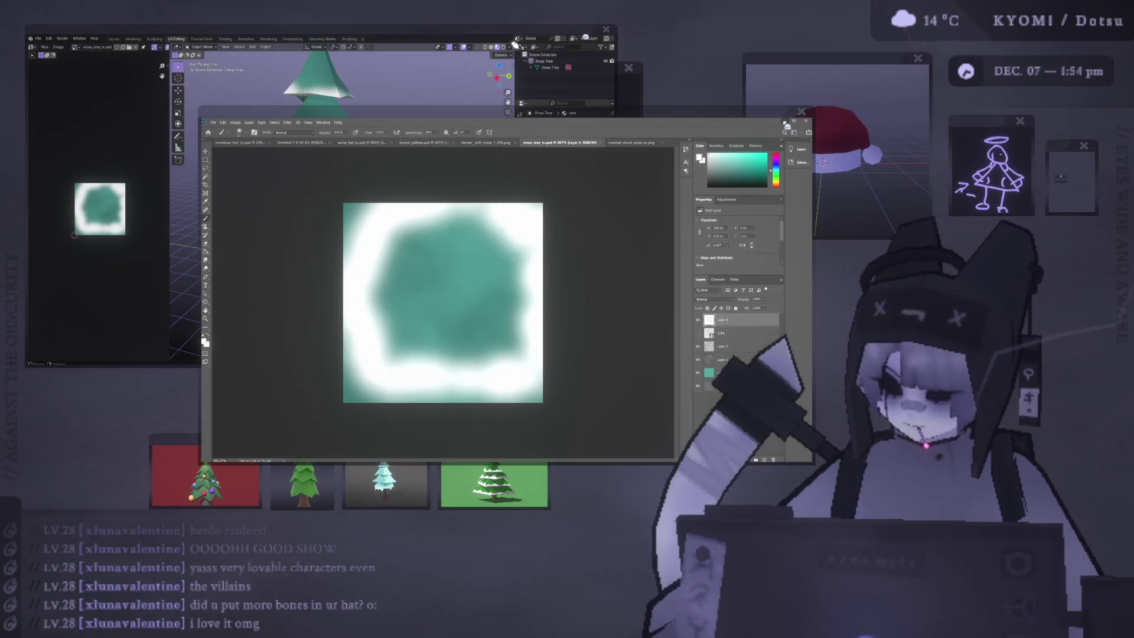
Step: Tint Layer 4's white snowy border lavender with a Color Overlay, then resume the Brush and check Blender
left_click(531, 29)
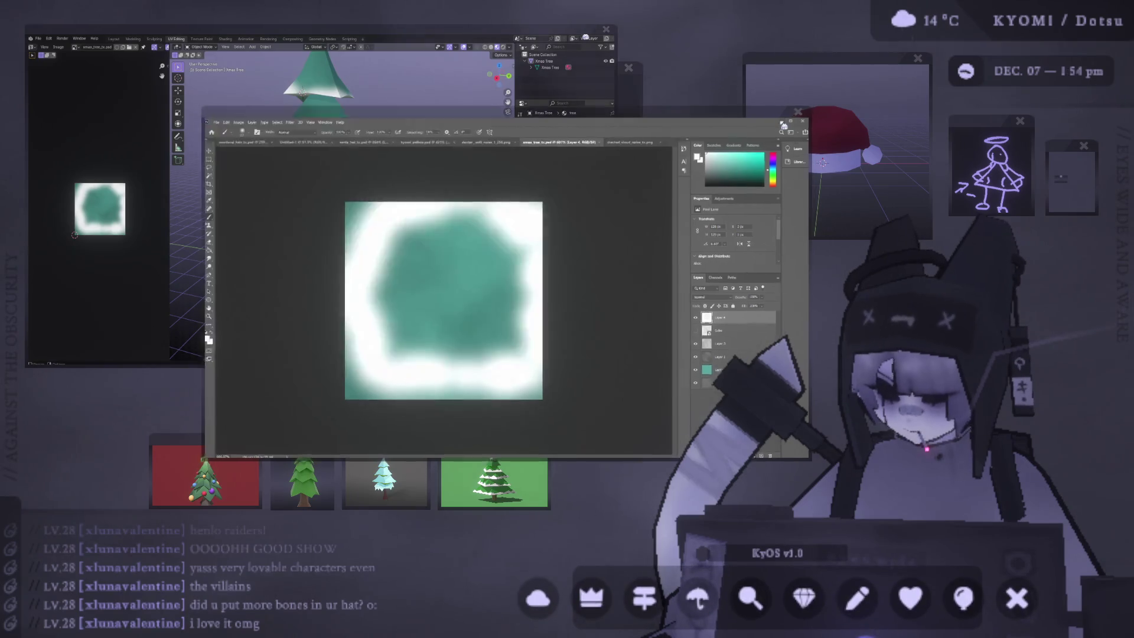
left_click(619, 133)
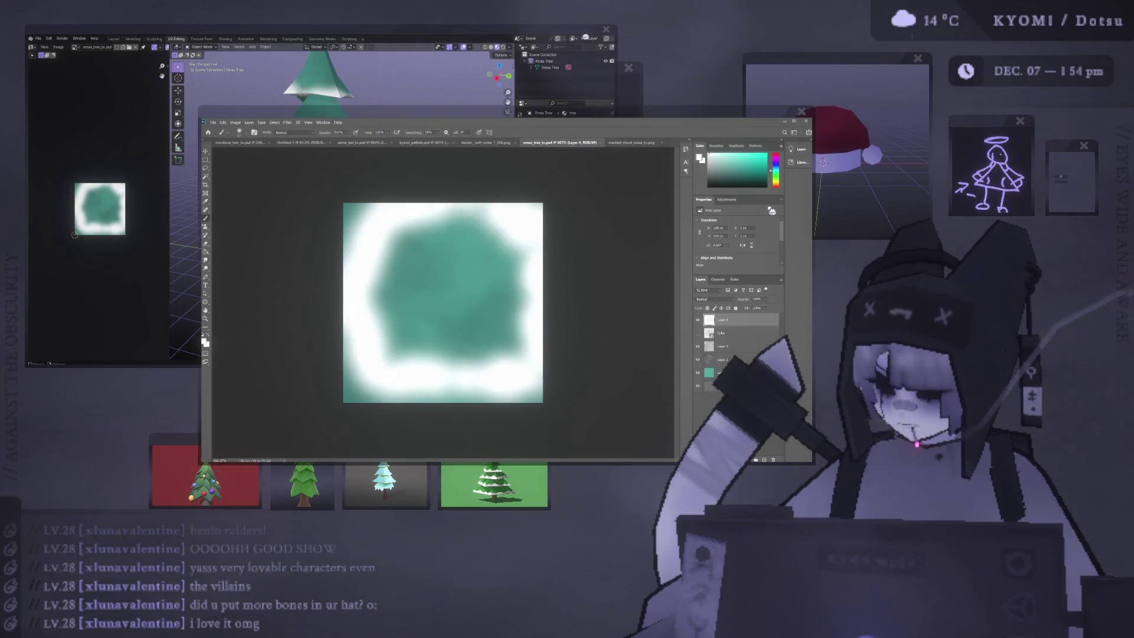
key("space")
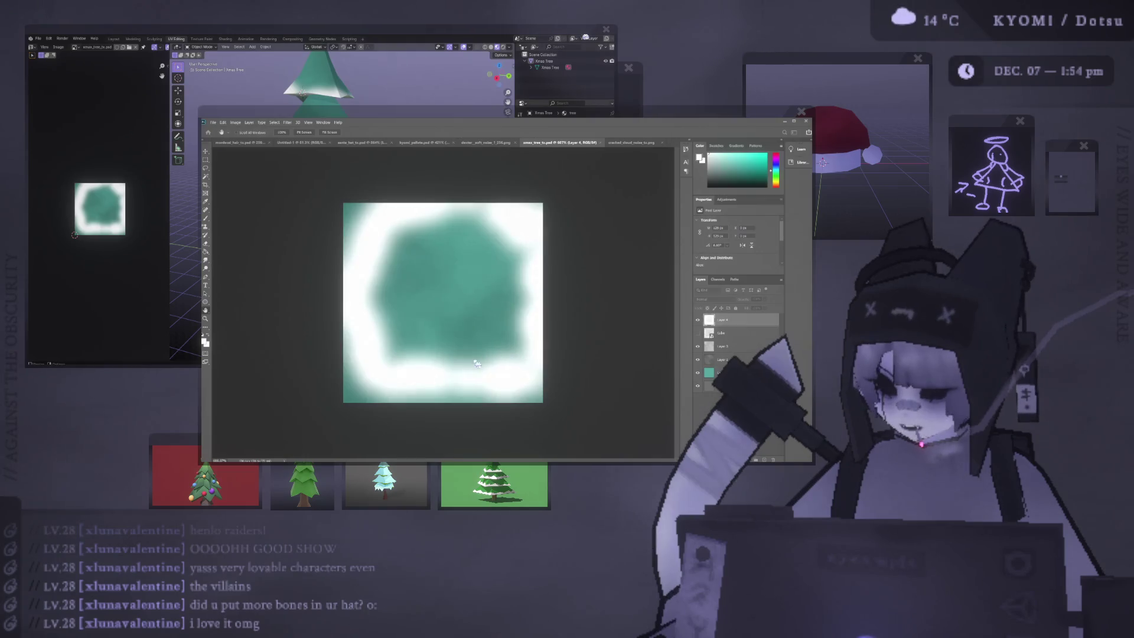
left_click(532, 324)
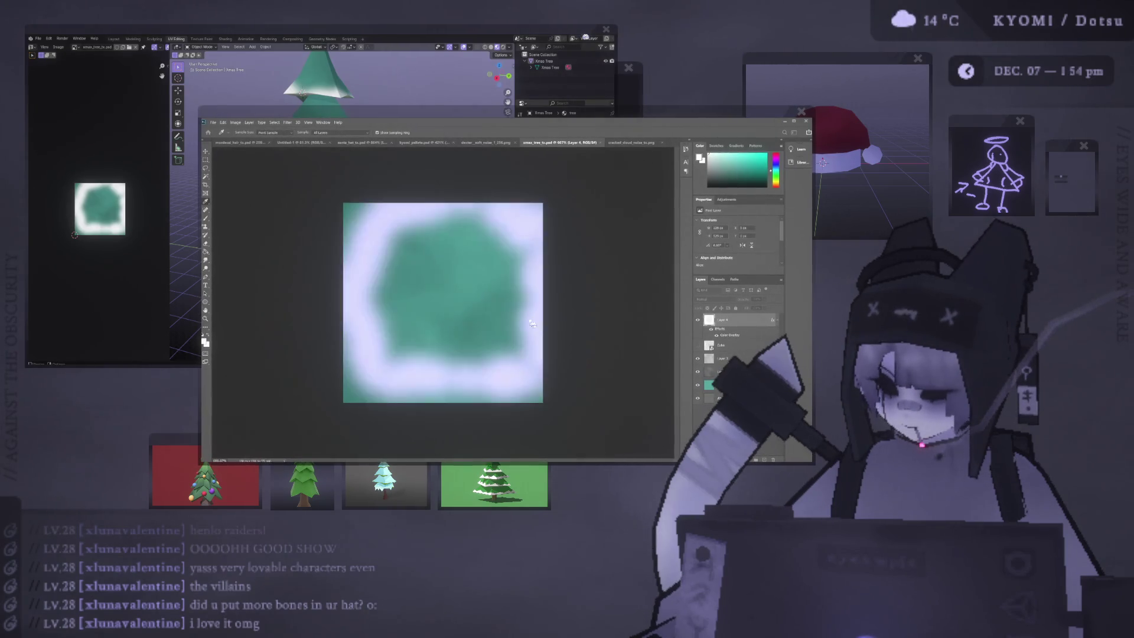
left_click(520, 333)
left_click(588, 361)
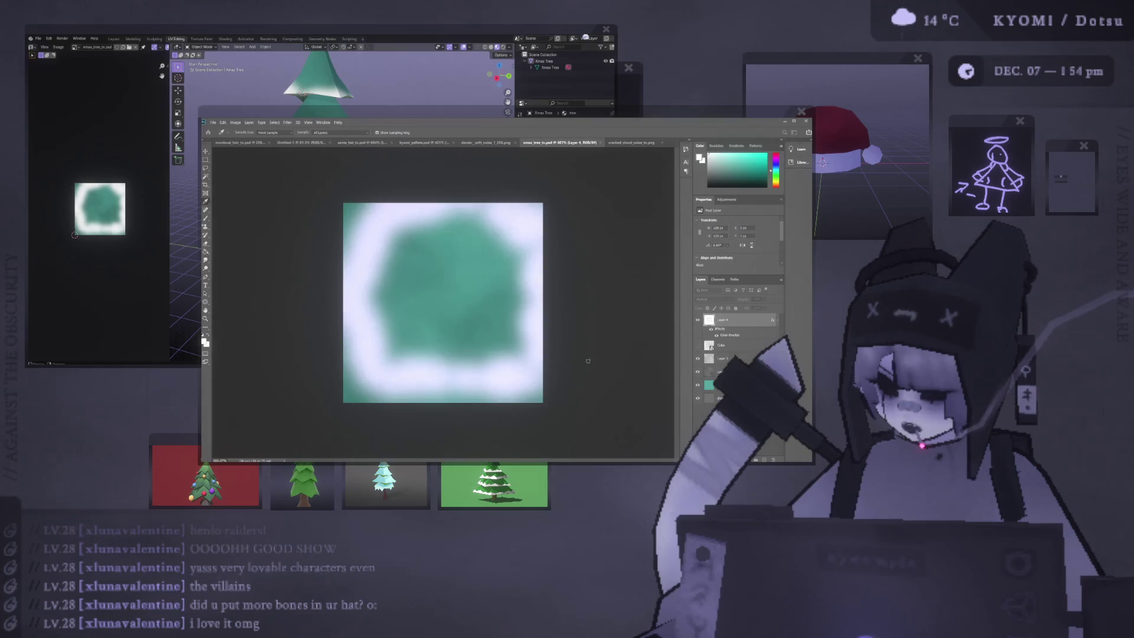
key("b")
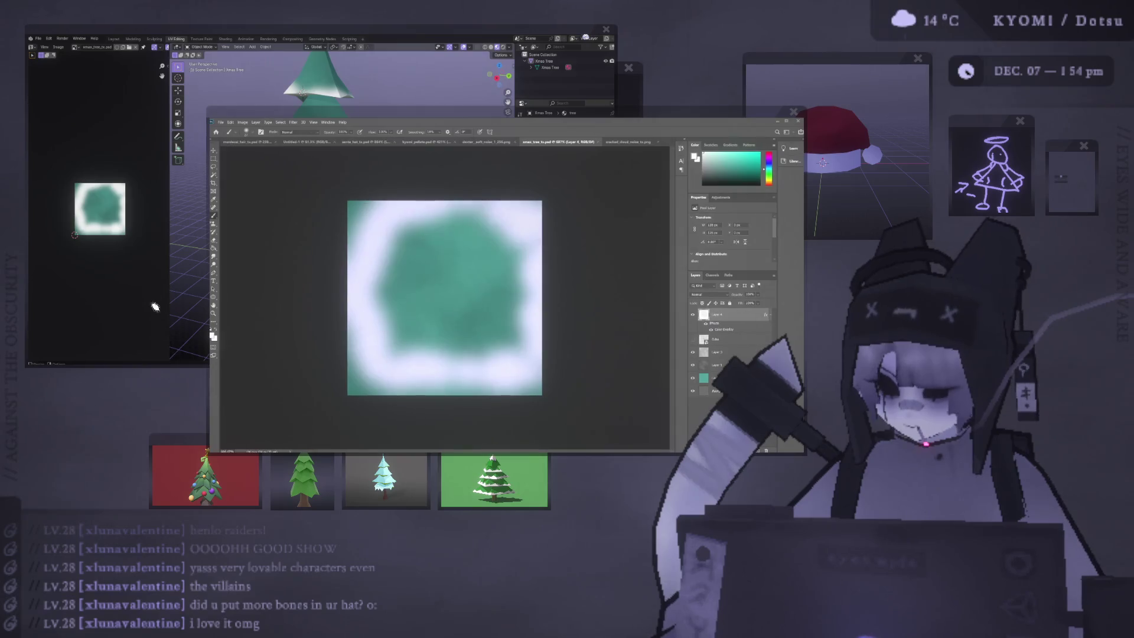
key("alt+Tab")
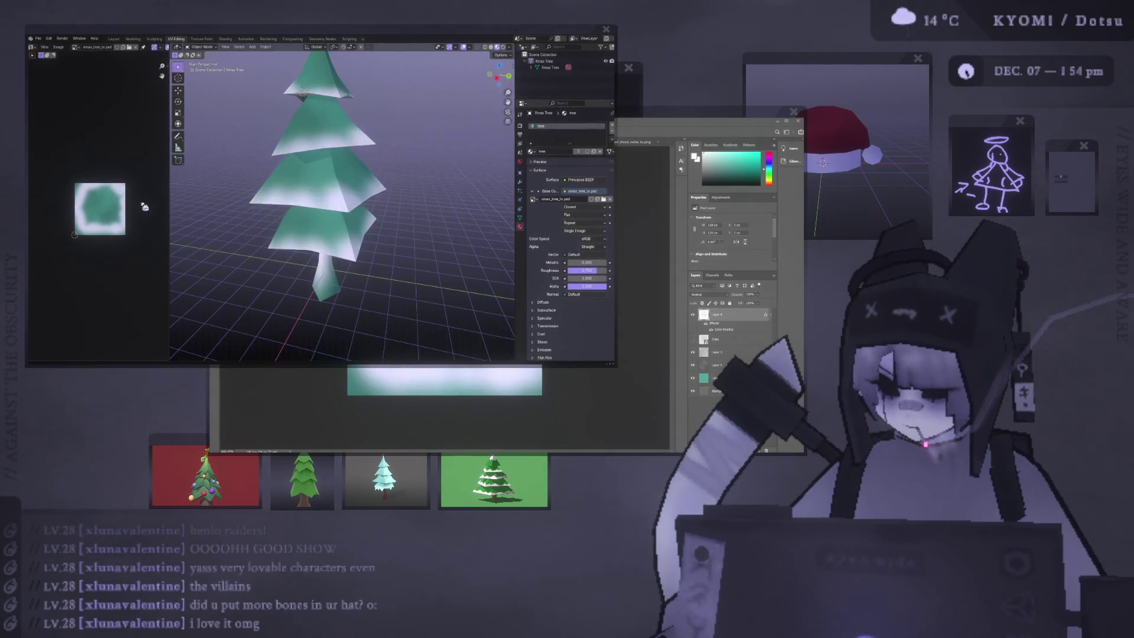
Step: Orbit and zoom around the tree to inspect its snowy texture from below and other sides
mouse_move(248, 226)
middle_mouse_down()
mouse_move(190, 211)
mouse_move(483, 221)
mouse_move(414, 217)
middle_mouse_up()
scroll(407, 217, "up", 3)
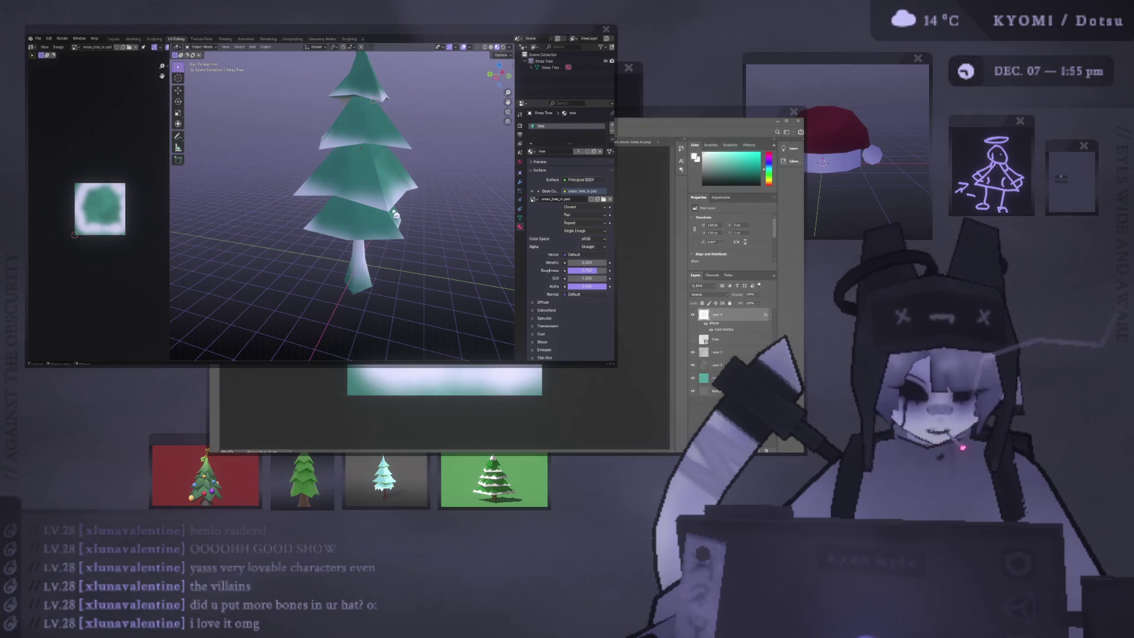
mouse_move(437, 177)
middle_mouse_down()
mouse_move(346, 169)
mouse_move(355, 114)
mouse_move(313, 106)
mouse_move(256, 157)
mouse_move(287, 198)
mouse_move(275, 247)
mouse_move(293, 238)
mouse_move(282, 187)
mouse_move(297, 201)
middle_mouse_up()
scroll(275, 247, "up", 5)
scroll(293, 238, "down", 5)
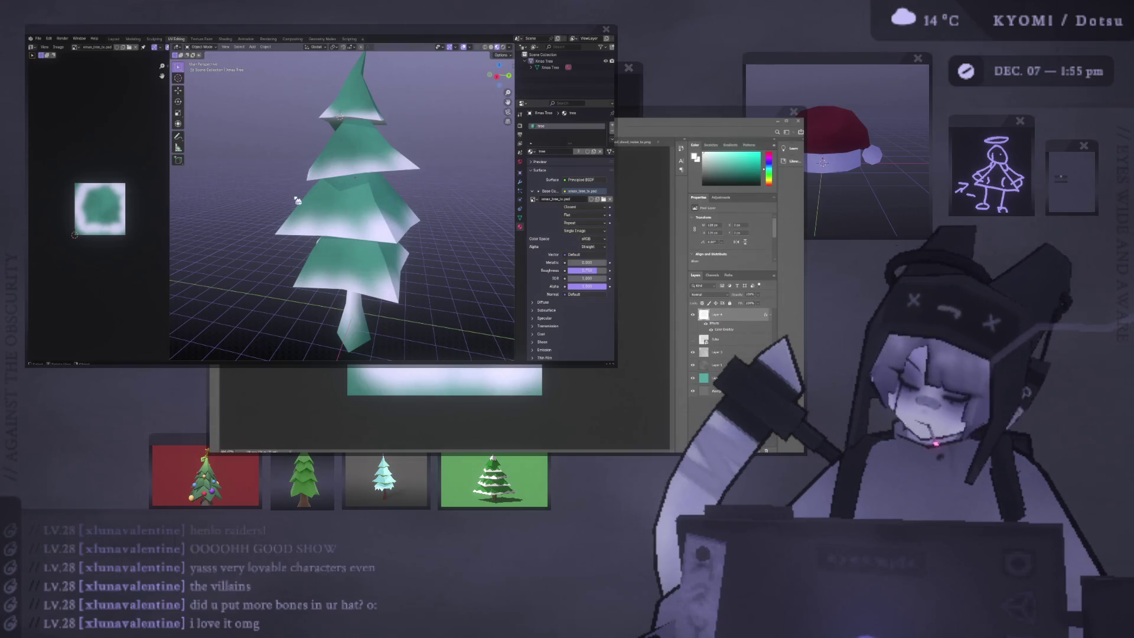
mouse_move(297, 201)
middle_mouse_down()
mouse_move(250, 212)
mouse_move(273, 213)
mouse_move(364, 341)
middle_mouse_up()
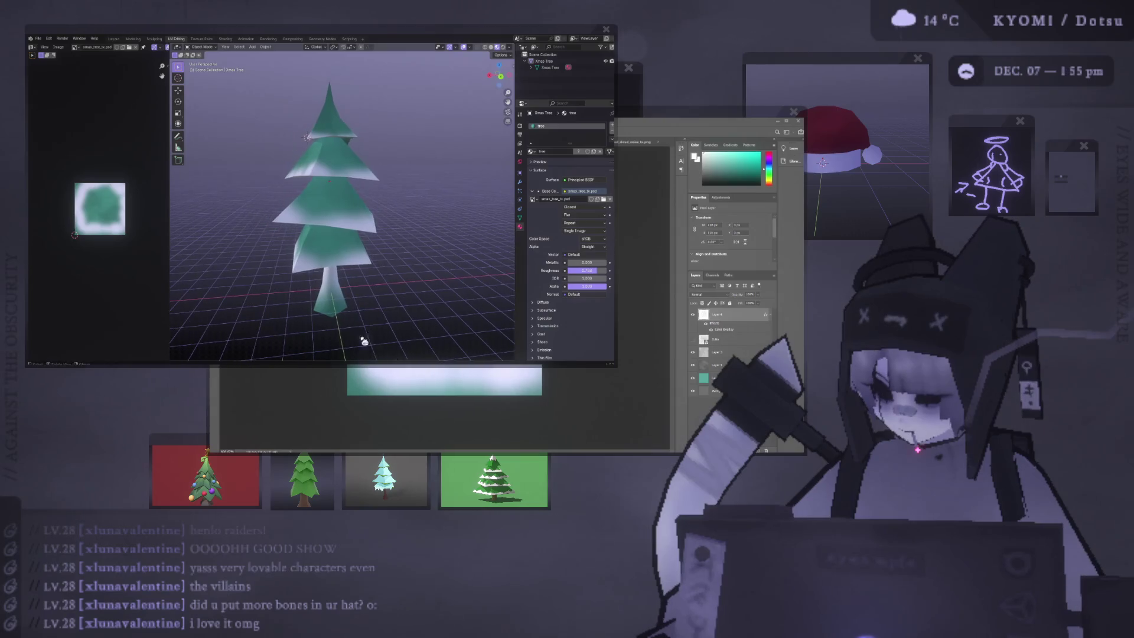
left_click(366, 413)
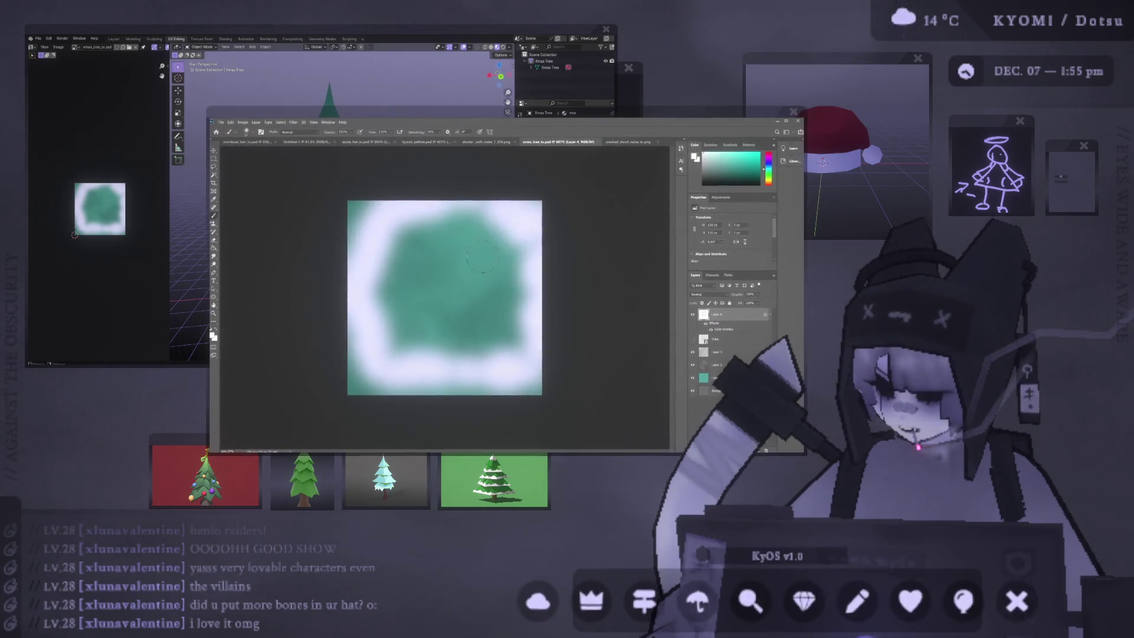
Step: Pick a colour, add a new layer above Cube, and paint a dark ring around the green shape
left_click(483, 255, "alt")
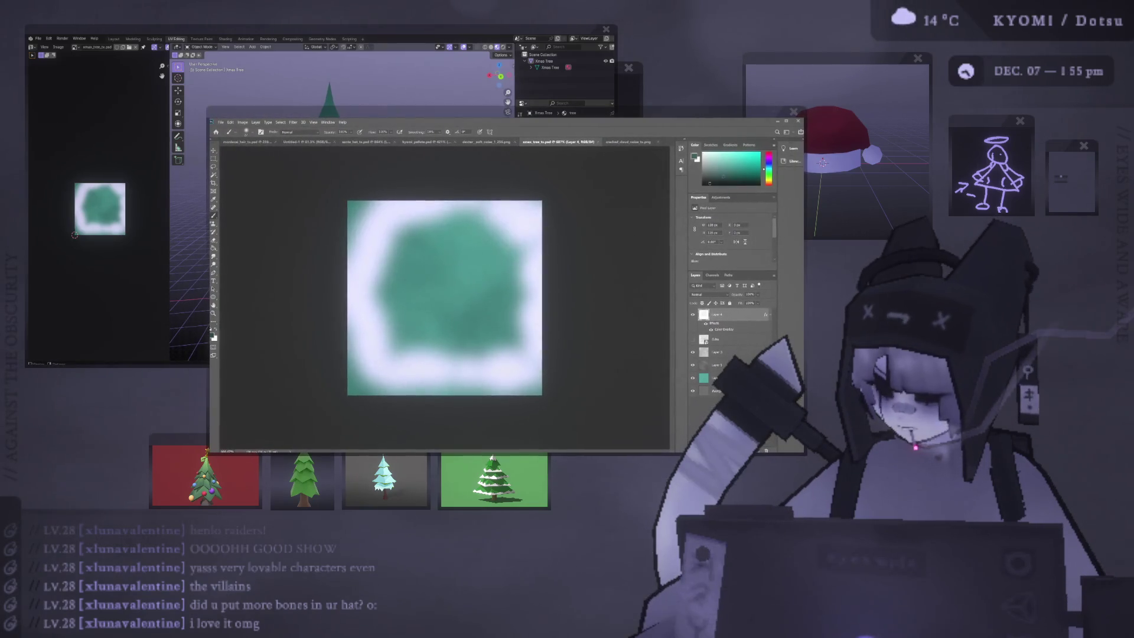
left_click(728, 341)
left_click(758, 449)
mouse_move(513, 336)
left_mouse_down()
mouse_move(399, 348)
mouse_move(363, 260)
mouse_move(473, 218)
mouse_move(519, 271)
mouse_move(513, 235)
mouse_move(422, 223)
mouse_move(378, 260)
mouse_move(386, 331)
mouse_move(445, 359)
mouse_move(384, 278)
mouse_move(392, 296)
left_mouse_up()
key("ctrl+z")
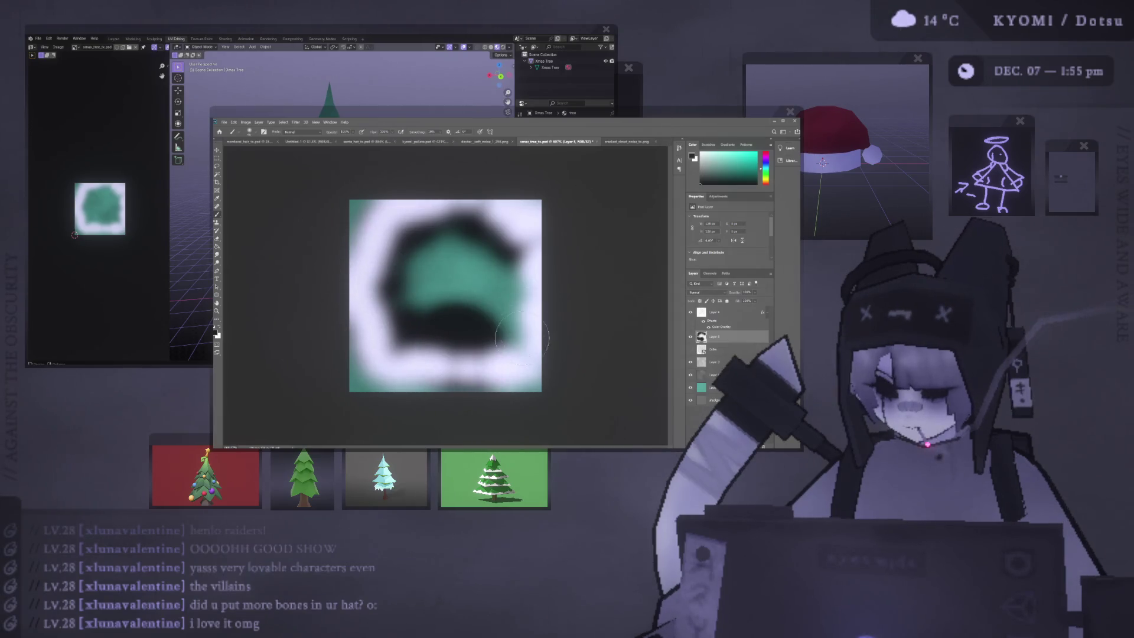
mouse_move(513, 332)
left_mouse_down()
mouse_move(407, 316)
mouse_move(486, 337)
mouse_move(515, 313)
mouse_move(527, 265)
left_mouse_up()
mouse_move(528, 339)
left_mouse_down()
mouse_move(395, 355)
mouse_move(417, 325)
mouse_move(387, 296)
left_mouse_up()
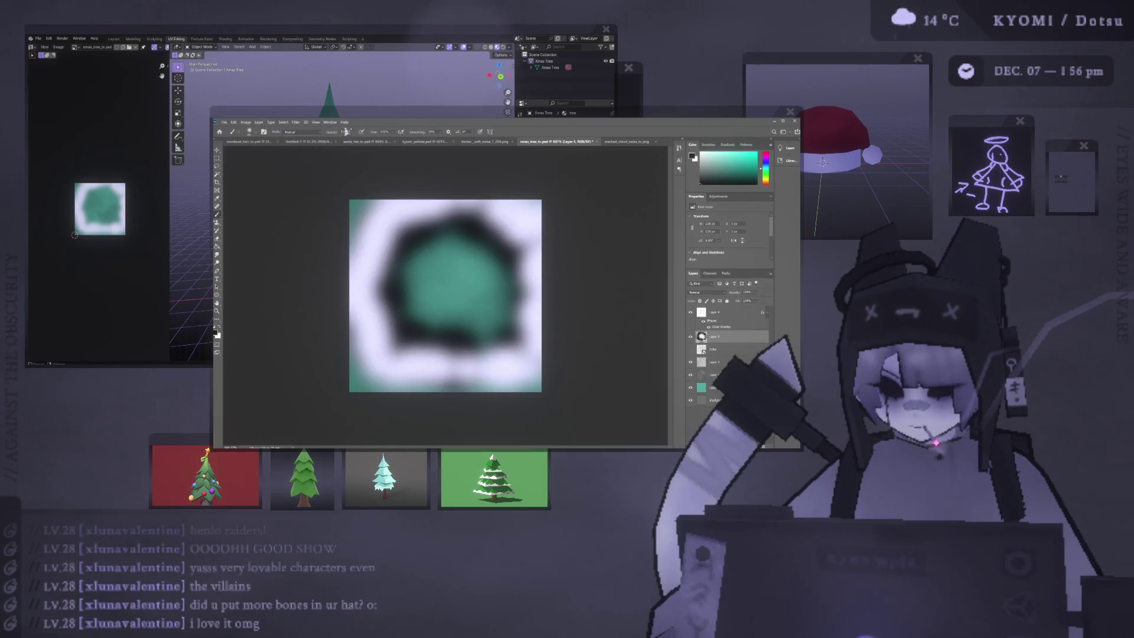
mouse_move(438, 231)
left_mouse_down()
mouse_move(487, 237)
mouse_move(499, 283)
mouse_move(481, 324)
mouse_move(401, 320)
mouse_move(419, 334)
left_mouse_up()
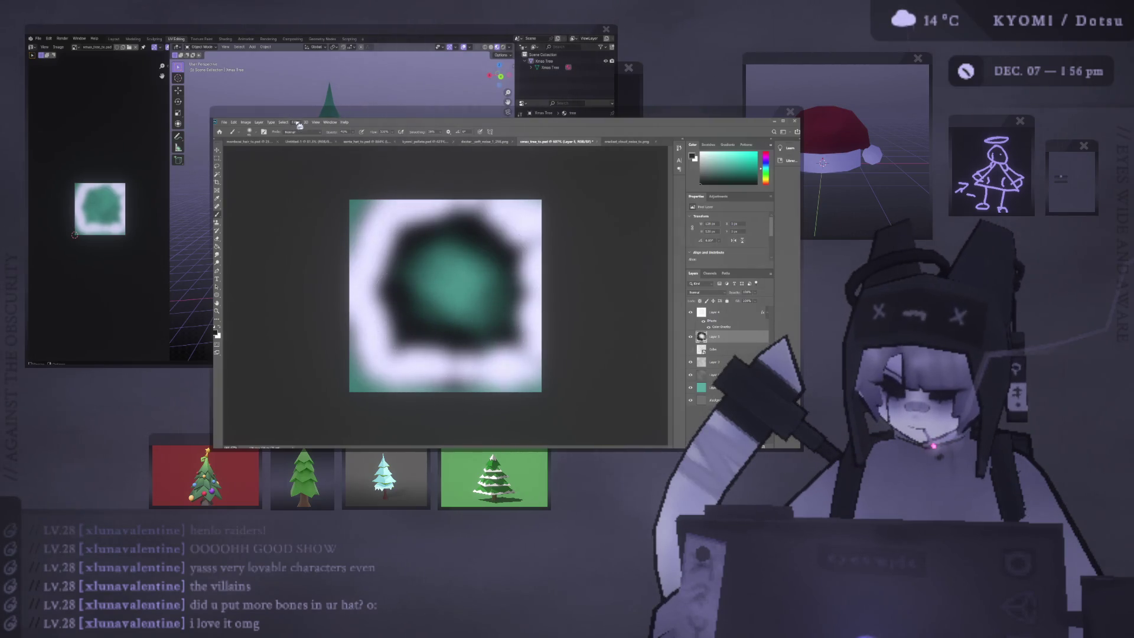
Step: Set the dark shading layer's blend mode to Soft Light
key("space")
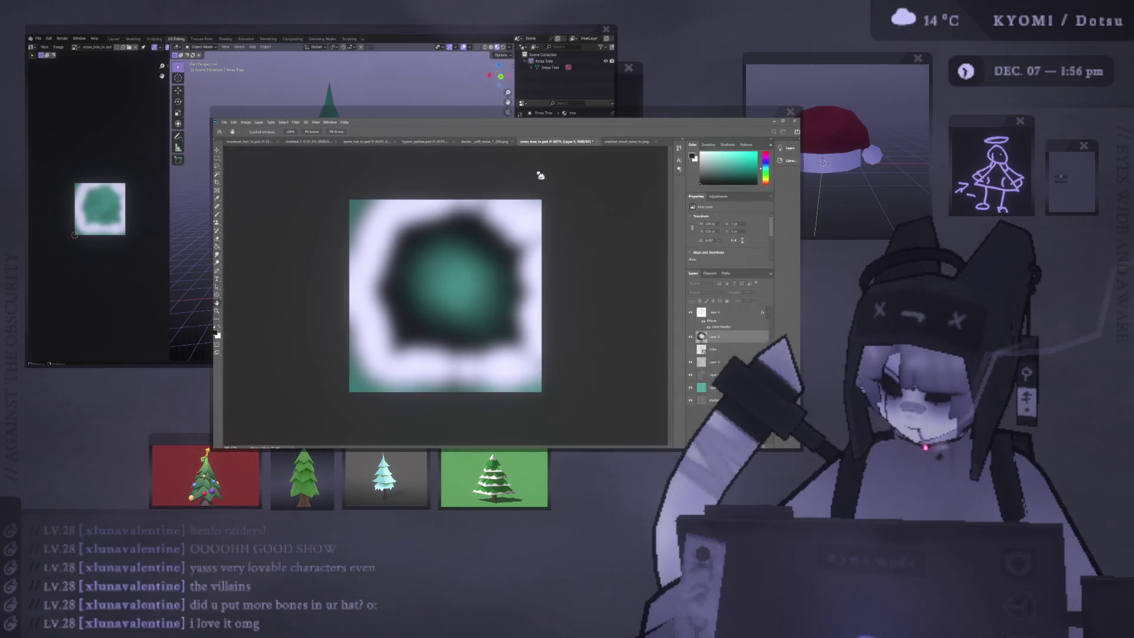
scroll(707, 292, "down", 13)
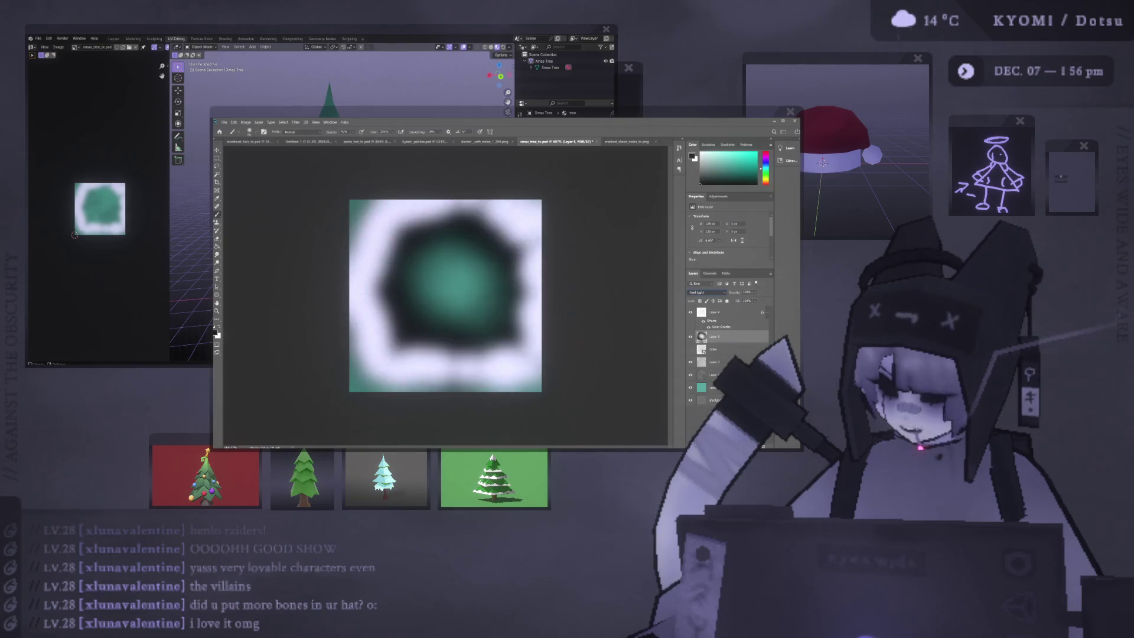
scroll(707, 293, "up", 5)
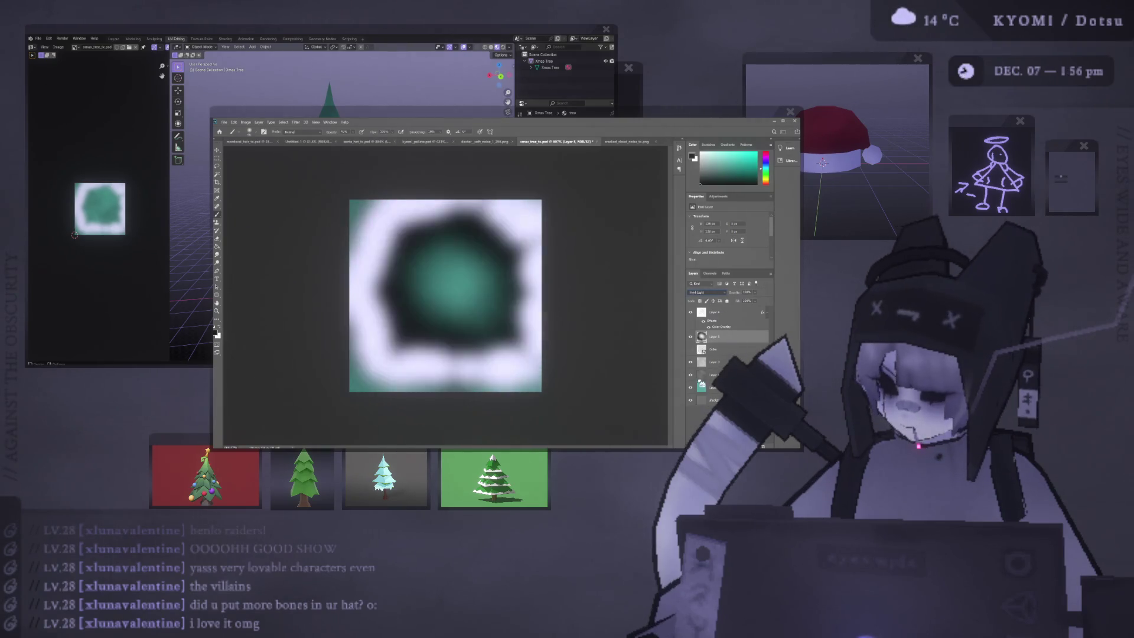
scroll(707, 292, "down", 4)
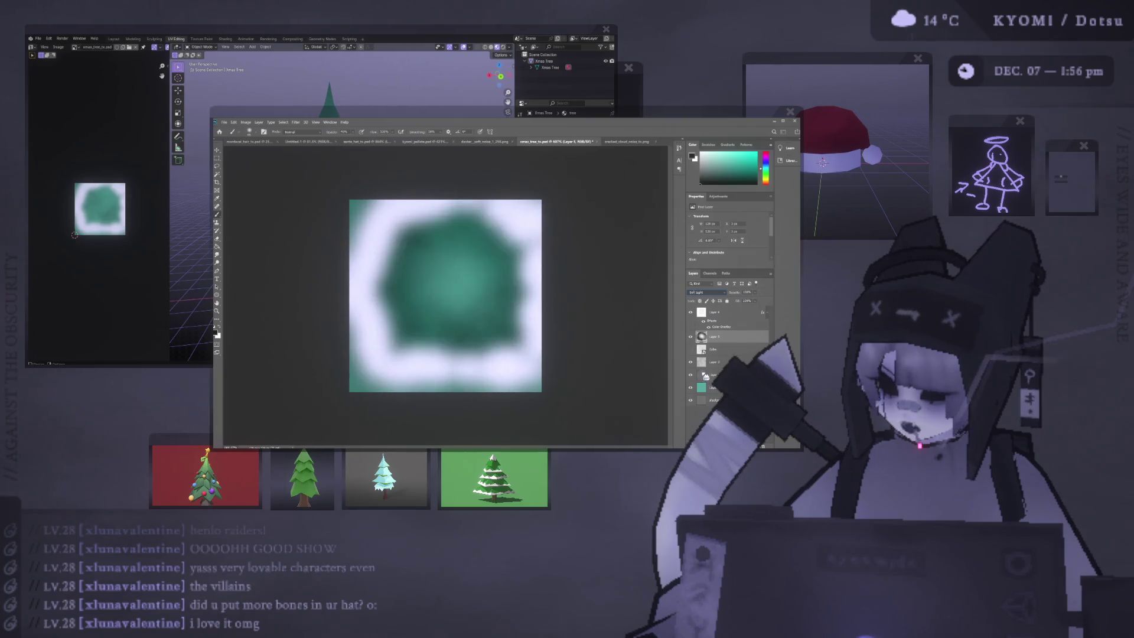
key("Up")
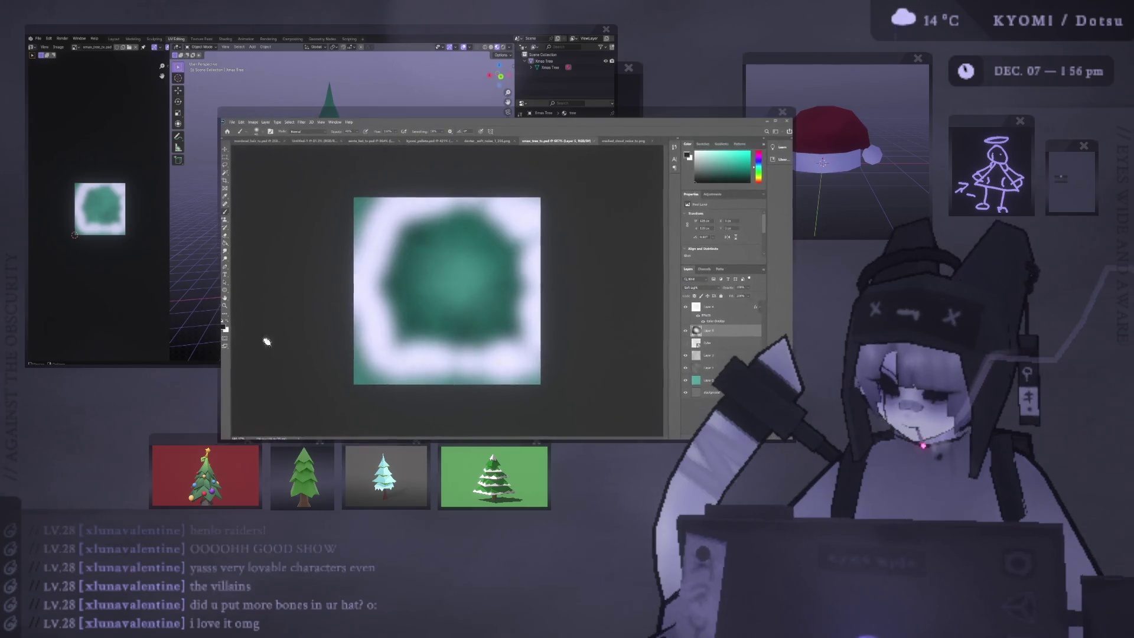
Step: Check the refreshed shaded-green texture on the tree and enter Edit Mode on its mesh
left_click(144, 218)
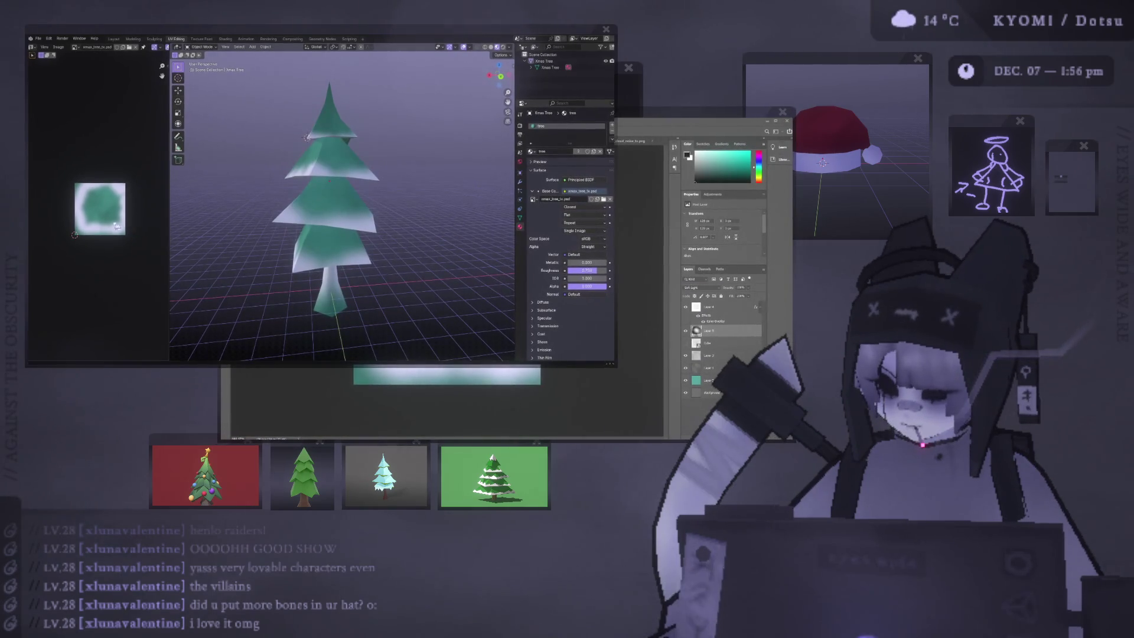
mouse_move(303, 205)
middle_mouse_down()
mouse_move(195, 207)
mouse_move(362, 210)
mouse_move(311, 153)
mouse_move(343, 172)
middle_mouse_up()
scroll(224, 210, "up", 3)
key("Tab")
Step: Try seam and sharp edge operations from the Ctrl+E menu, then inspect the shading in Object Mode
key("ctrl+e")
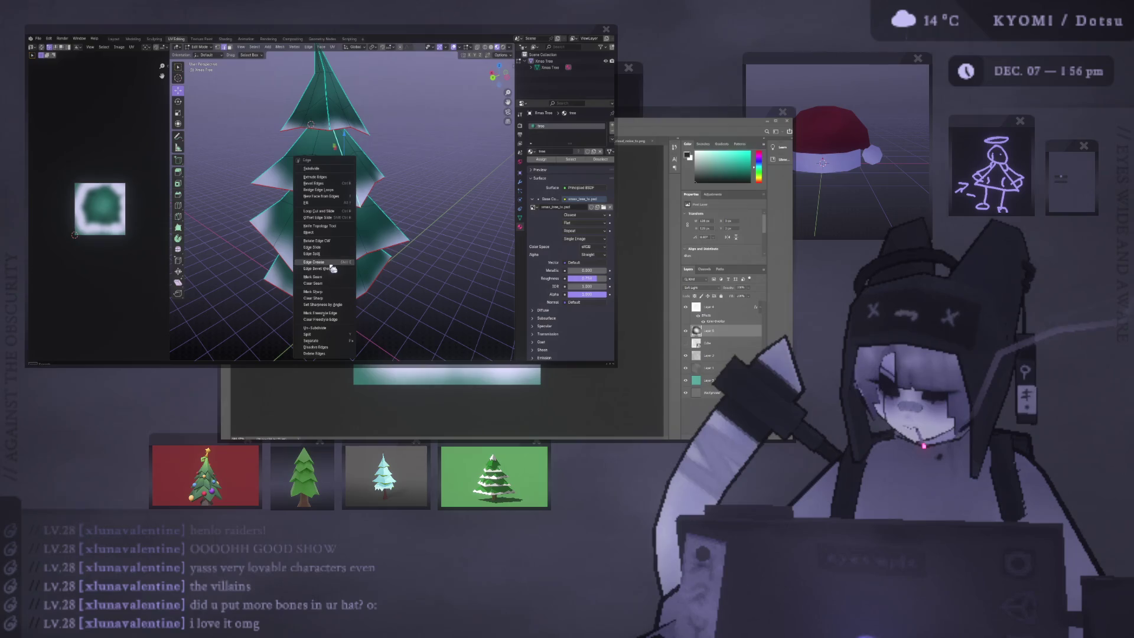
left_click(313, 277)
key("ctrl+e")
left_click(313, 291)
key("ctrl+e")
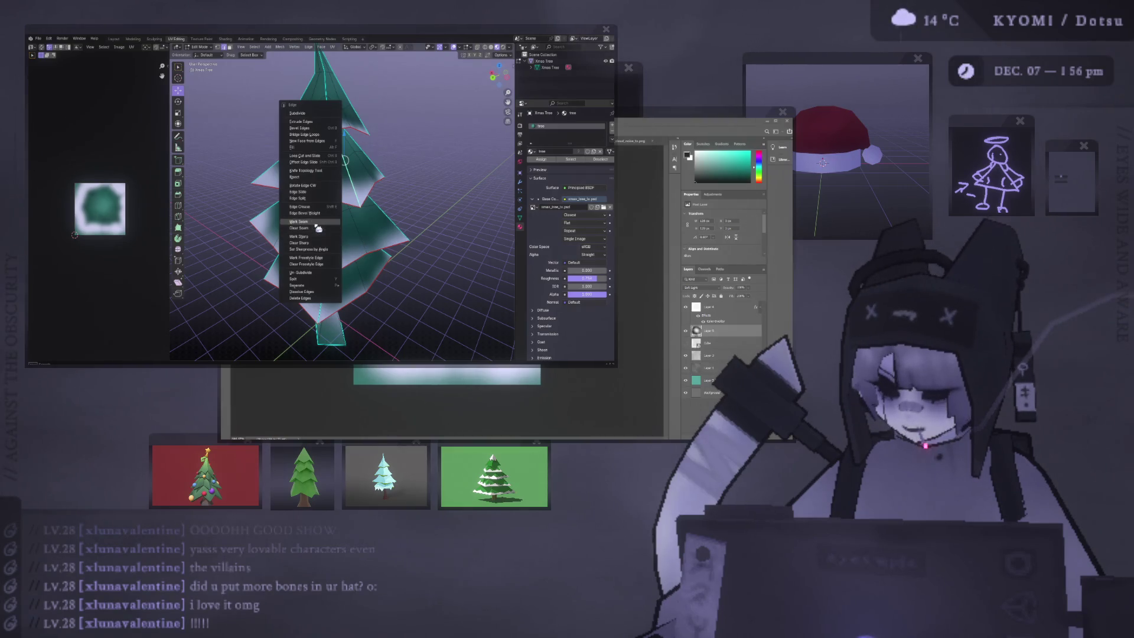
left_click(319, 231)
key("ctrl+e")
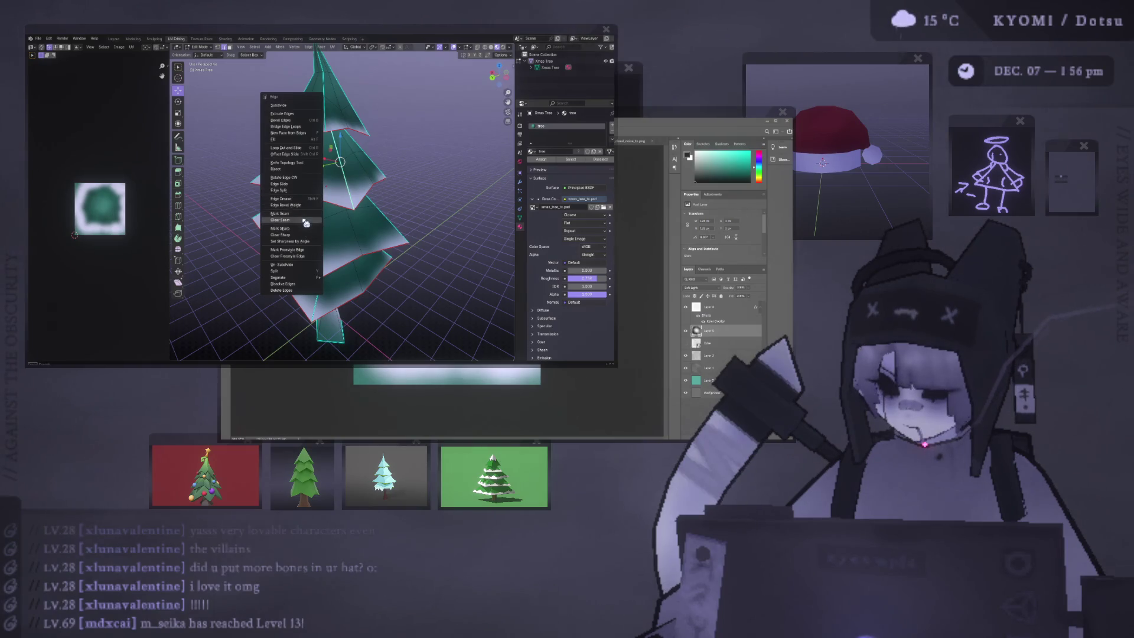
left_click(280, 228)
key("Tab")
mouse_move(280, 229)
middle_mouse_down()
mouse_move(257, 206)
mouse_move(288, 216)
mouse_move(352, 198)
mouse_move(312, 168)
middle_mouse_up()
Step: Select the whole second tier with Ctrl+L and Clear Sharp on its edges, checking the smoother shading
key("Tab")
key("ctrl+e")
left_click(327, 173)
key("Tab")
key("Tab")
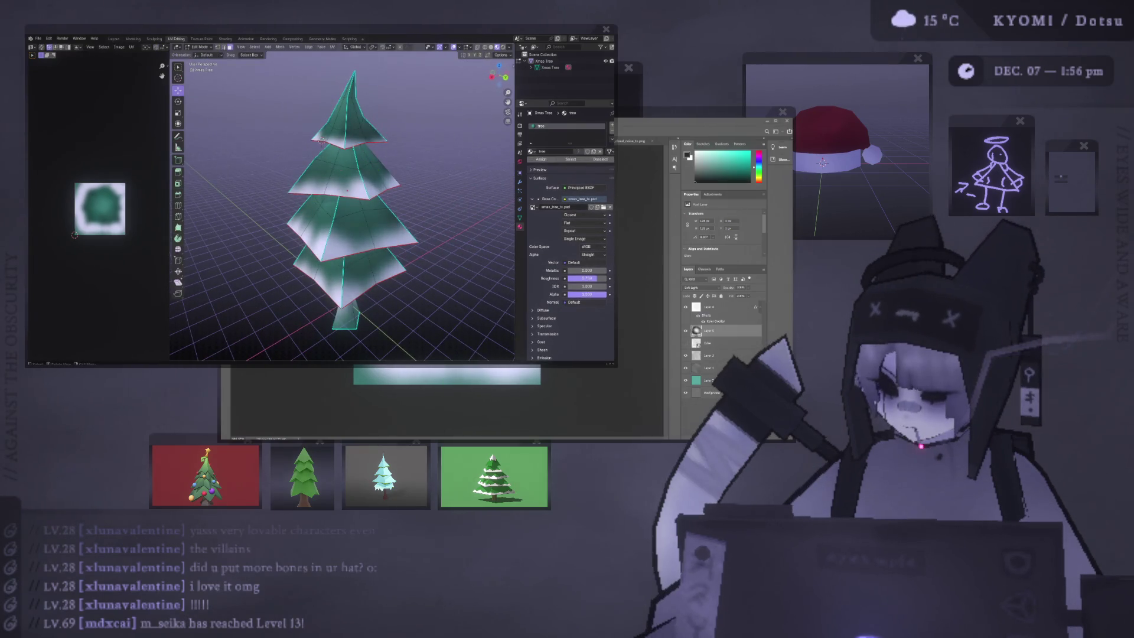
key("ctrl+l")
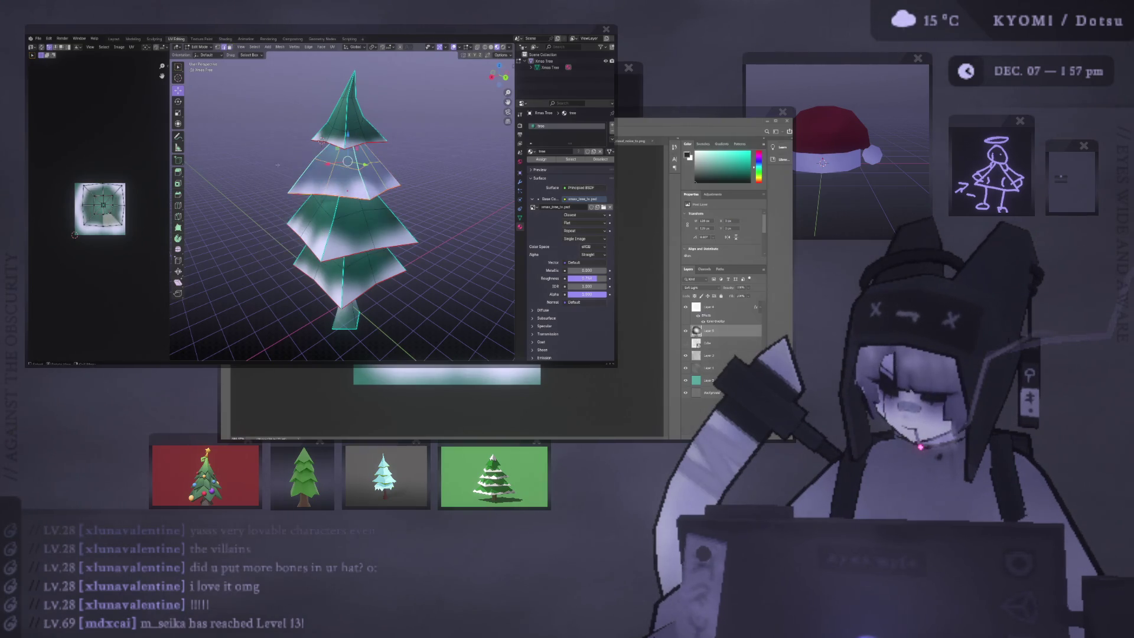
key("ctrl+e")
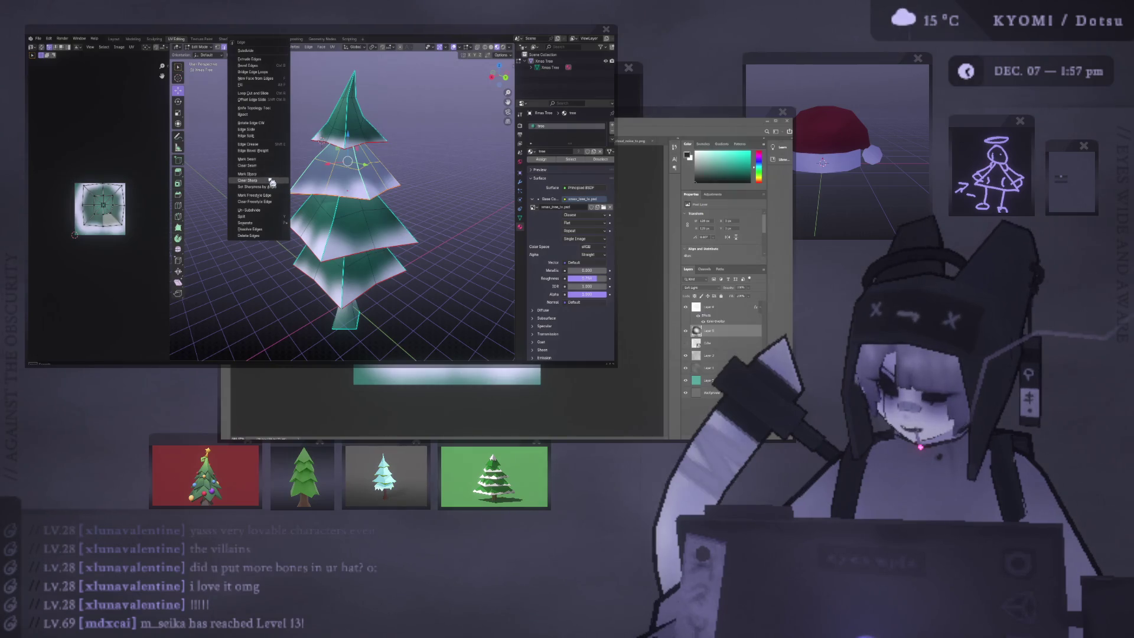
left_click(271, 181)
key("Tab")
mouse_move(271, 177)
middle_mouse_down()
mouse_move(230, 172)
mouse_move(453, 170)
mouse_move(343, 158)
mouse_move(327, 130)
mouse_move(355, 128)
middle_mouse_up()
key("Tab")
left_click(351, 111)
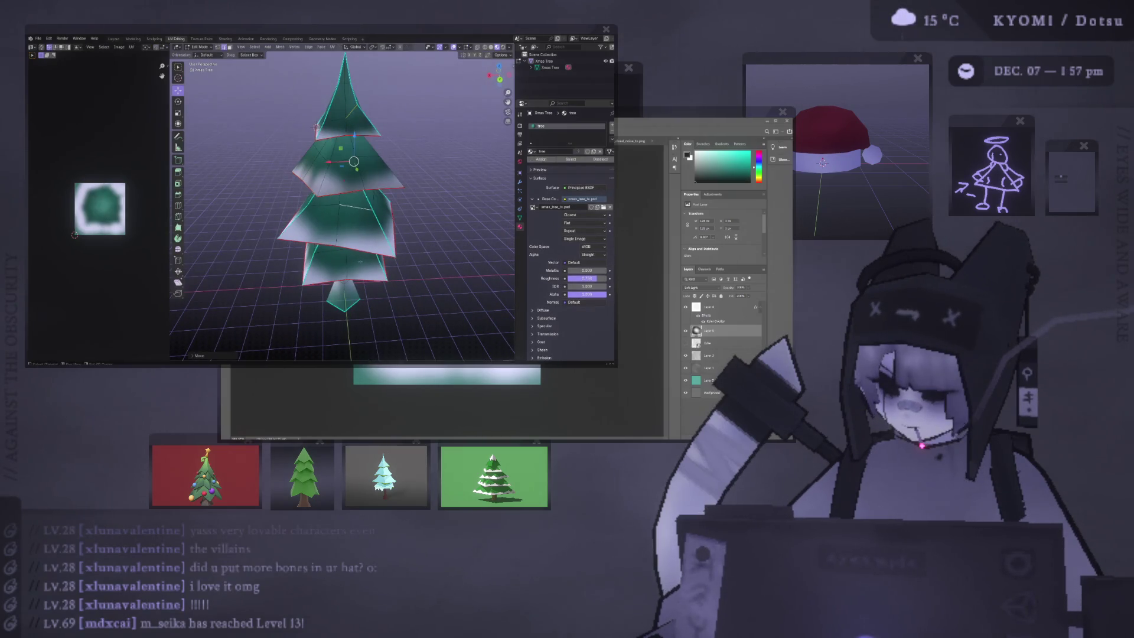
Step: Select the entire tree mesh with Ctrl+L and apply Shade Smooth to its faces
middle_click_drag(360, 261, 361, 239)
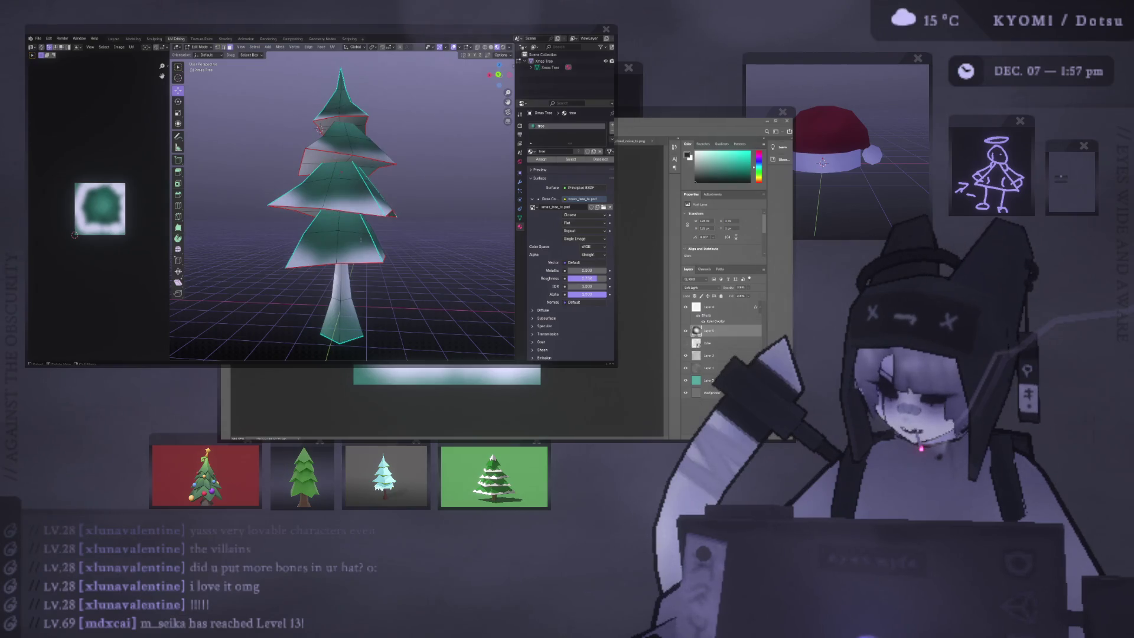
key("ctrl+l")
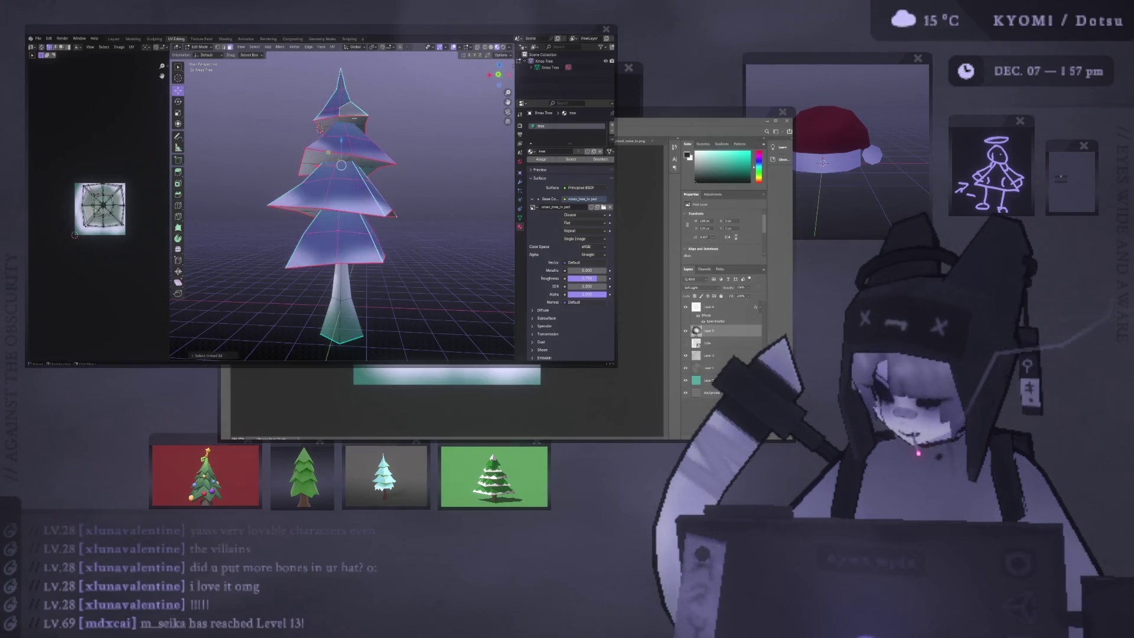
middle_click_drag(355, 117, 267, 83)
right_click(289, 194)
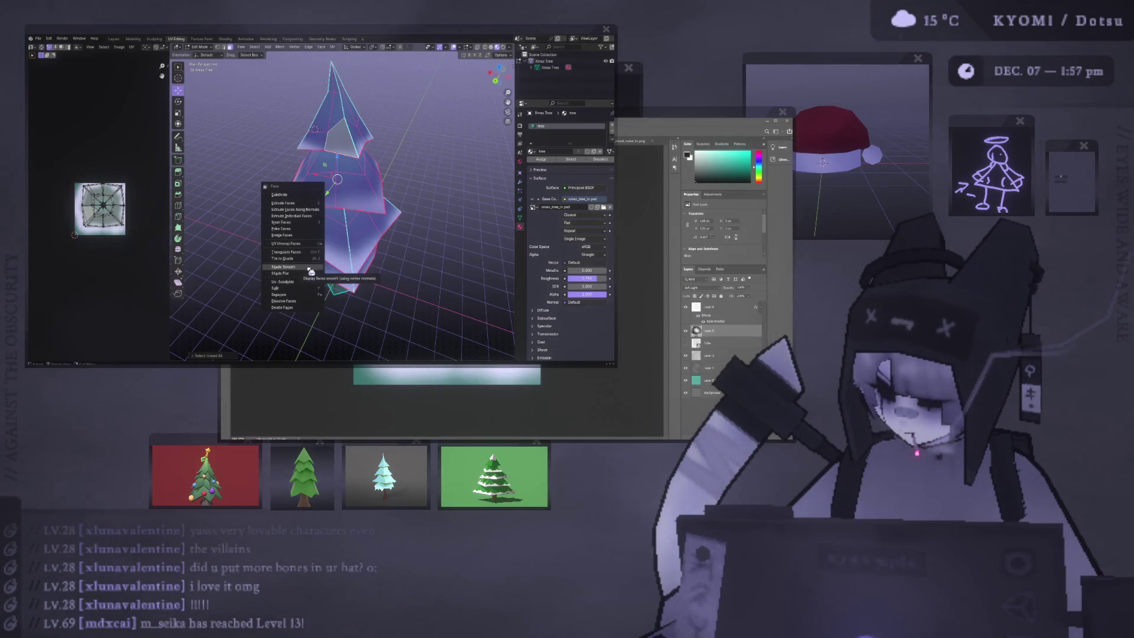
left_click(283, 202)
key("Escape")
Step: Switch to edge mode and apply Clear Sharp to the selected edges across the whole mesh
key("2")
right_click(258, 169)
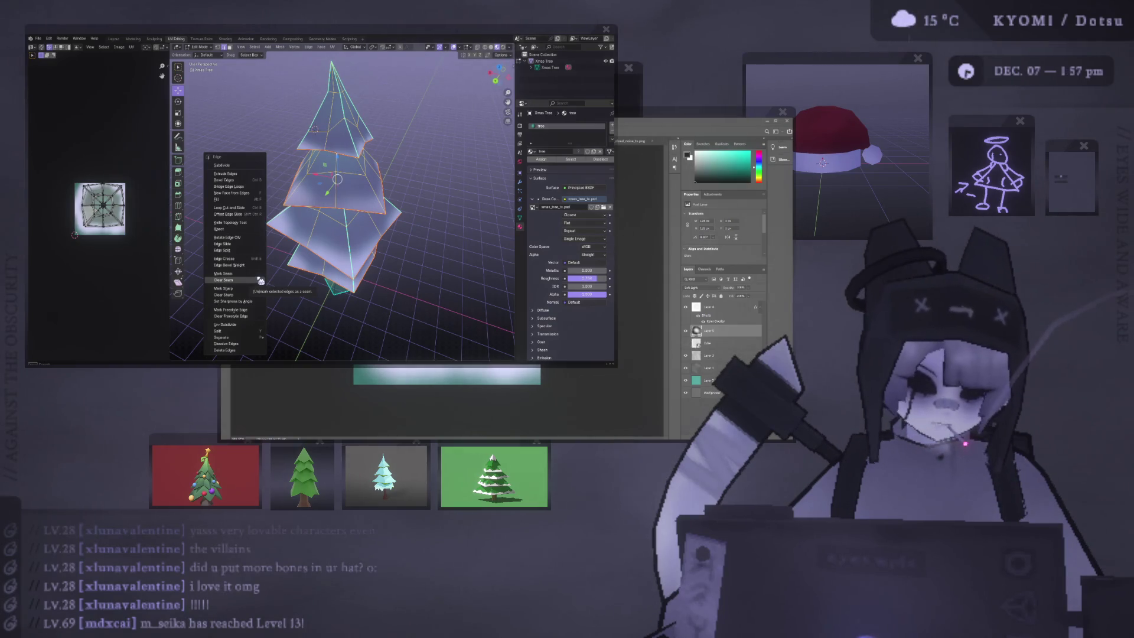
left_click(260, 280)
right_click(256, 285)
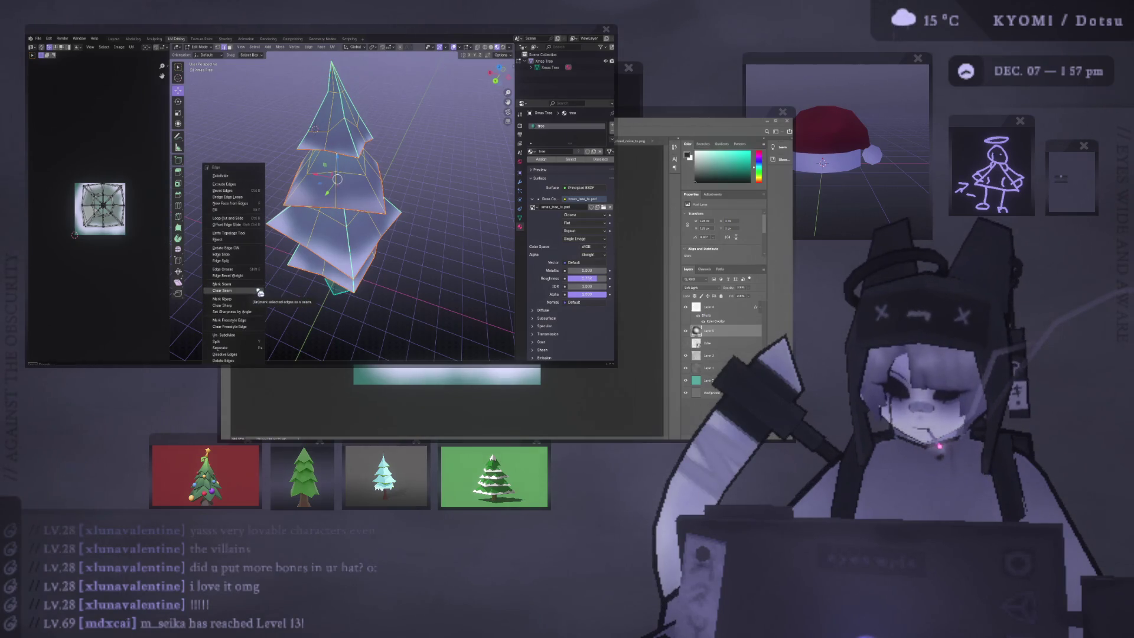
left_click(260, 291)
right_click(251, 290)
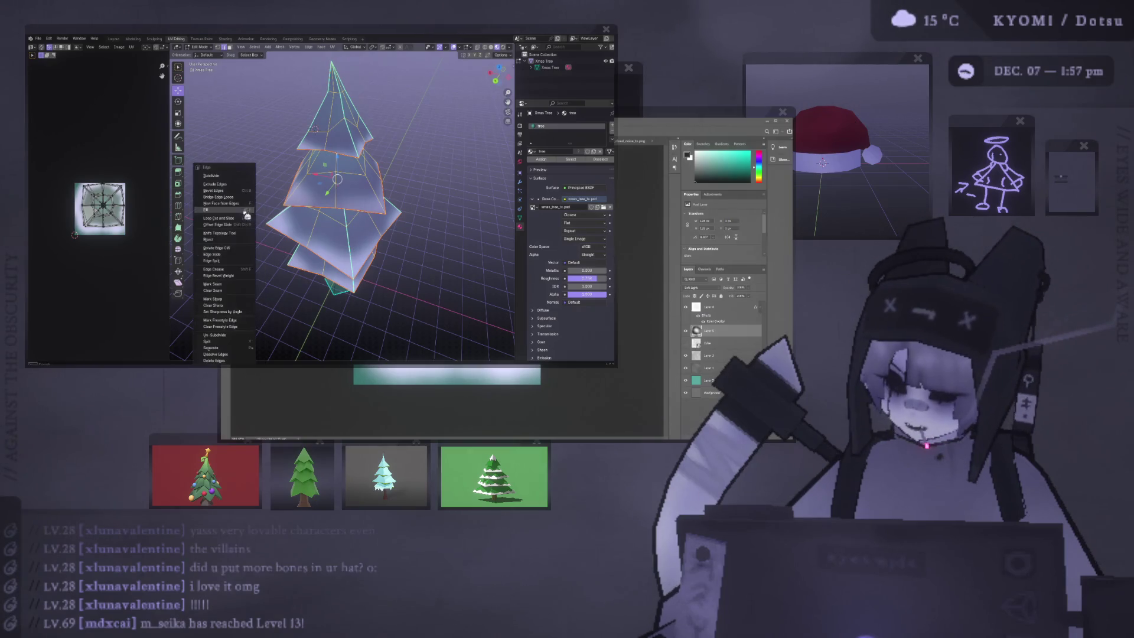
left_click(239, 283)
right_click(255, 181)
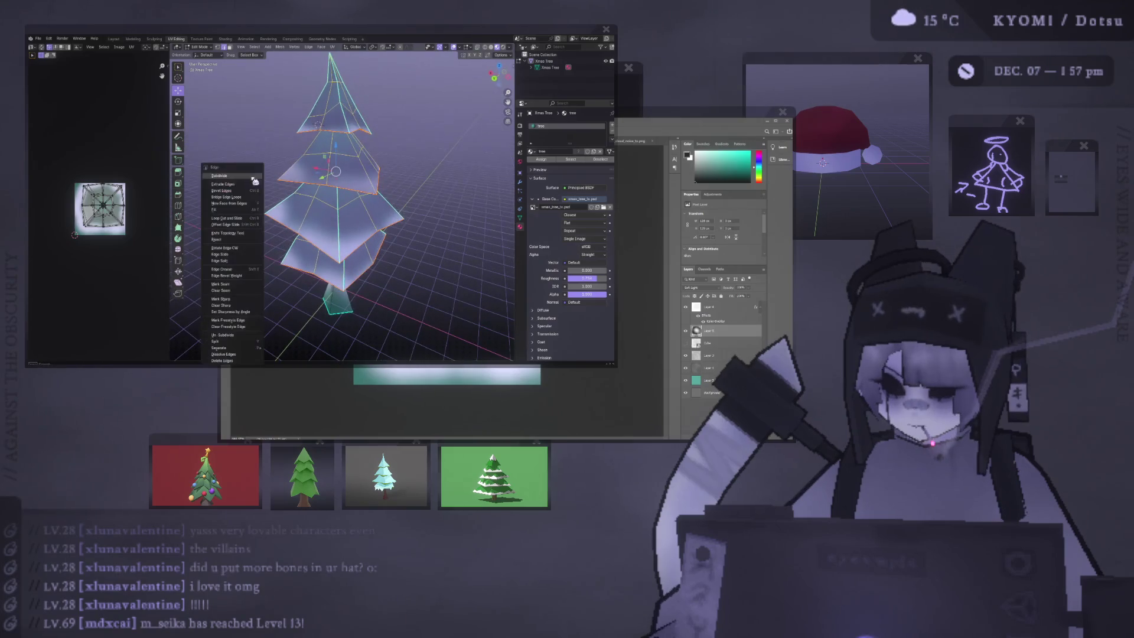
left_click(234, 308)
middle_click_drag(234, 308, 318, 211)
left_click(324, 225)
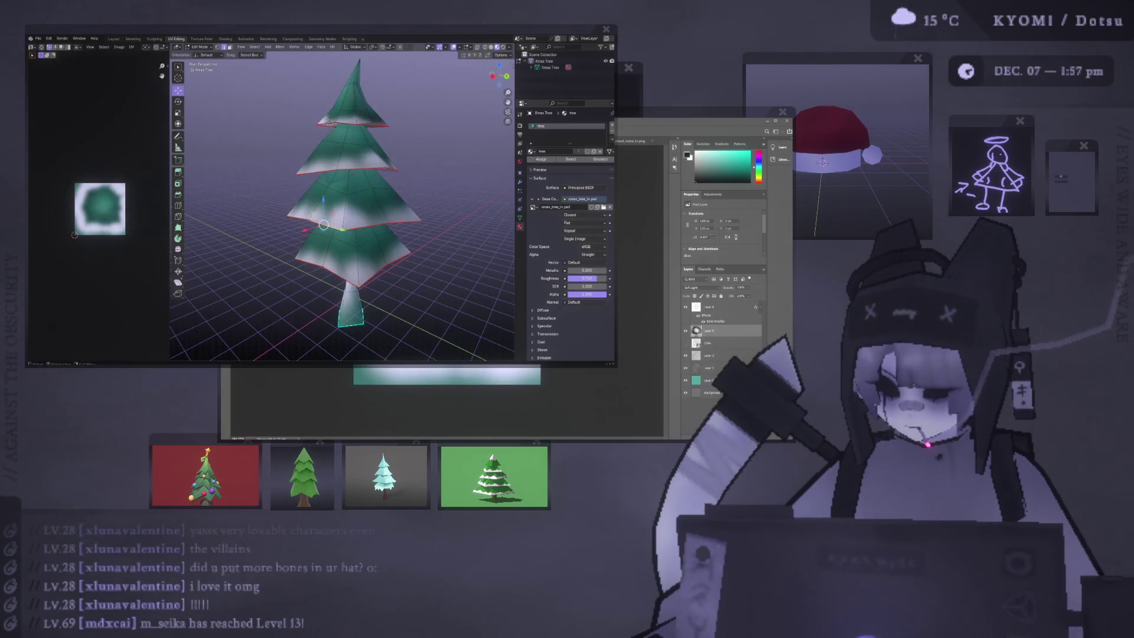
Step: Mark the selected tier rim edges of the tree as sharp
middle_click_drag(324, 225, 357, 214)
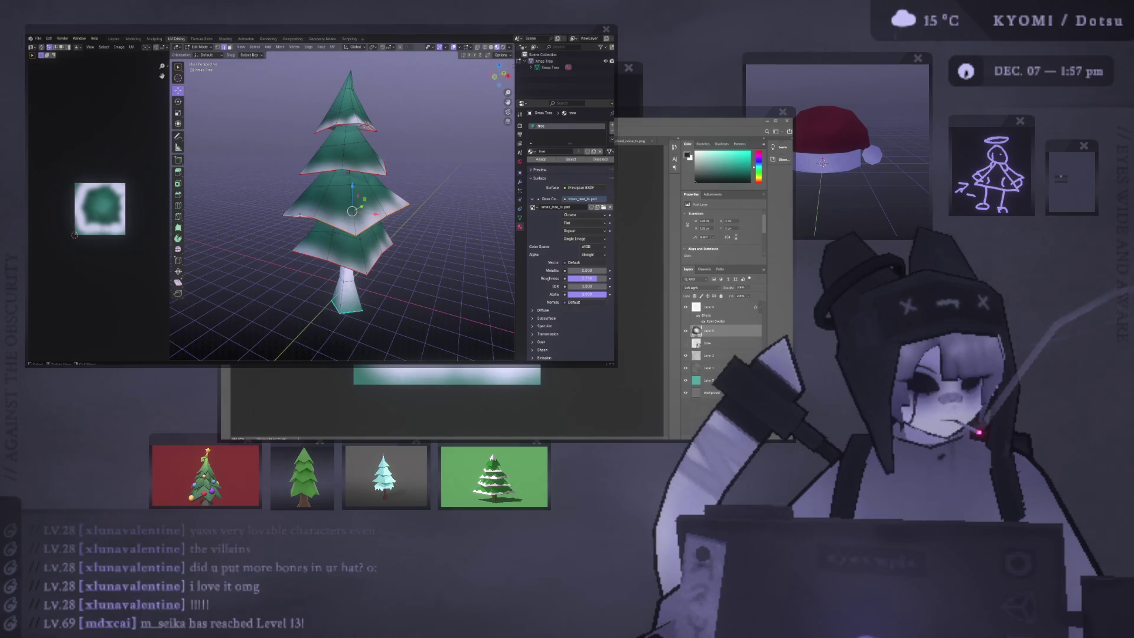
mouse_move(366, 124)
middle_mouse_down()
mouse_move(319, 129)
mouse_move(360, 124)
mouse_move(350, 127)
mouse_move(400, 196)
mouse_move(431, 194)
middle_mouse_up()
mouse_move(349, 122)
middle_mouse_down()
mouse_move(366, 152)
mouse_move(319, 154)
mouse_move(334, 123)
middle_mouse_up()
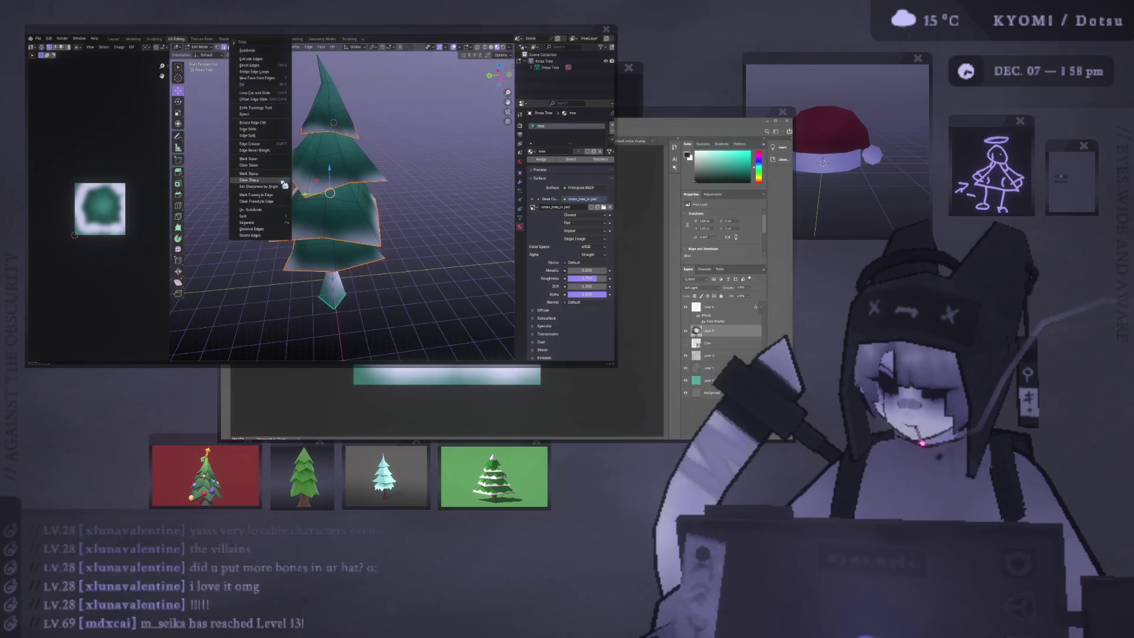
key("ctrl+e")
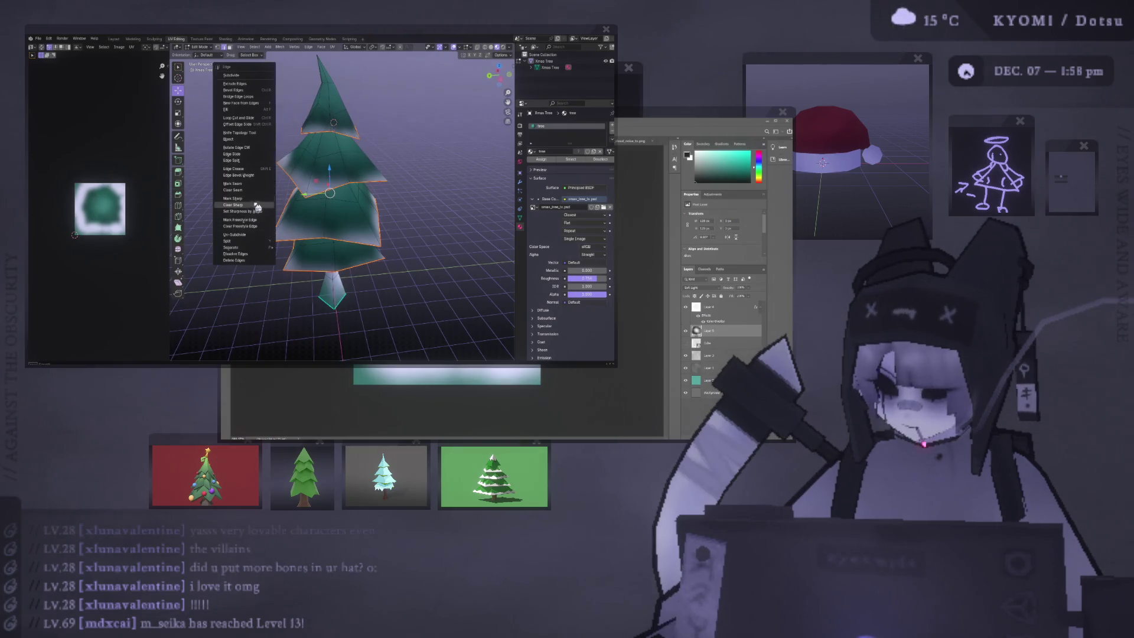
left_click(253, 199)
middle_click_drag(252, 199, 253, 197)
scroll(253, 196, "up", 2)
key("ctrl+e")
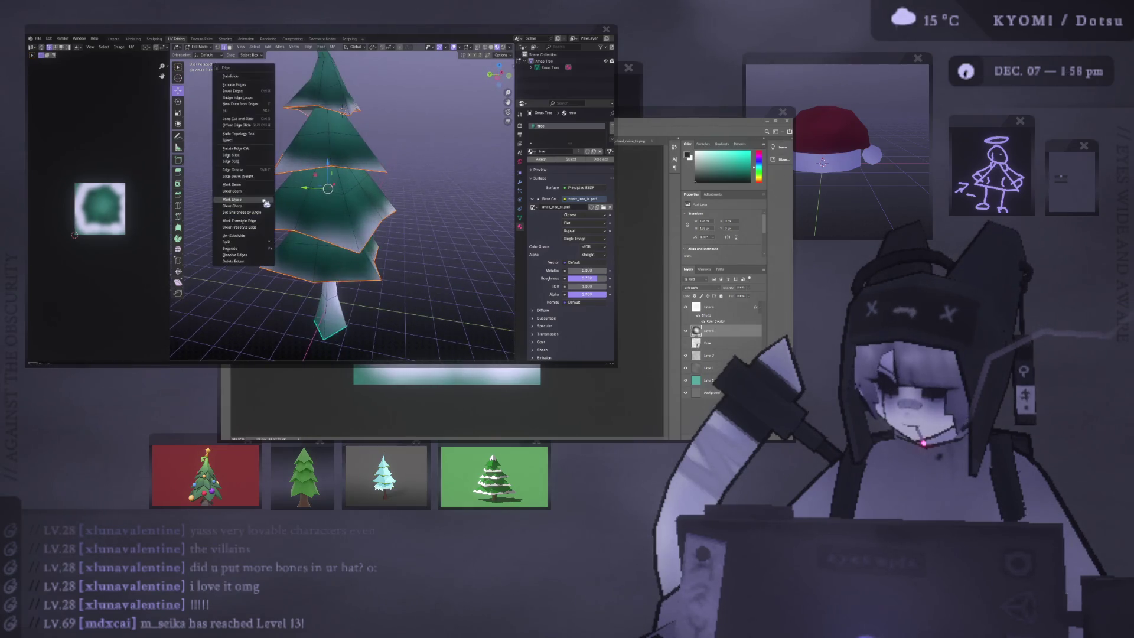
left_click(265, 200)
Step: Check the sharp-edged shading in Object Mode, then return to the Photoshop texture
key("Tab")
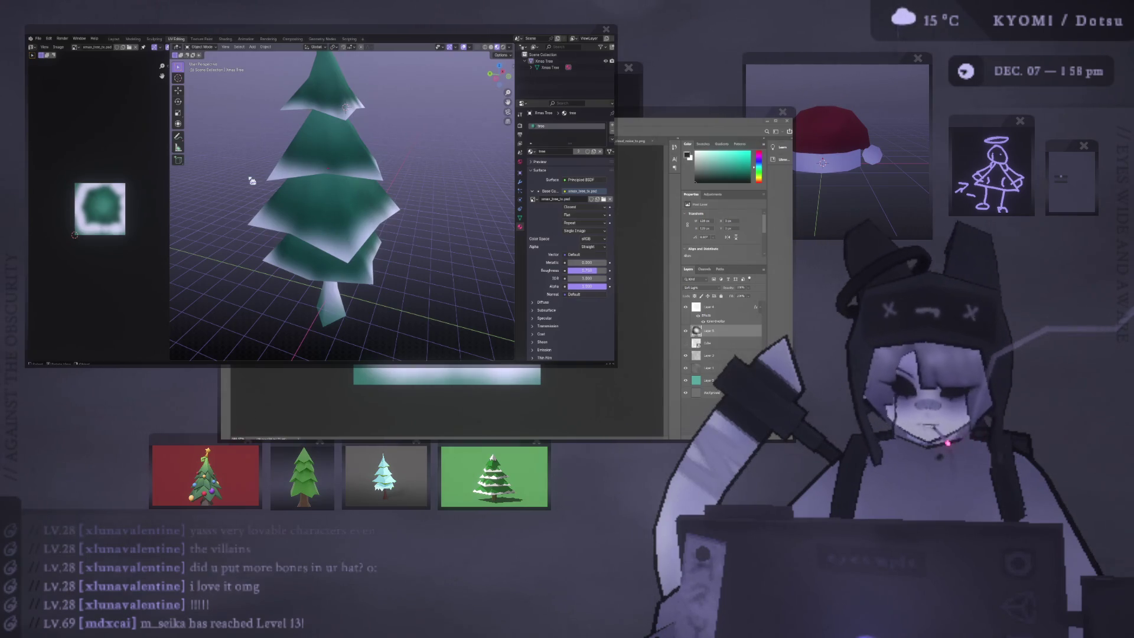
mouse_move(378, 228)
middle_mouse_down()
mouse_move(384, 261)
mouse_move(372, 231)
mouse_move(301, 210)
mouse_move(295, 218)
mouse_move(347, 209)
mouse_move(314, 246)
mouse_move(386, 216)
mouse_move(352, 155)
middle_mouse_up()
key("Tab")
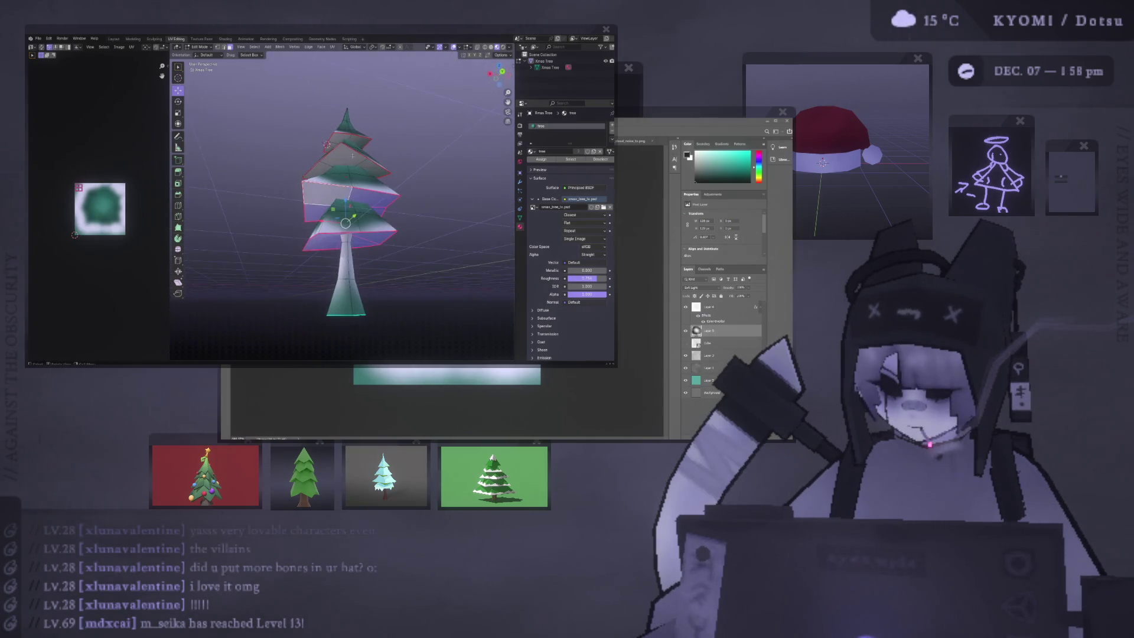
key("alt+Tab")
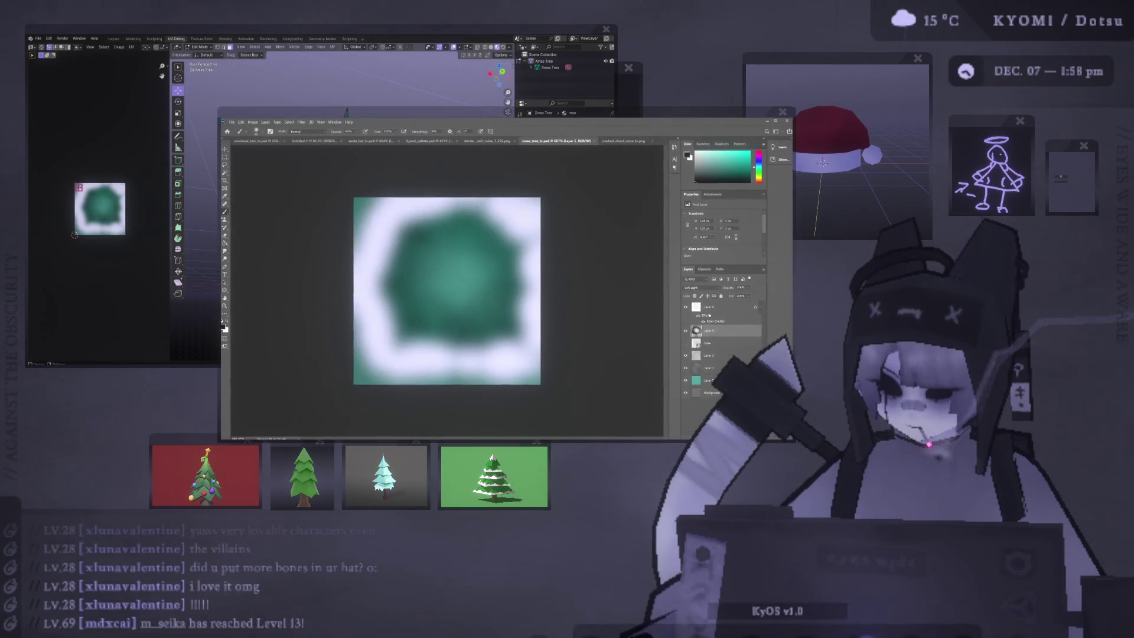
Step: Add an empty layer above Layer 5, select all of the cloud noise texture, then show the colour palette document
key("ctrl+shift+alt+n")
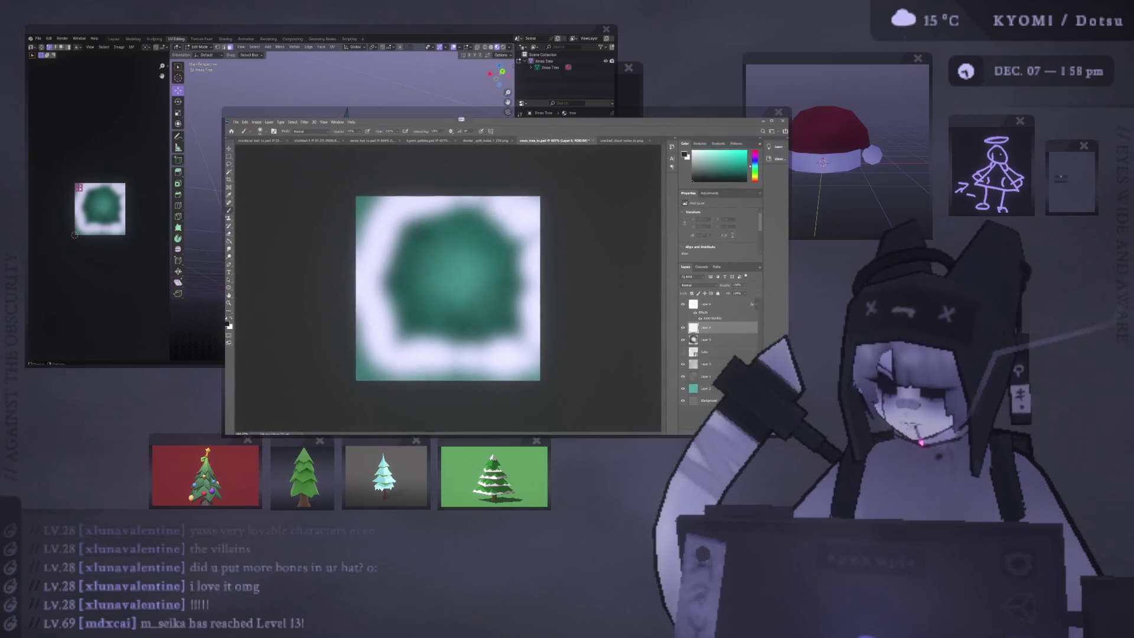
left_click(614, 140)
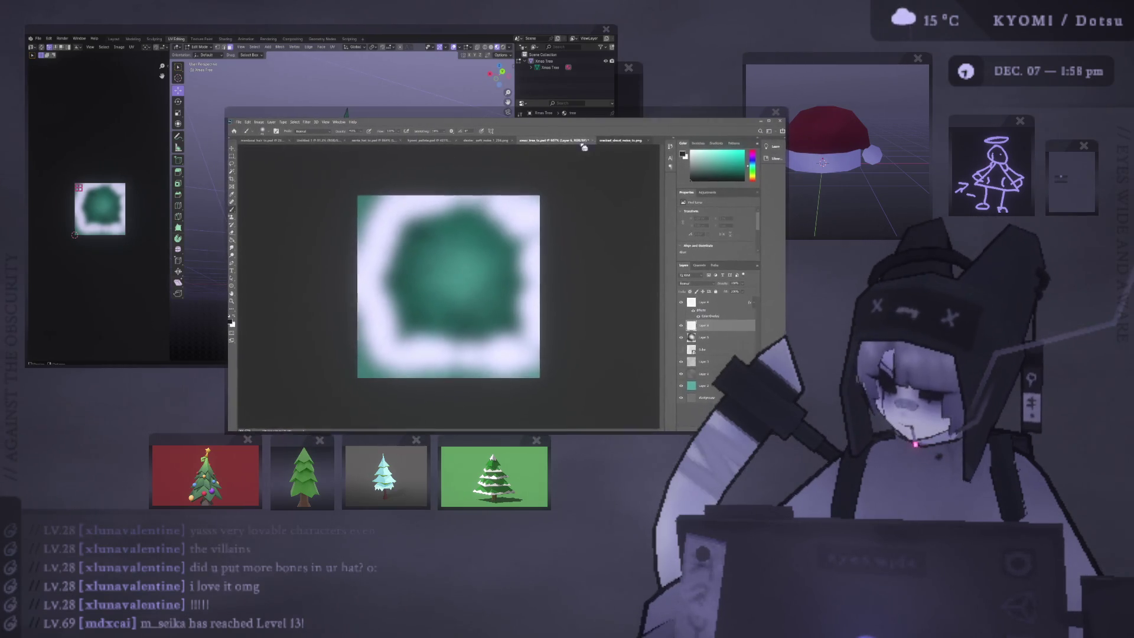
key("ctrl+a")
left_click(555, 142)
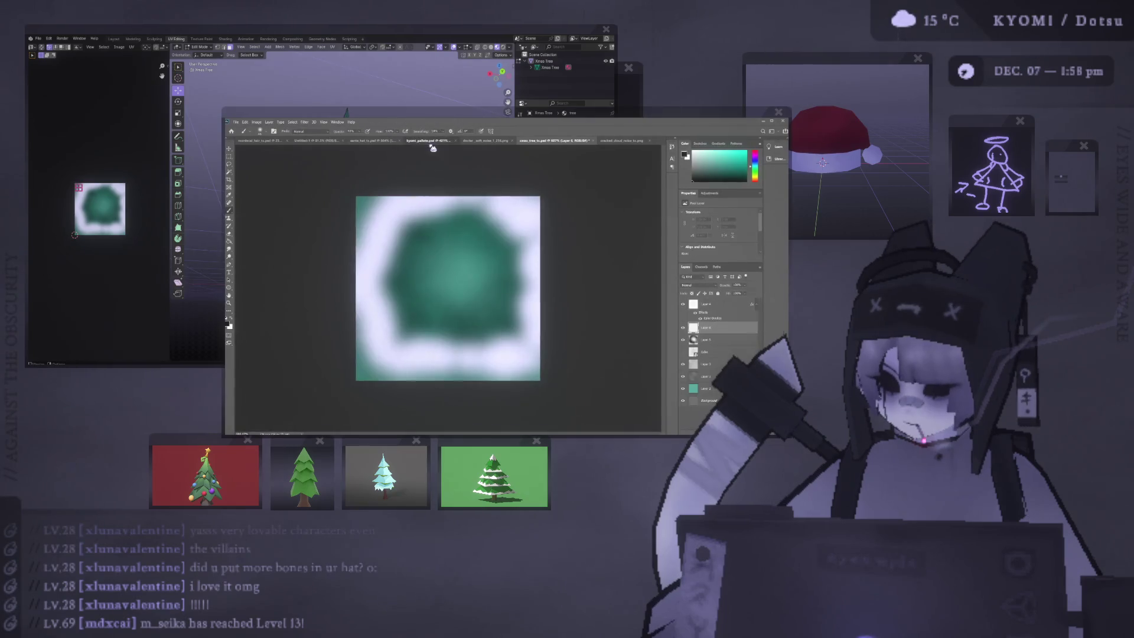
left_click(431, 143)
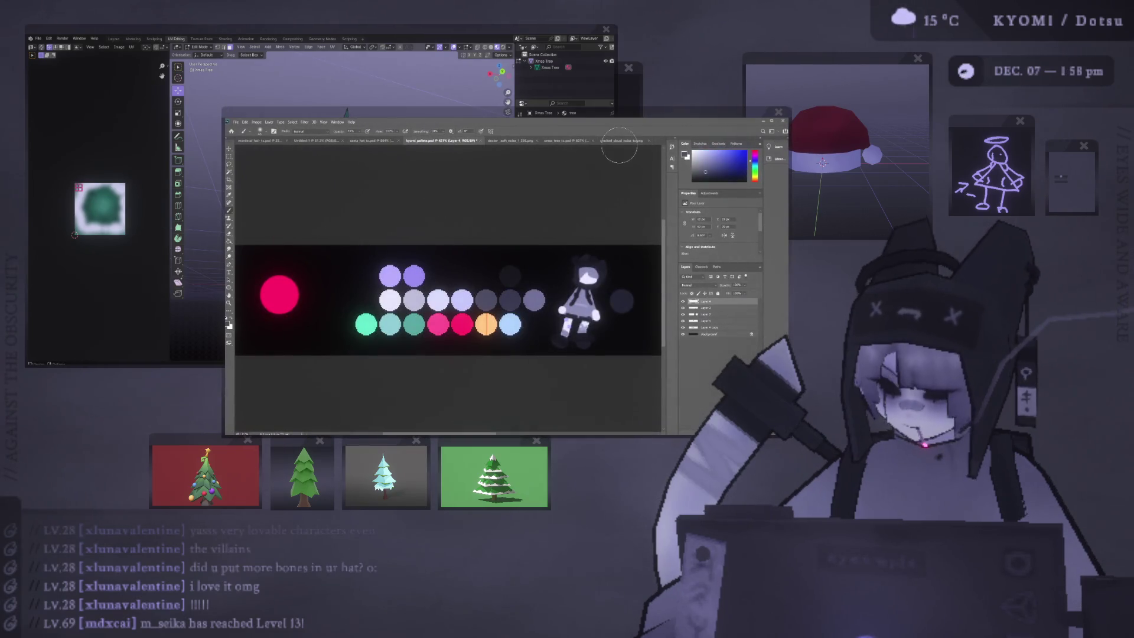